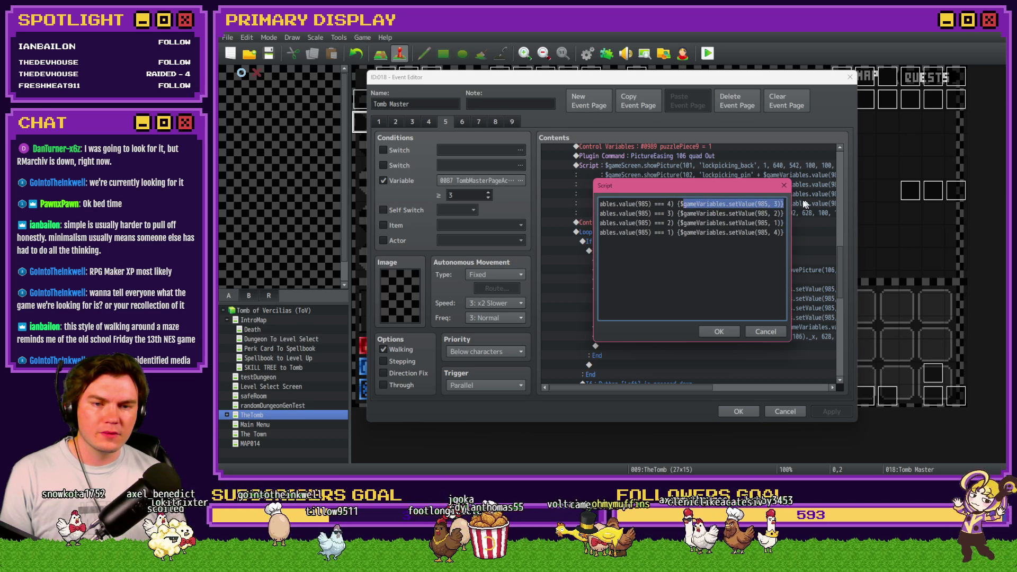
Move the === 1 and === 2 checks on variable 985 to the top of the script.
left_click(667, 214)
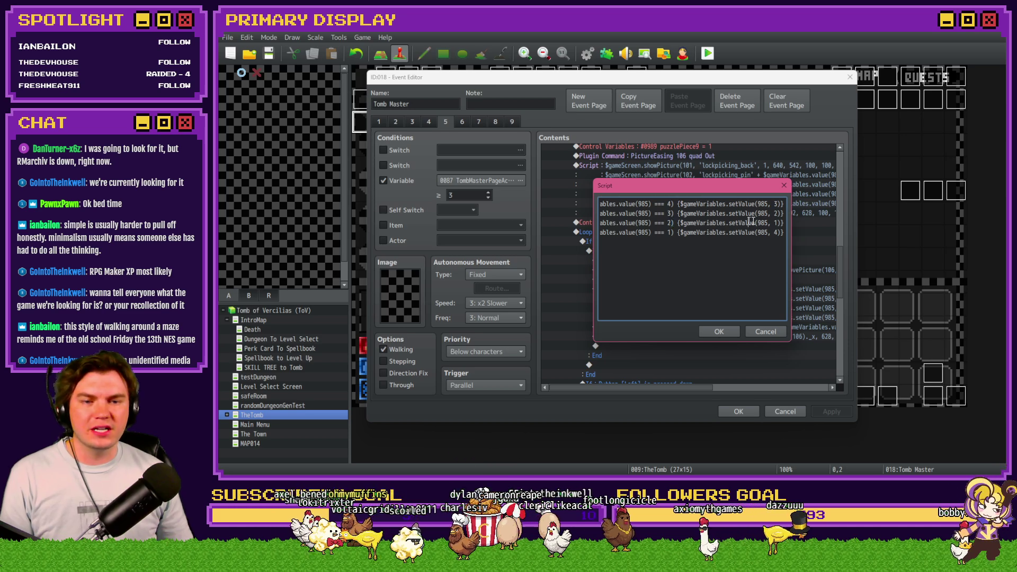
left_click_drag(706, 232, 788, 232)
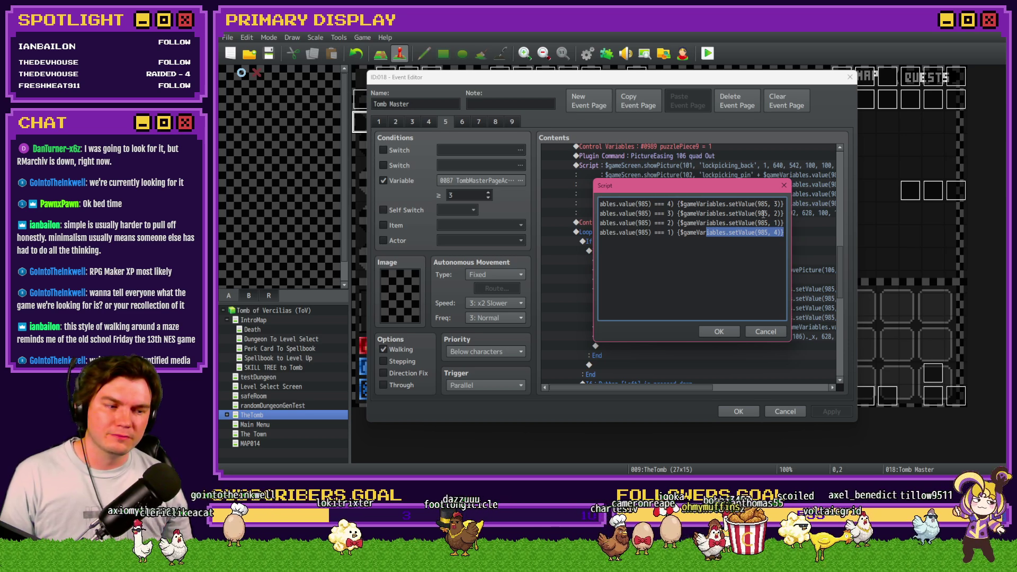
left_click(774, 233)
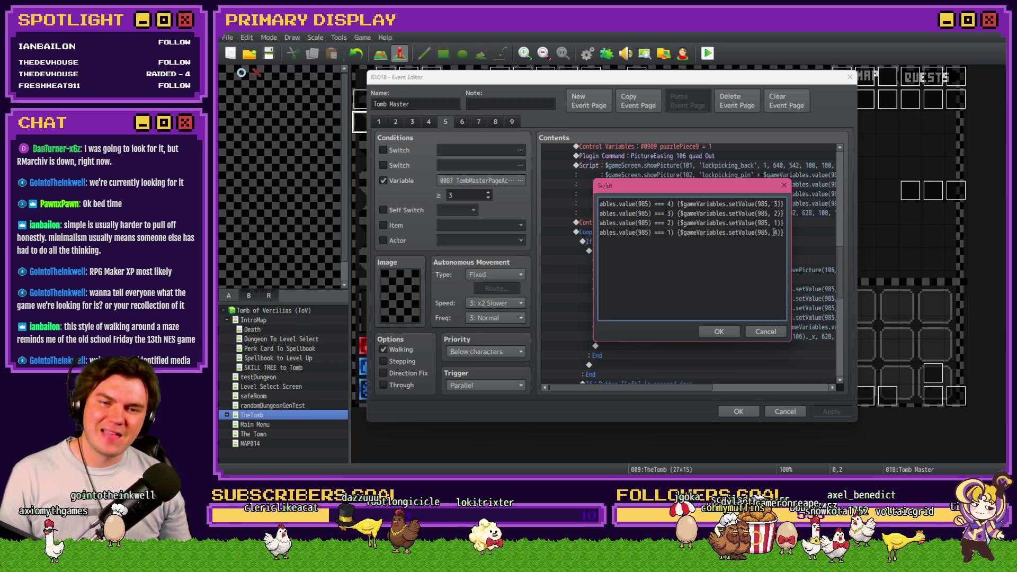
key("shift+Home")
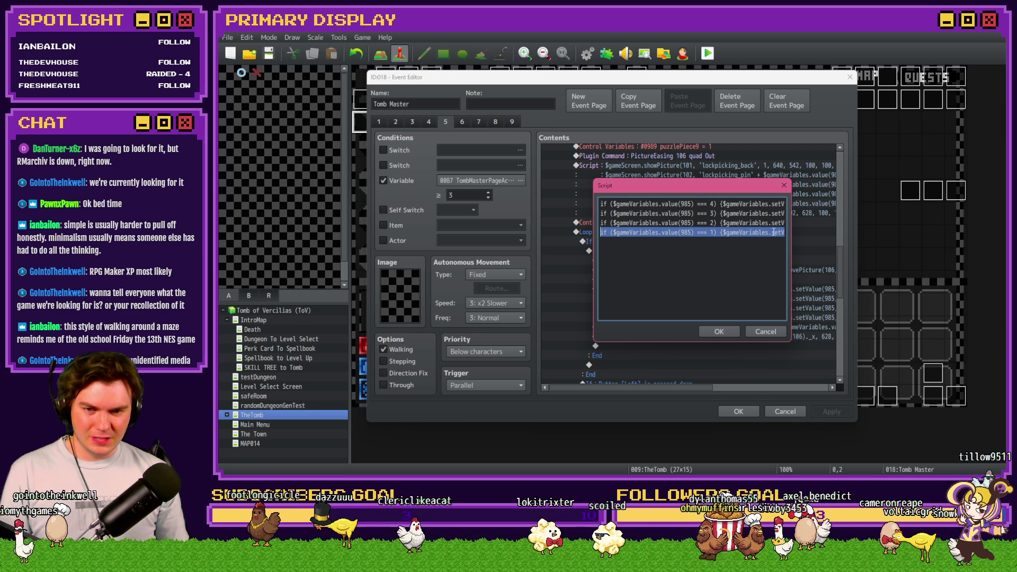
key("Delete")
key("ctrl+v")
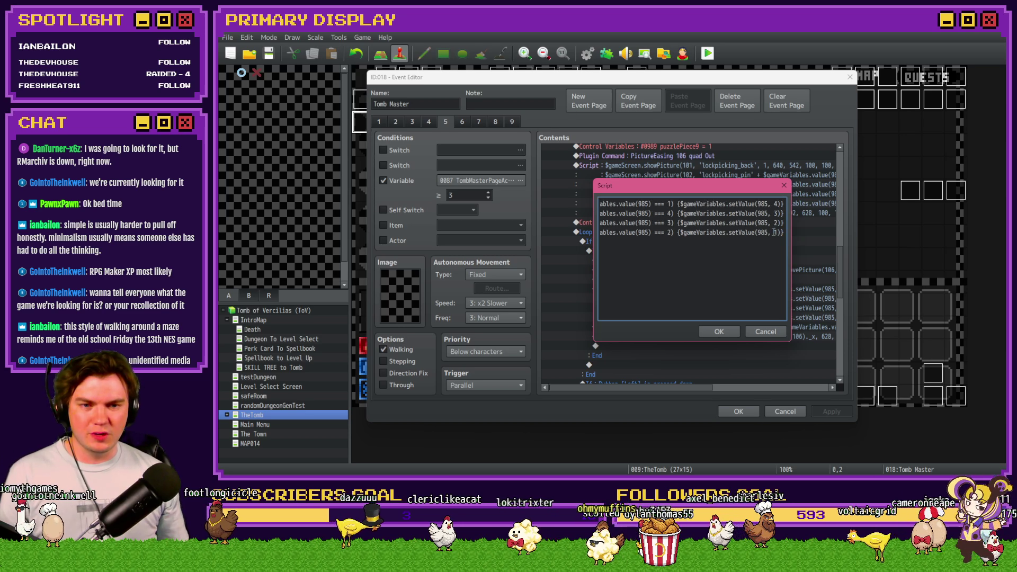
left_click(776, 232)
key("shift+Home")
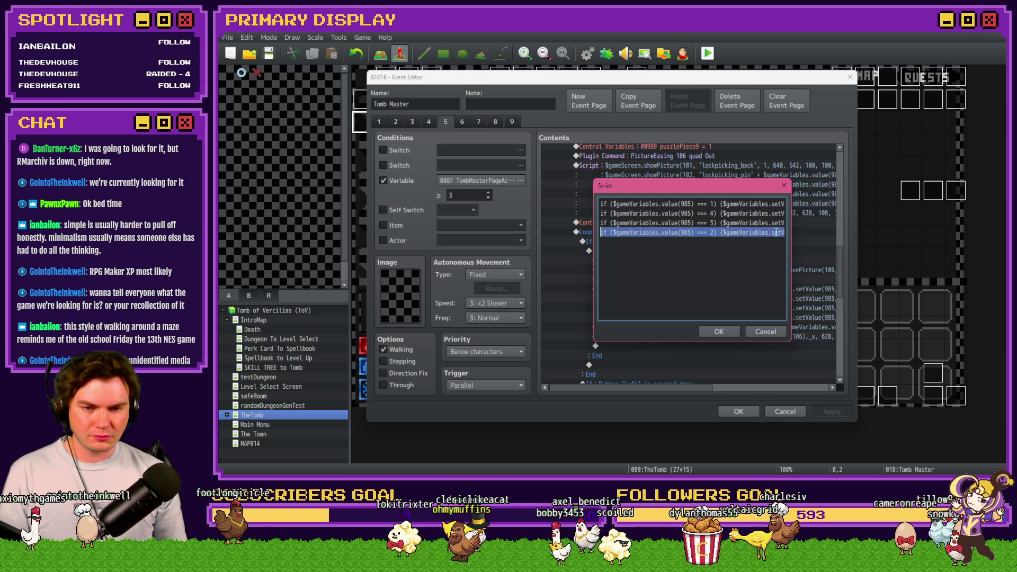
key("Delete")
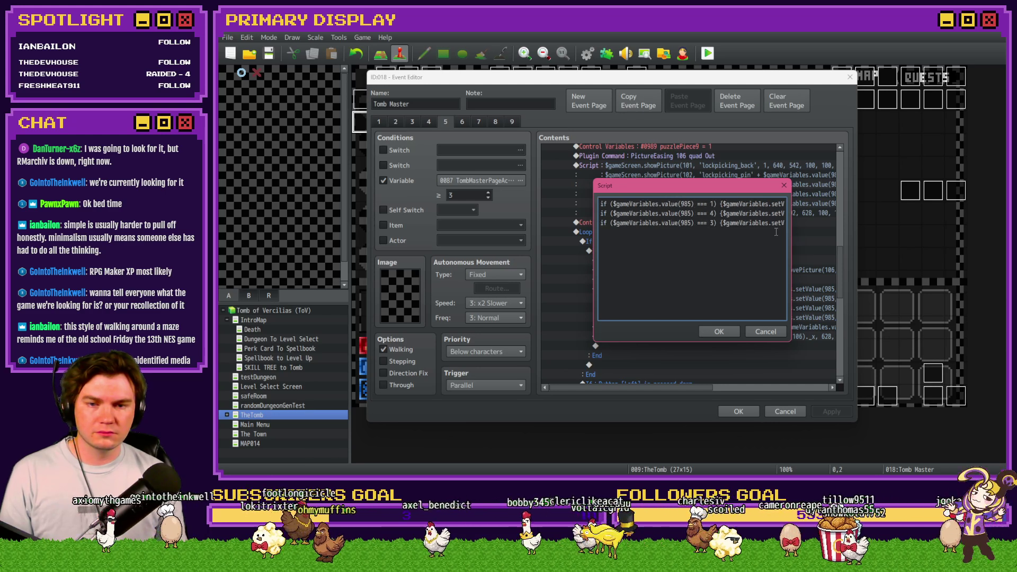
key("Down")
key("ctrl+v")
Place the === 3 line directly above === 4 and confirm the reordered script.
left_click(782, 232)
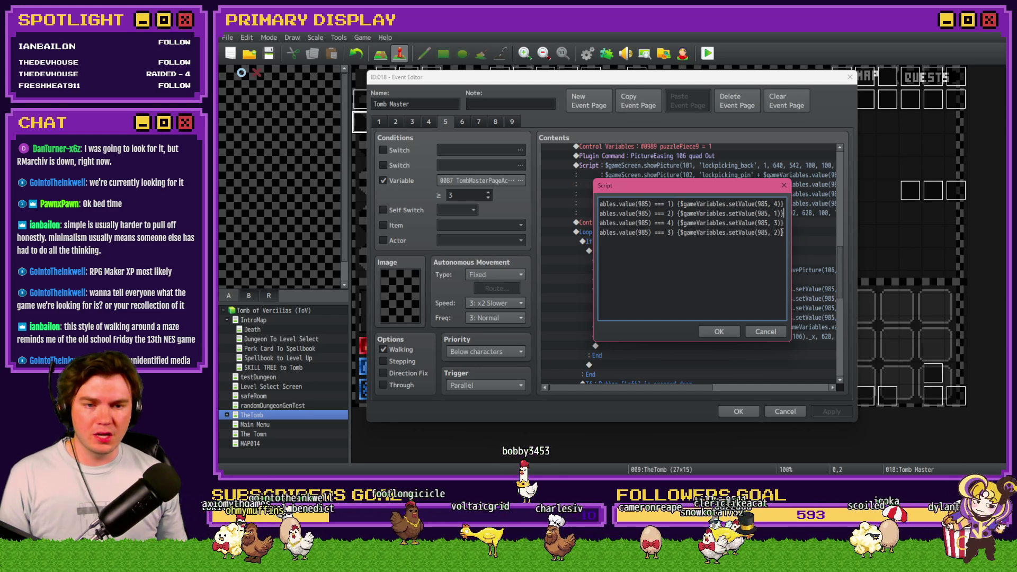
key("shift+Home")
key("Delete")
key("BackSpace")
key("Home")
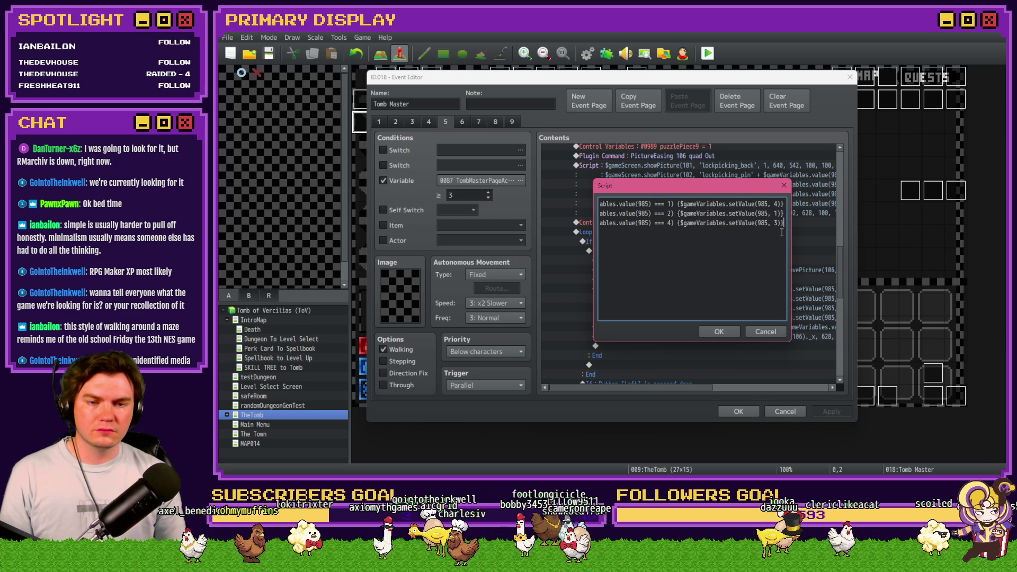
key("Return")
key("Up")
key("ctrl+v")
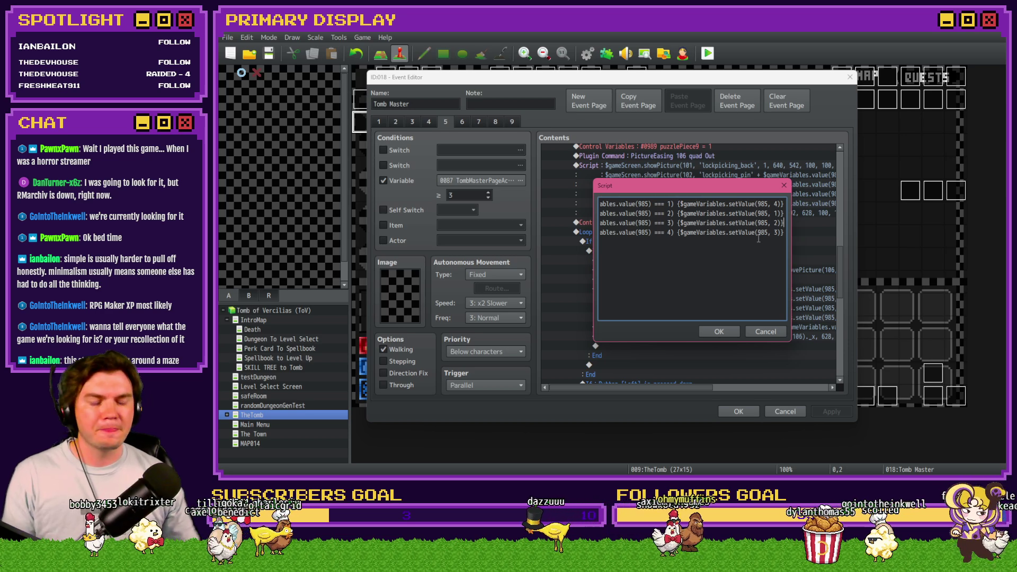
left_click(721, 332)
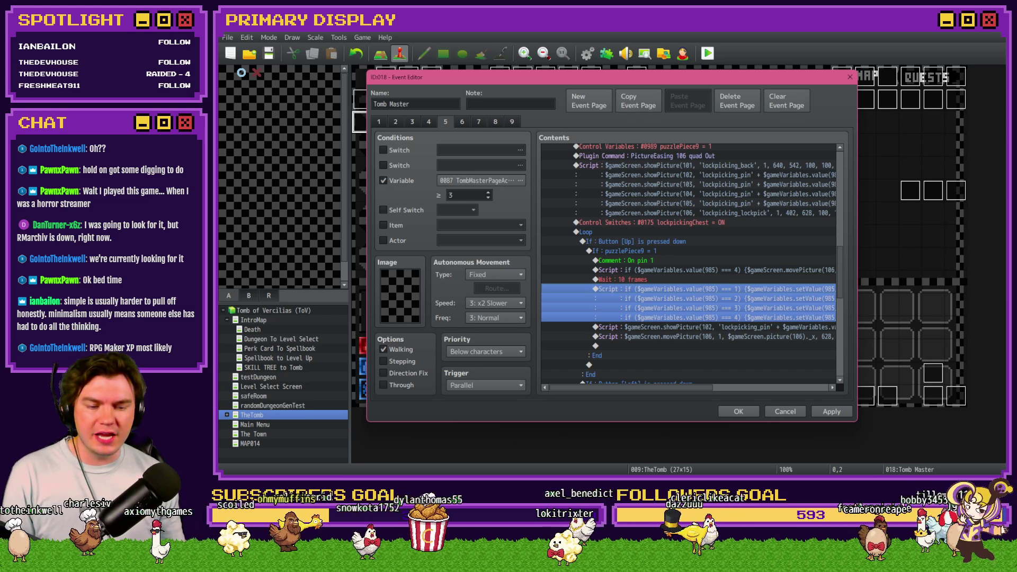
Switch to another window while the Event Editor shows the 1–4 ordered script.
key("alt+Tab")
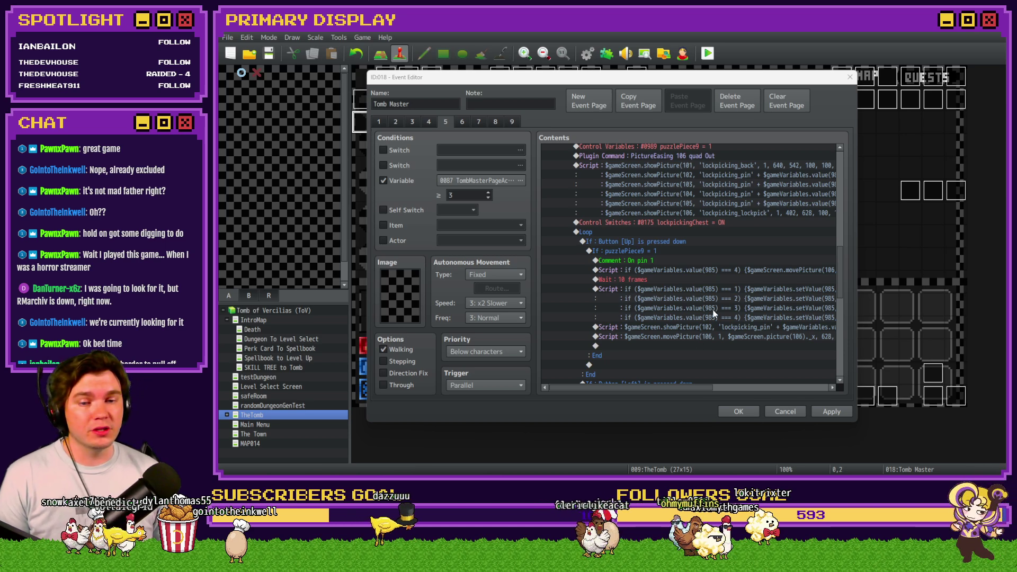
Save the Tomb Master event, start a playtest and choose the Spiked Pauldron perk.
left_click(732, 305)
left_click(738, 411)
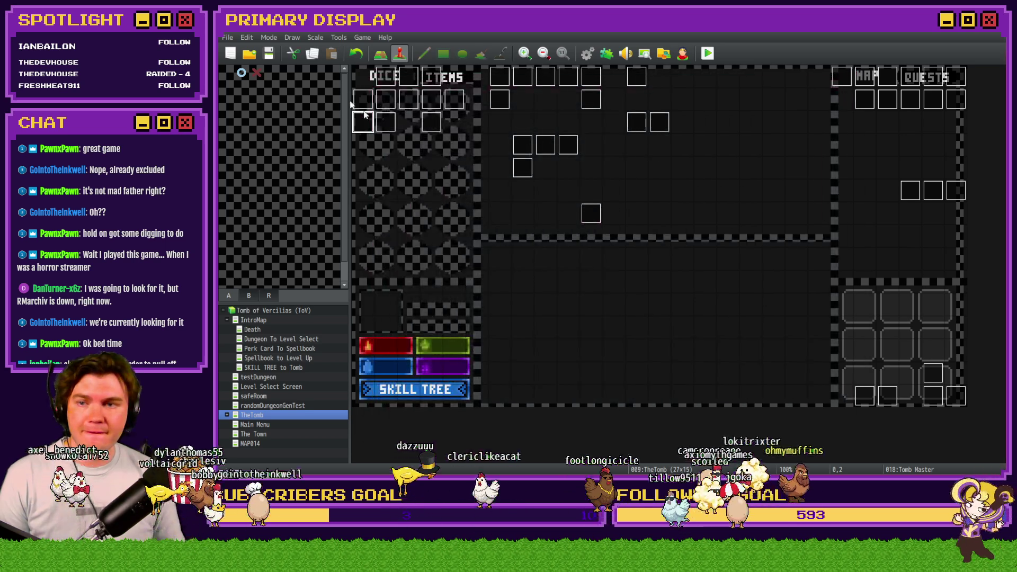
left_click(708, 53)
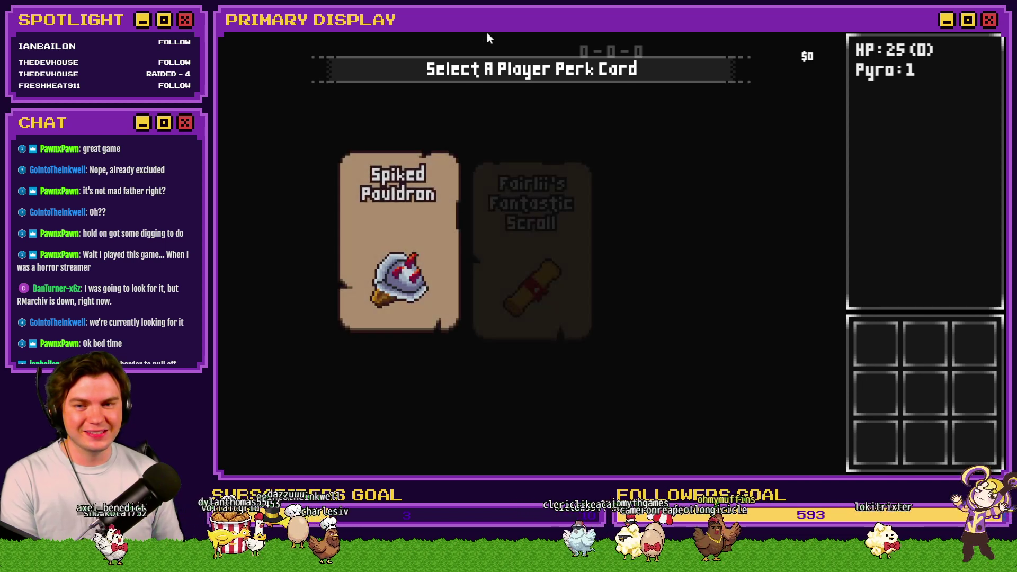
left_click(430, 192)
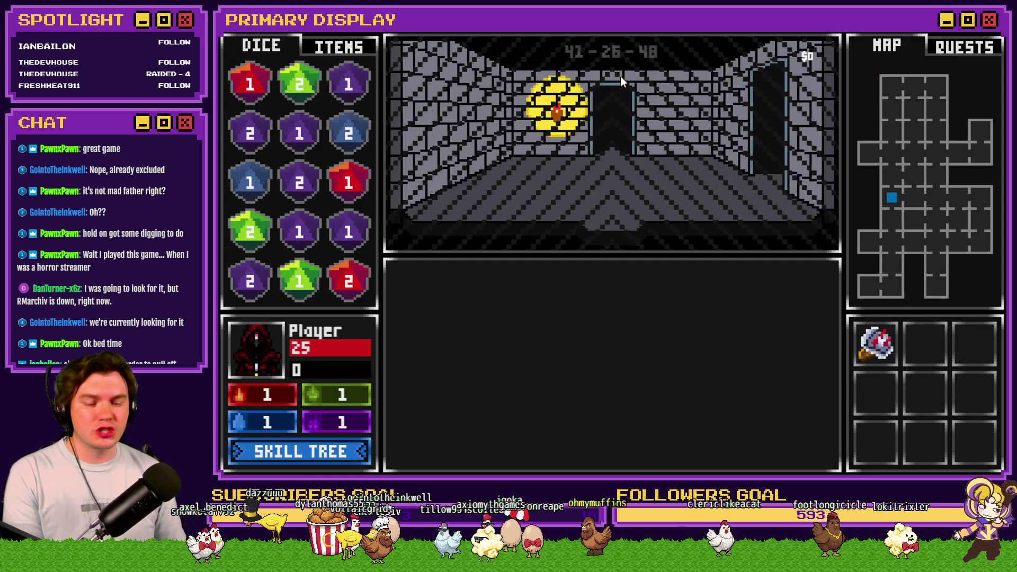
Inspect the game variables in the F9 debug viewer, then close it.
key("F9")
key("Up")
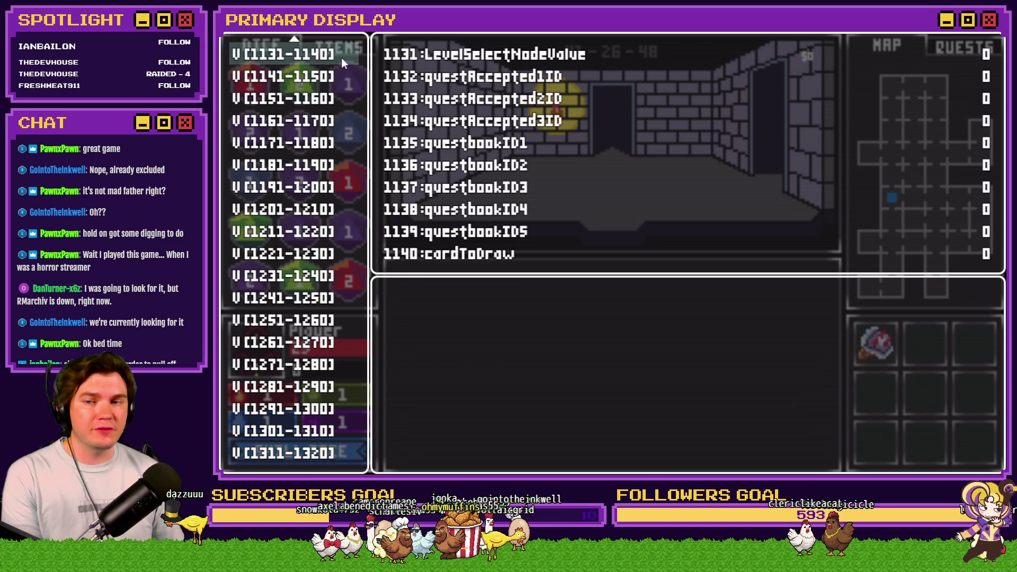
scroll(329, 159, "up", 7)
scroll(323, 177, "up", 5)
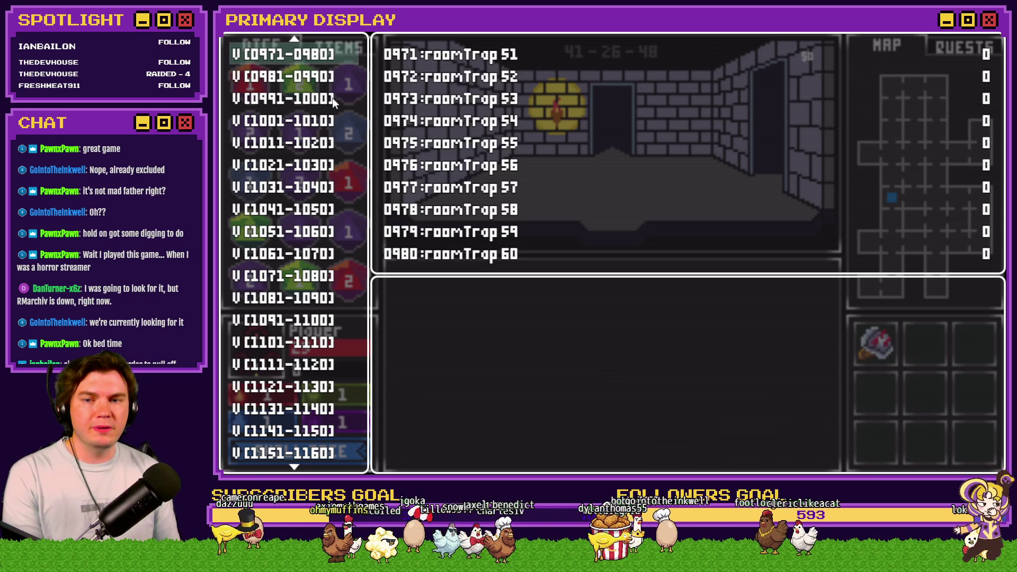
scroll(333, 98, "up", 3)
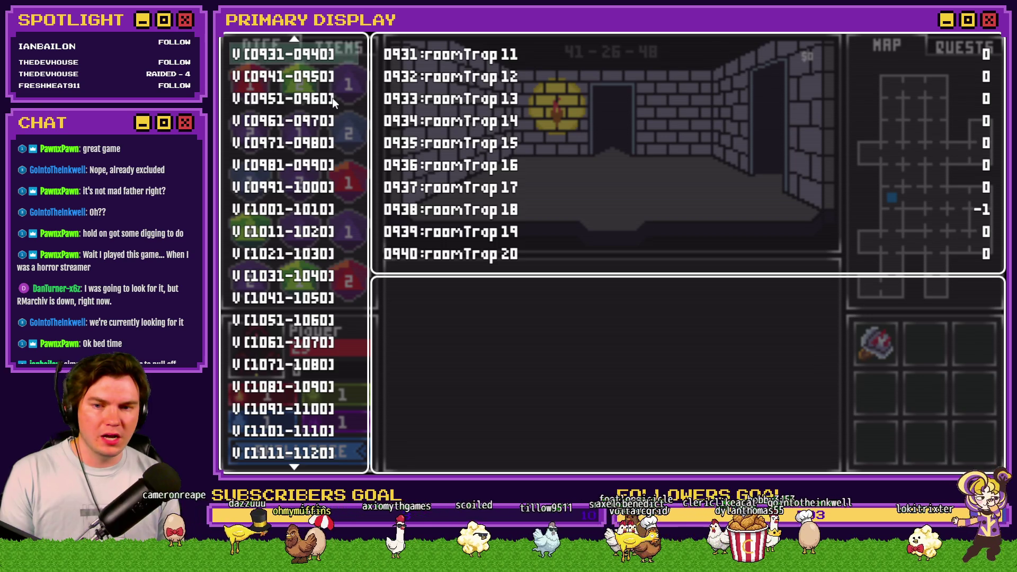
key("Escape")
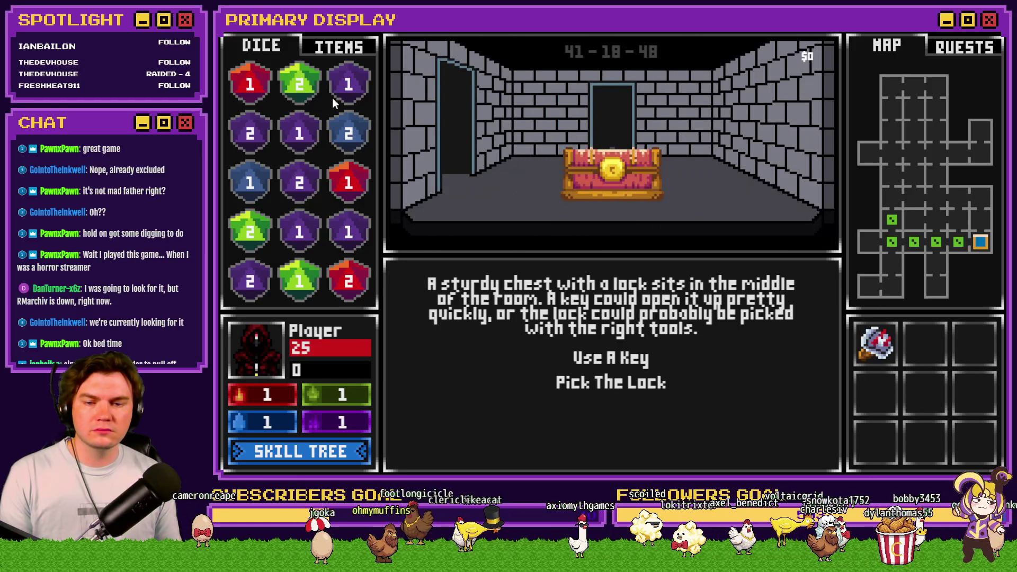
Pick the chest's lock, raise the first pin, then reopen the Tomb Master event.
left_click(599, 383)
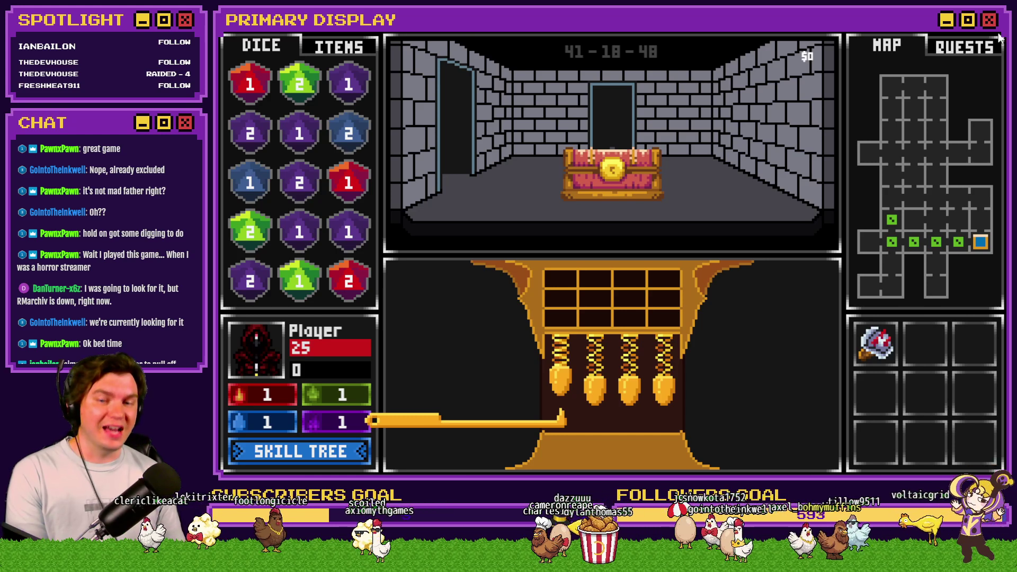
key("Up")
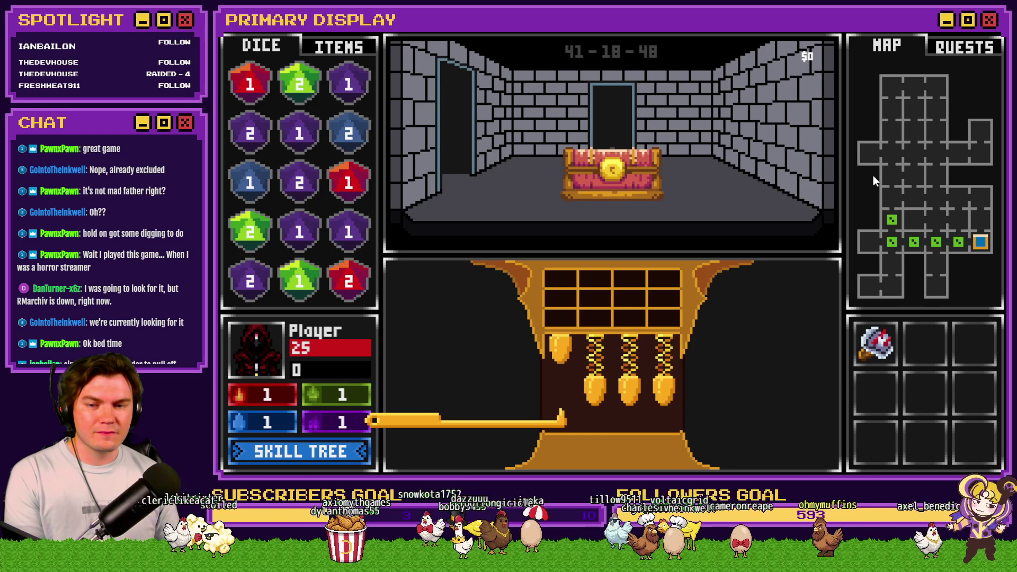
key("Up")
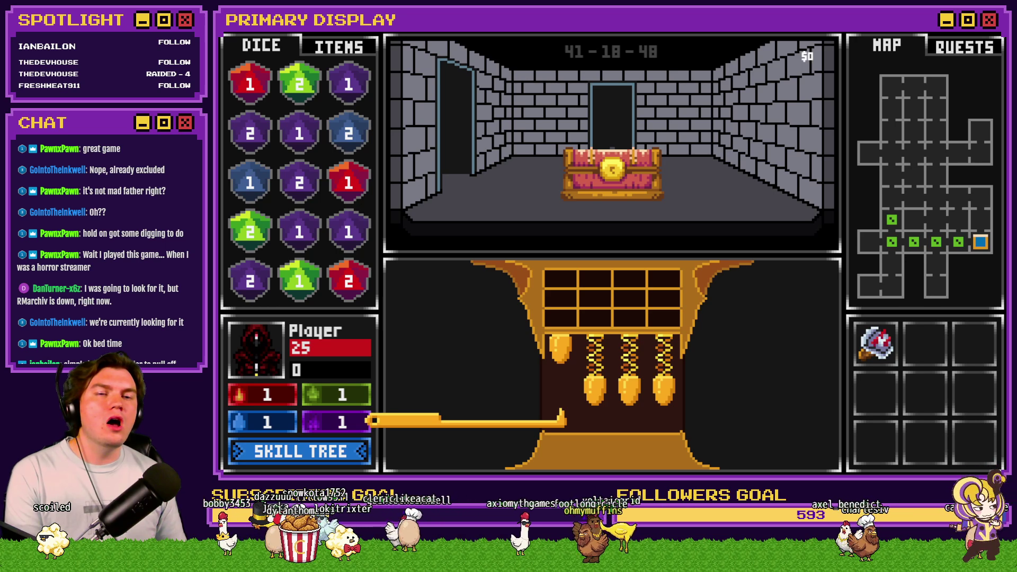
key("alt+F4")
double_click(374, 119)
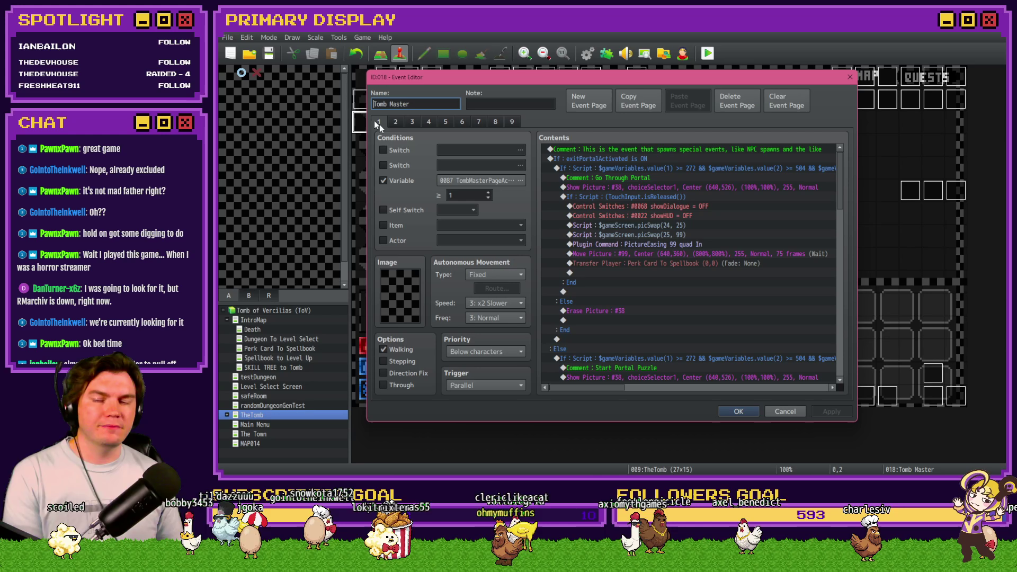
Open the four-line pin script on page 5 of the Tomb Master event.
left_click(445, 122)
scroll(834, 233, "down", 5)
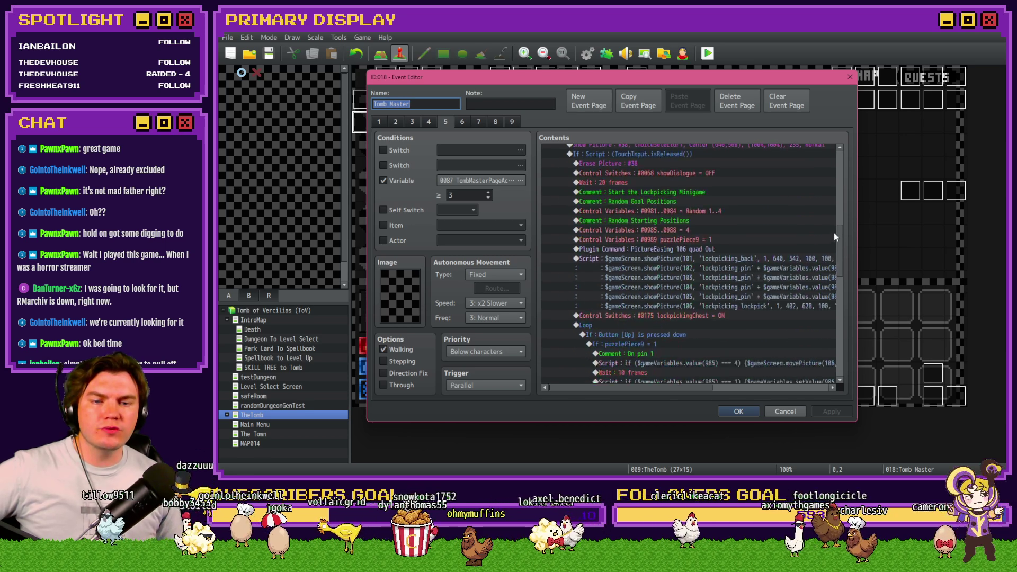
scroll(835, 237, "down", 6)
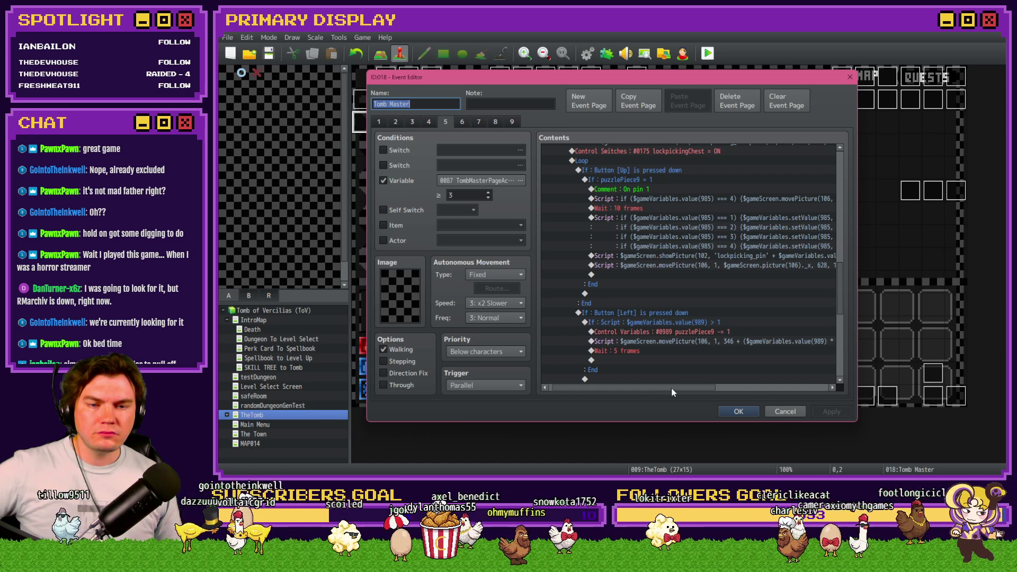
left_click_drag(672, 389, 691, 390)
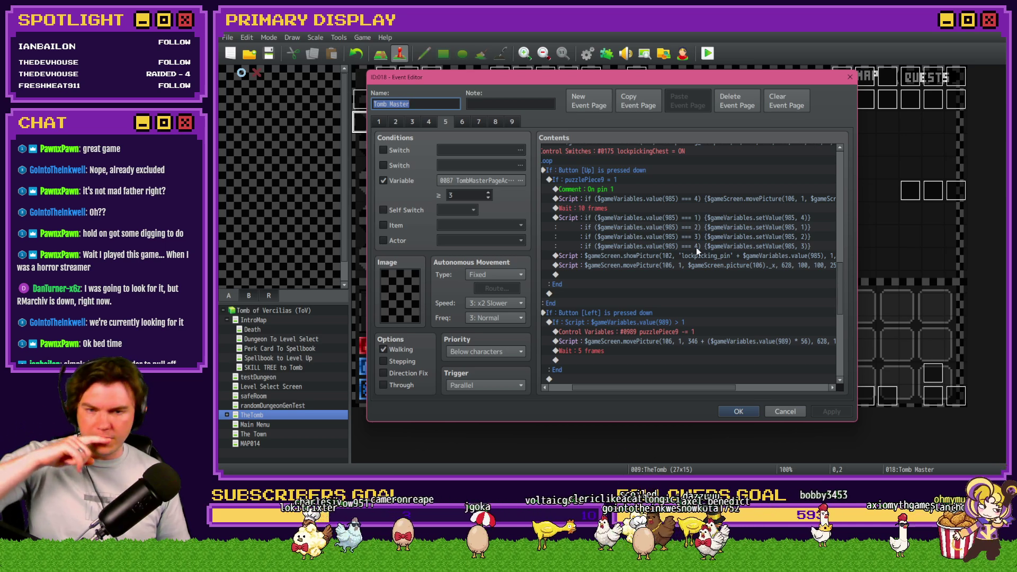
left_click(713, 220)
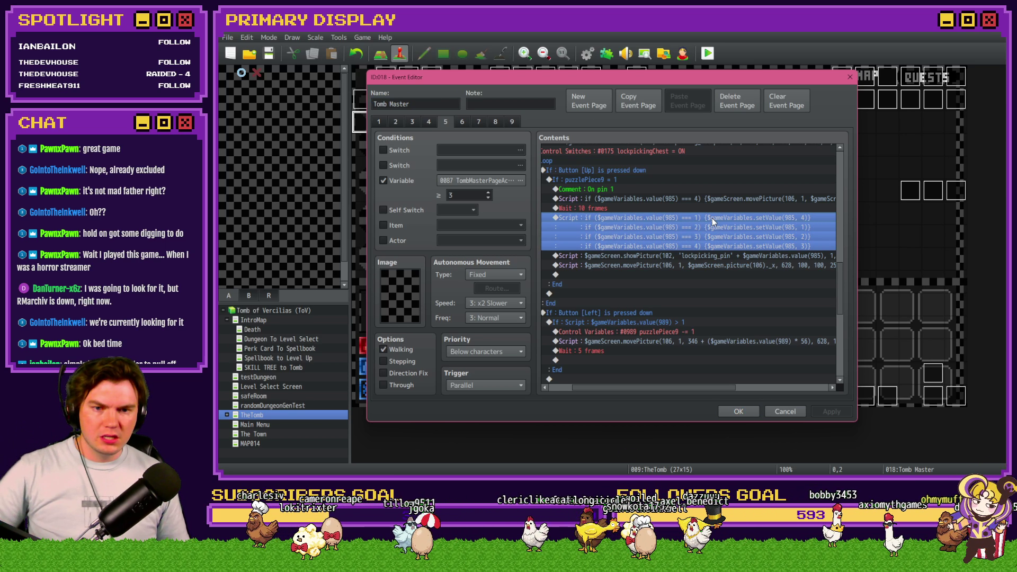
double_click(715, 247)
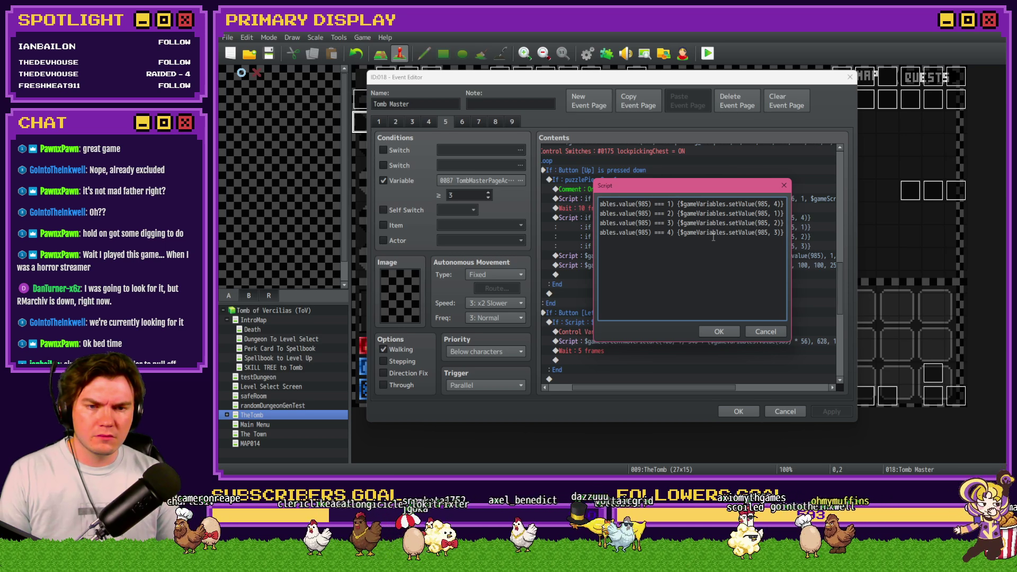
Add a fourth line setting variable 985 to 3 when its value is 4.
key("shift+Home")
key("BackSpace")
key("BackSpace")
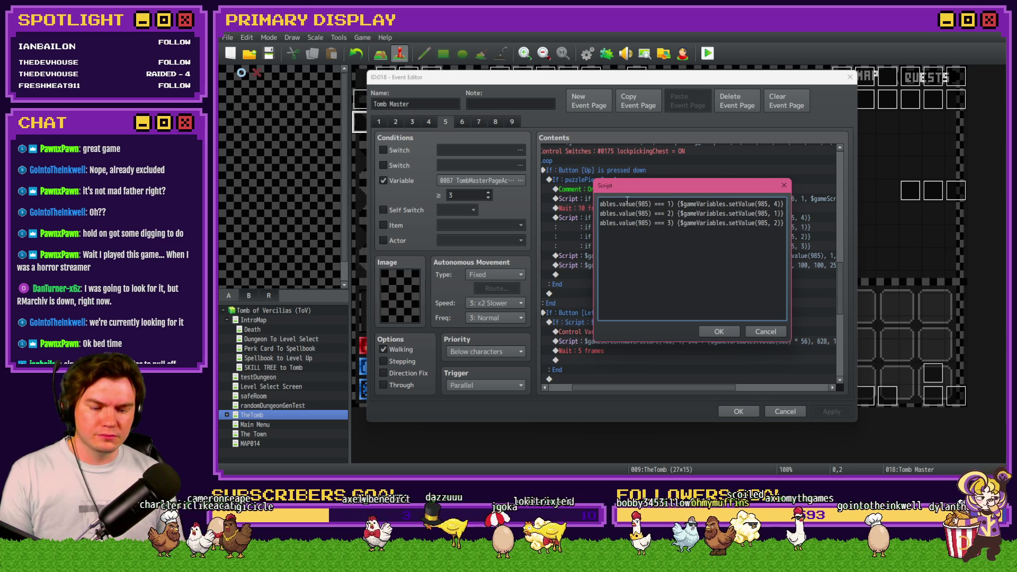
key("ctrl+v")
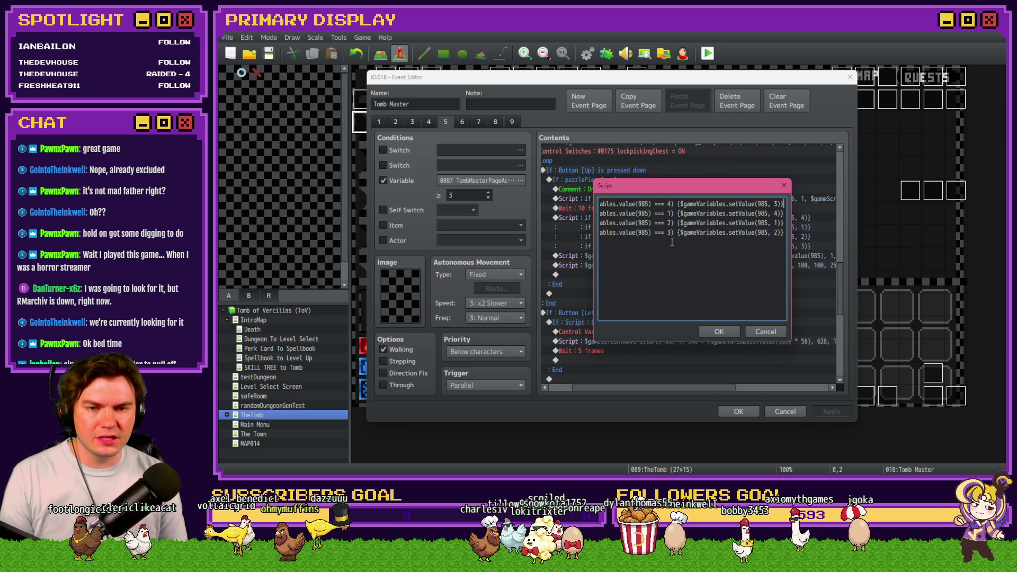
key("shift+Home")
key("BackSpace")
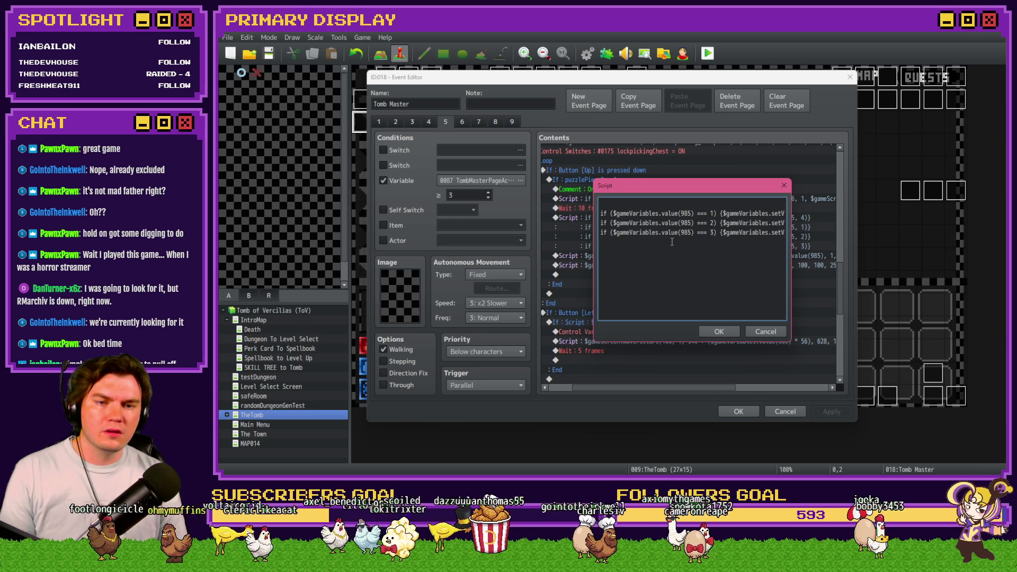
key("Return")
key("BackSpace")
key("BackSpace")
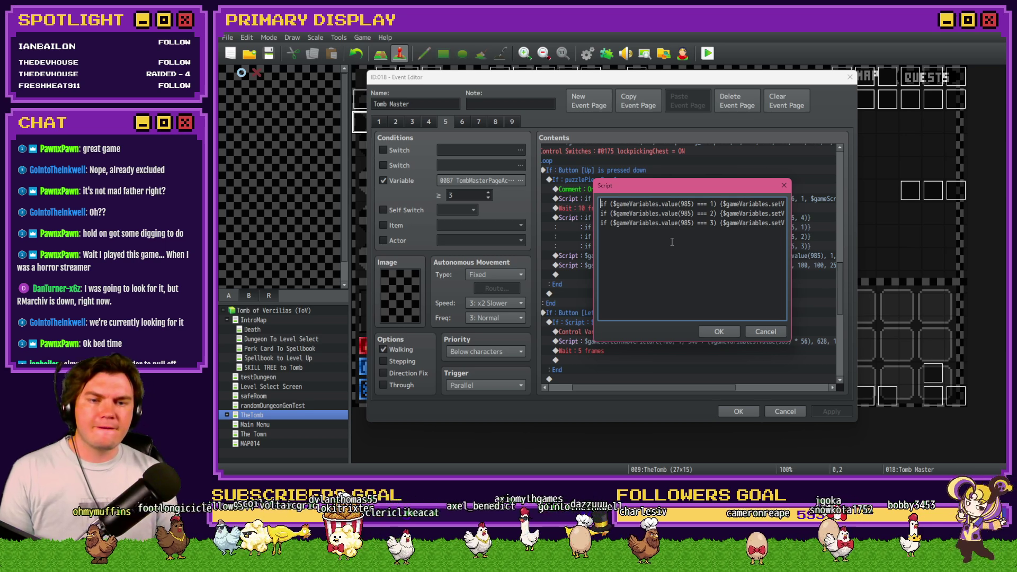
key("End")
key("ctrl+v")
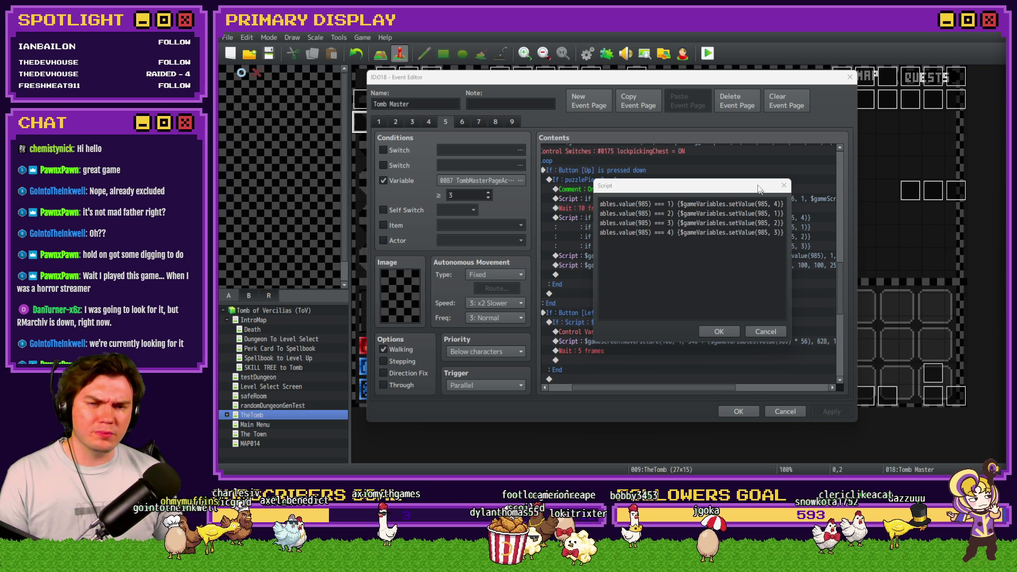
Append '; return;' to each of the four pin condition lines.
left_click(781, 204)
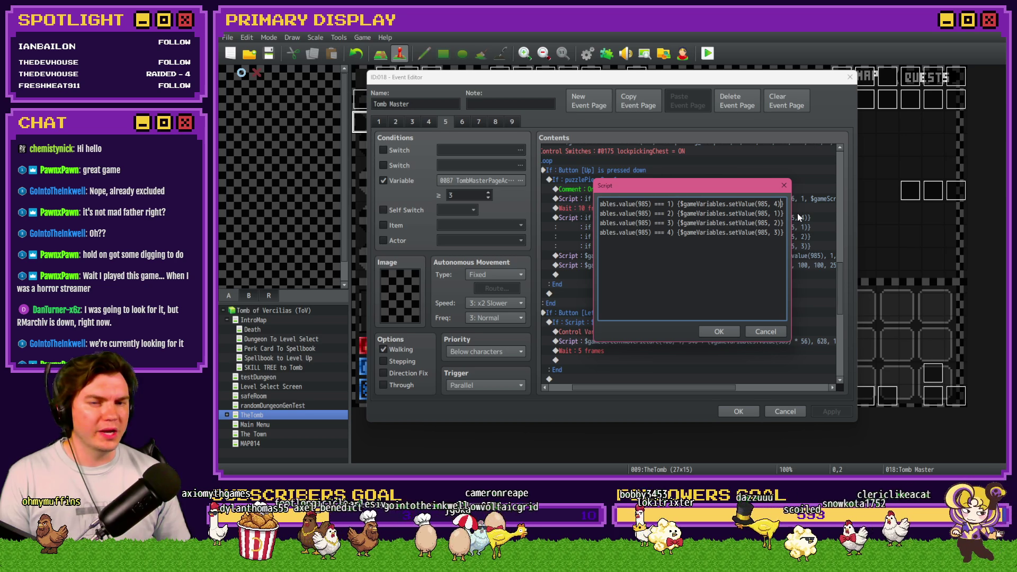
type("; ")
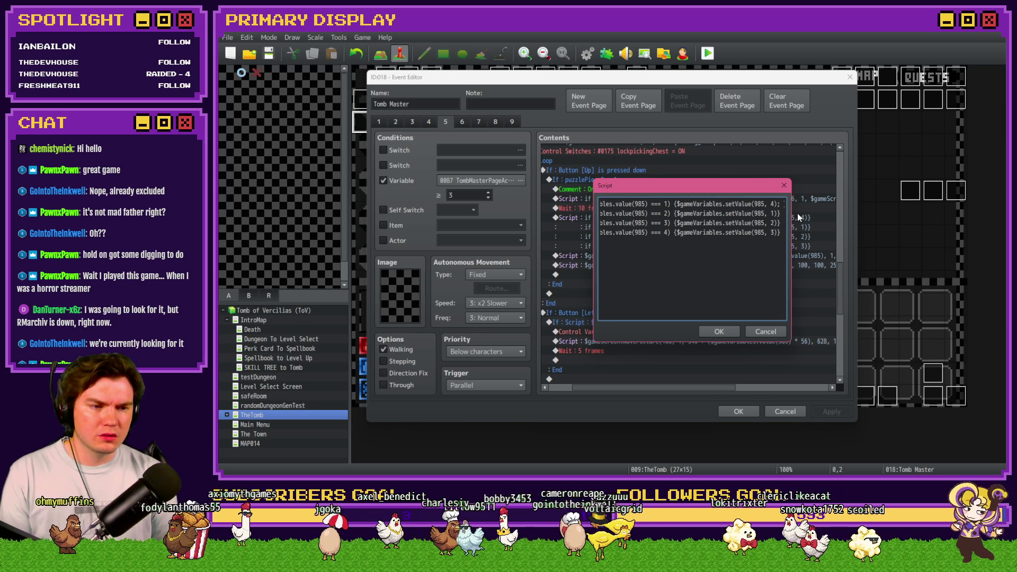
type("return")
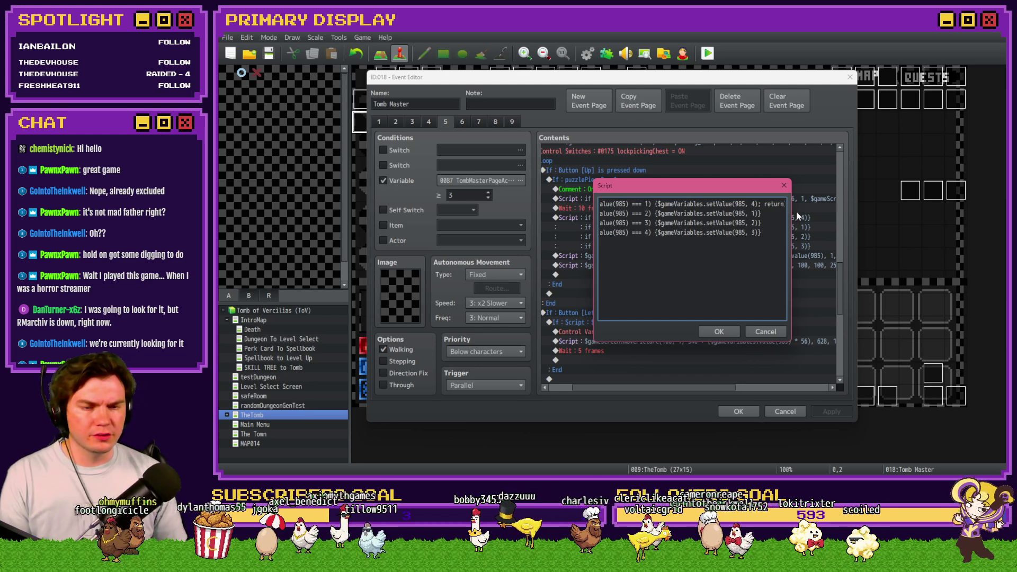
type(";")
key("shift+Left")
key("shift+Left")
key("shift+Left")
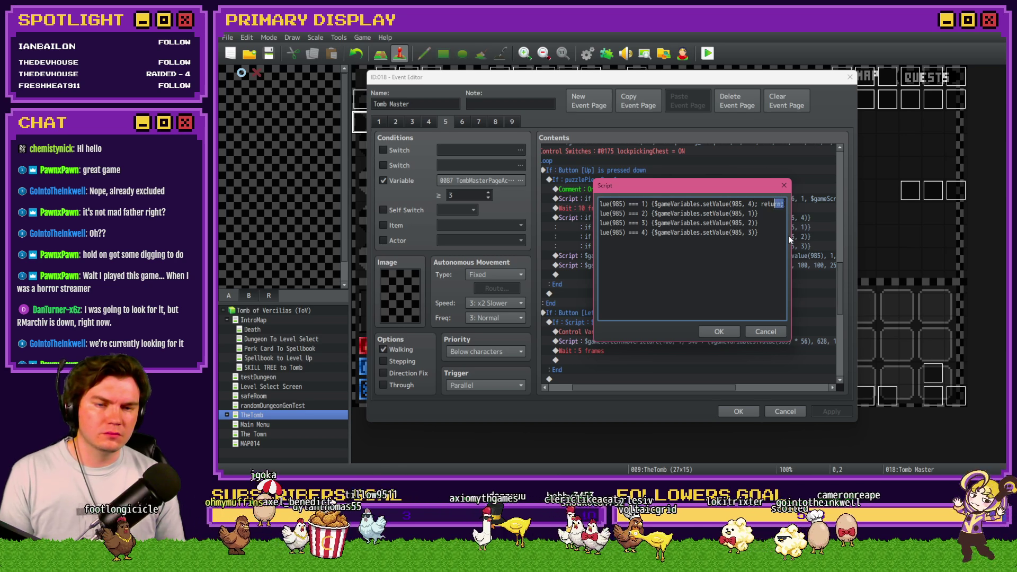
key("ctrl+c")
left_click(759, 214)
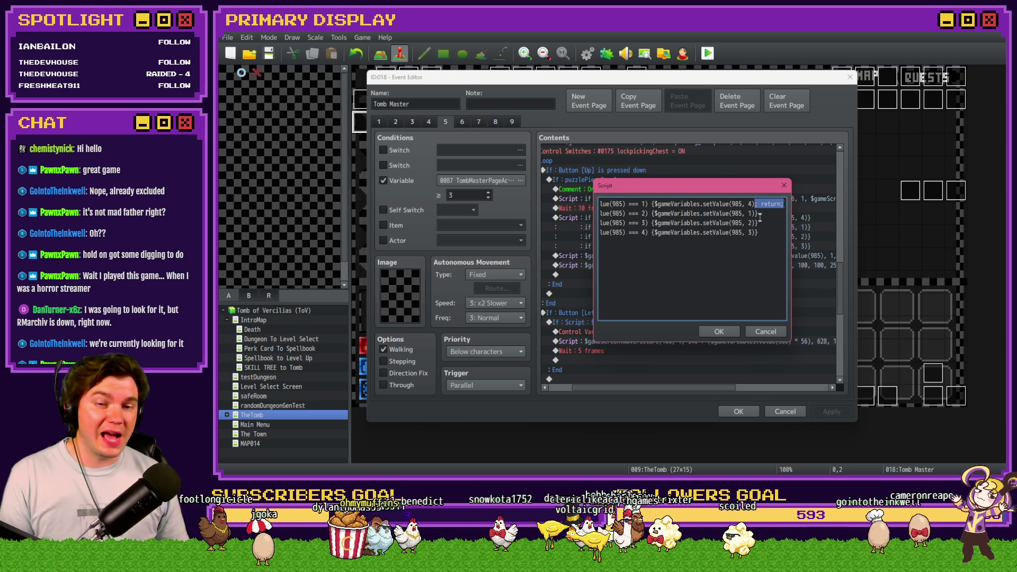
key("ctrl+v")
left_click(757, 223)
key("ctrl+v")
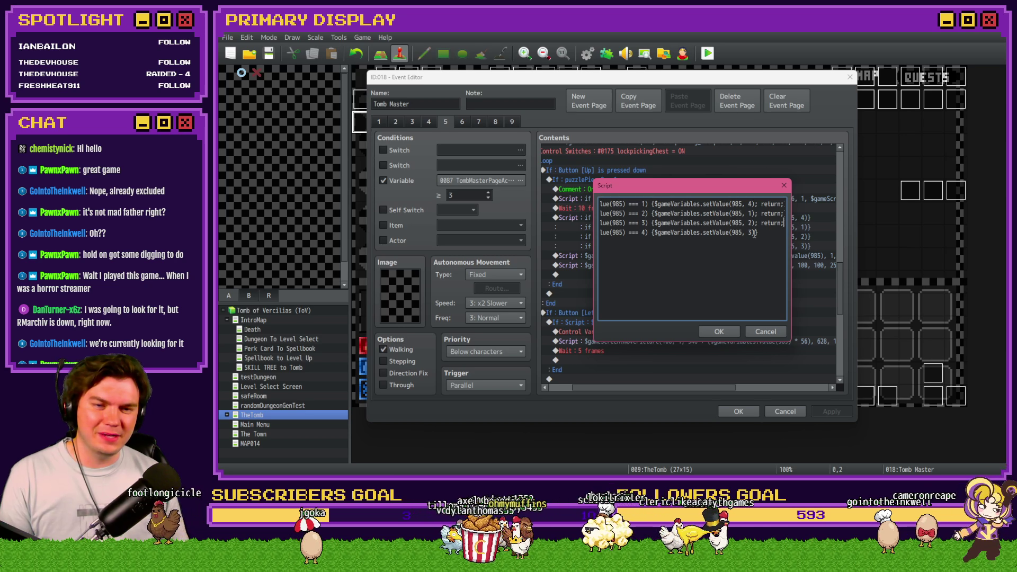
left_click(757, 232)
key("ctrl+v")
Confirm the script and event, then save the game and start a playtest.
left_click(726, 332)
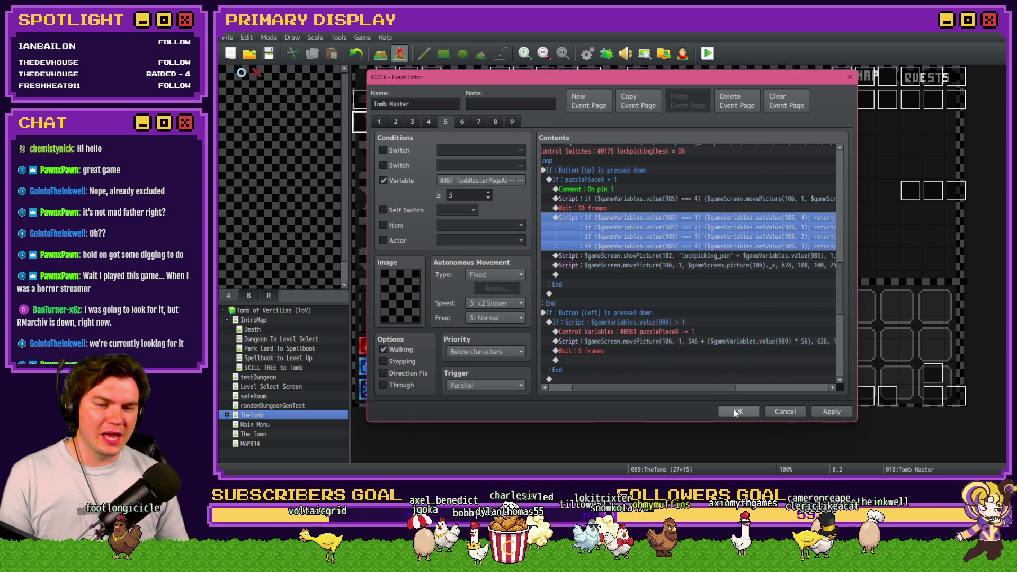
left_click(733, 409)
key("ctrl+r")
left_click(588, 271)
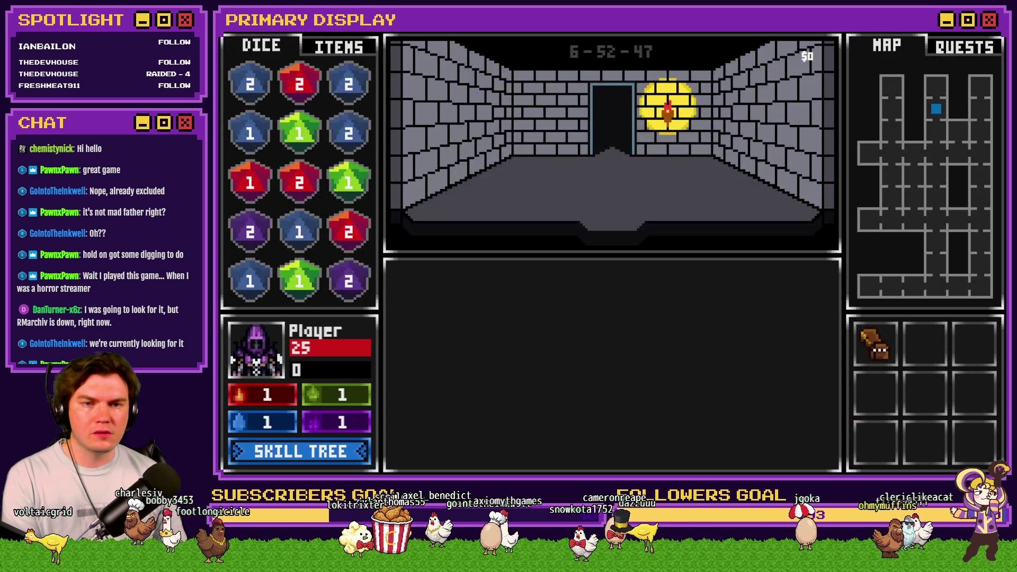
Open the F9 debug viewer and browse the variables to the 0941–0950 group.
key("F9")
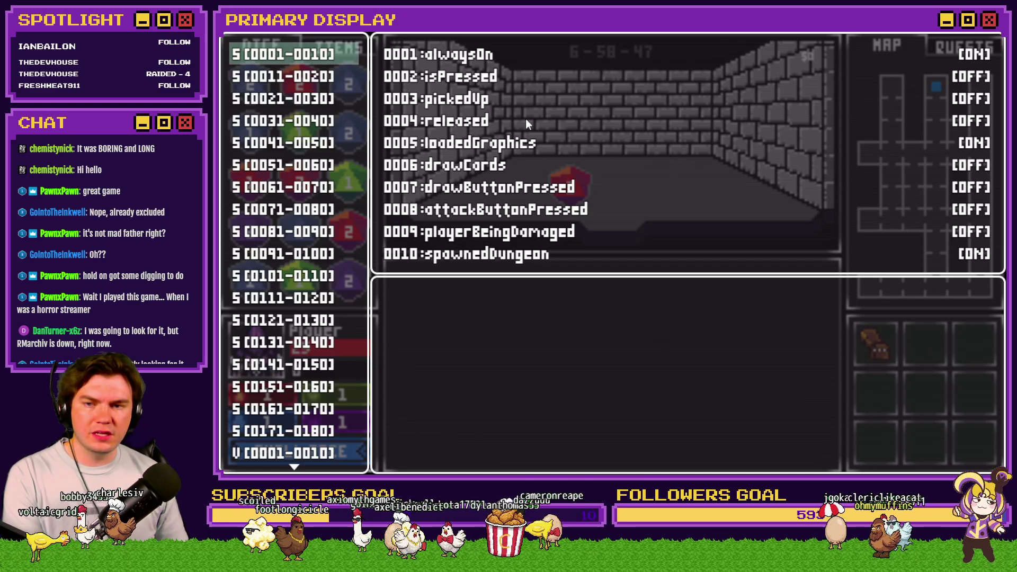
key("Up")
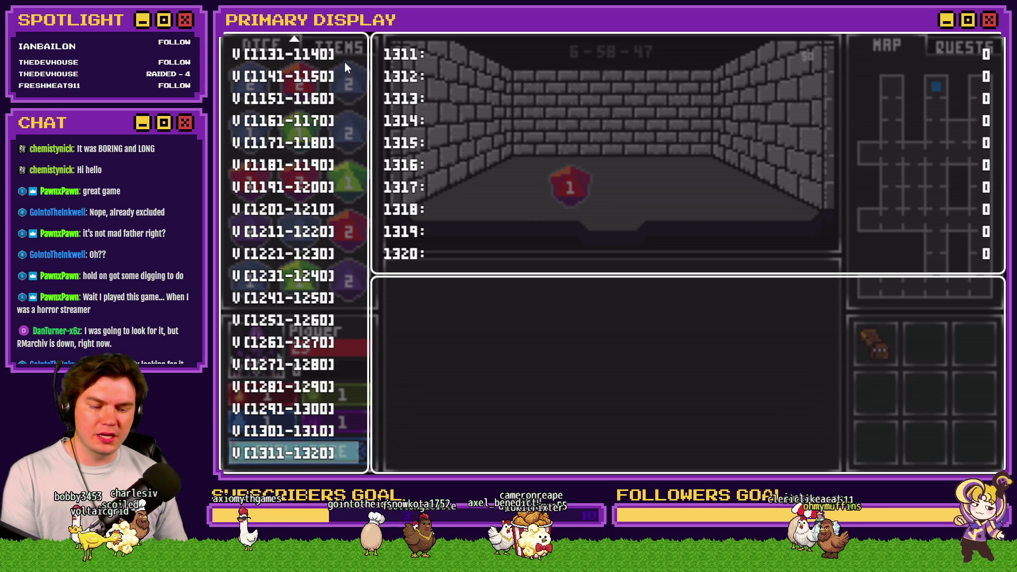
scroll(327, 84, "up", 16)
key("Up")
key("Up")
key("Up")
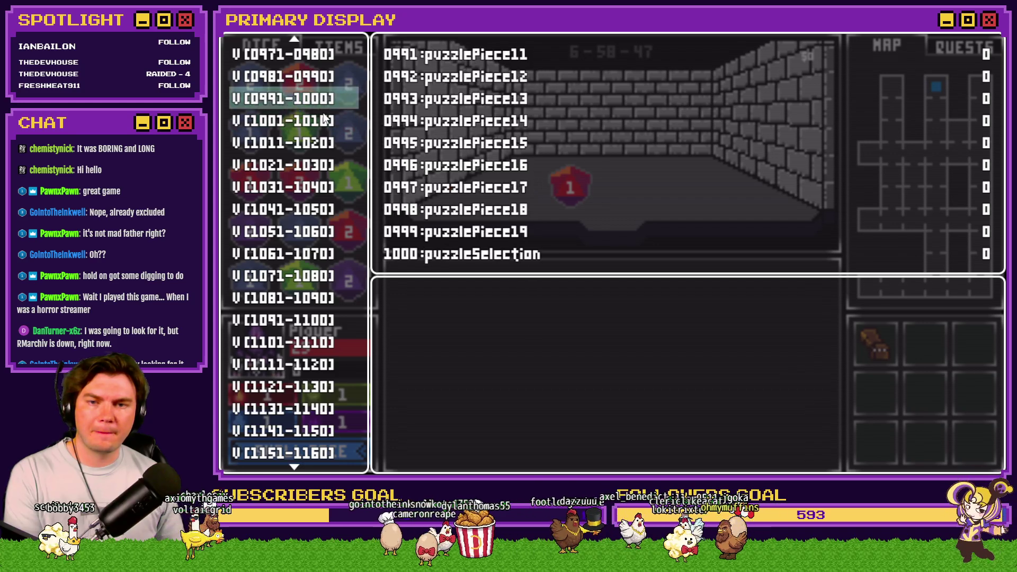
key("Up")
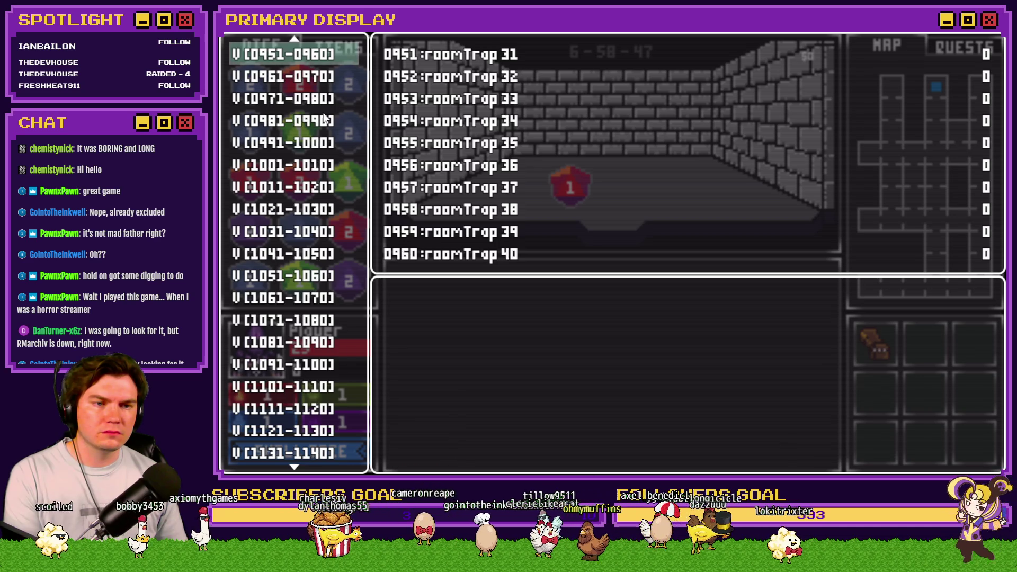
key("Down")
key("Down")
key("Down")
key("Up")
key("Up")
key("Up")
key("Up")
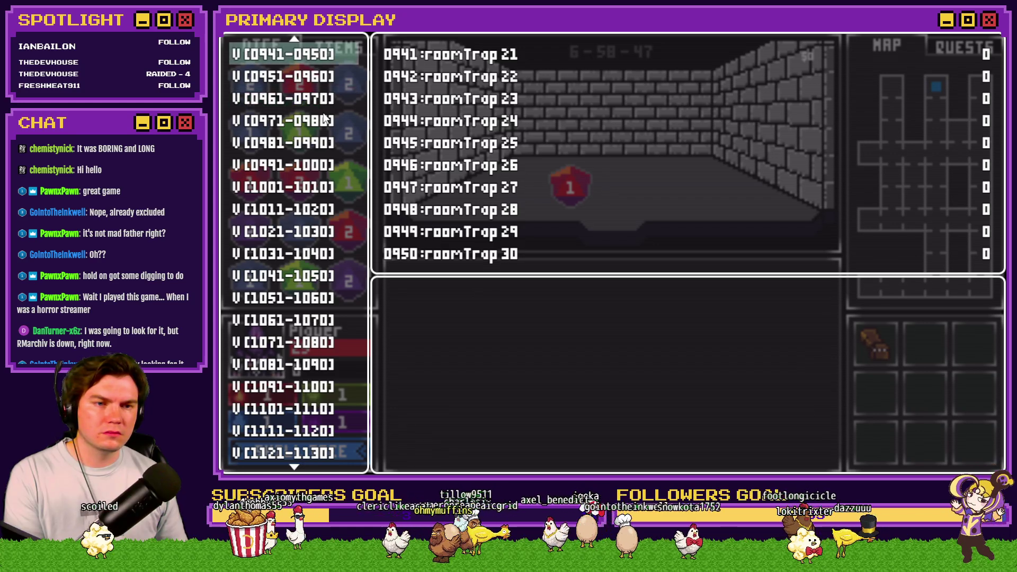
Walk to the chest, pick its lock, and close the playtest after the Illegal return statement error.
key("Escape")
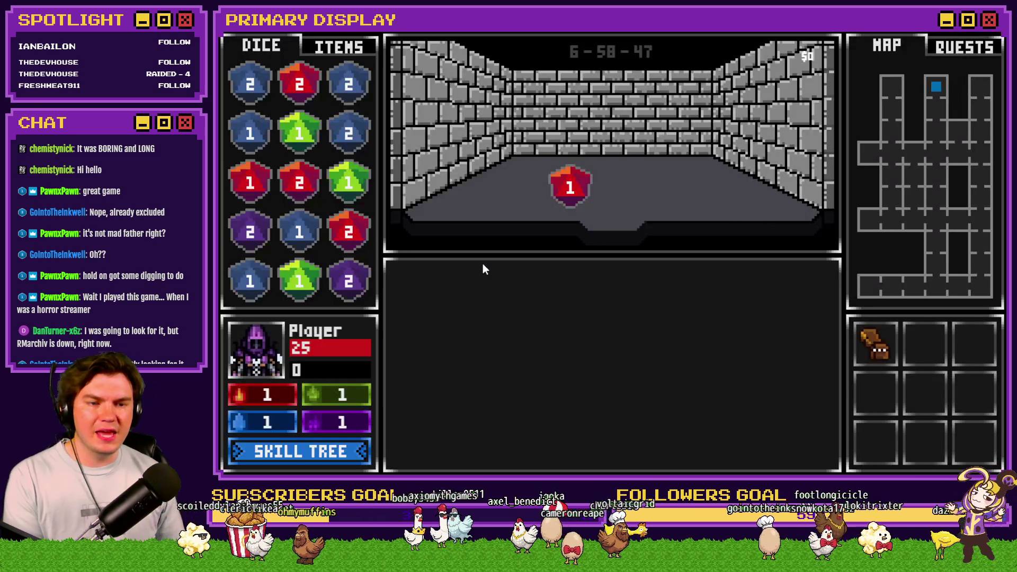
key("Up")
key("Up")
key("Up")
key("Up")
key("Up")
key("Up")
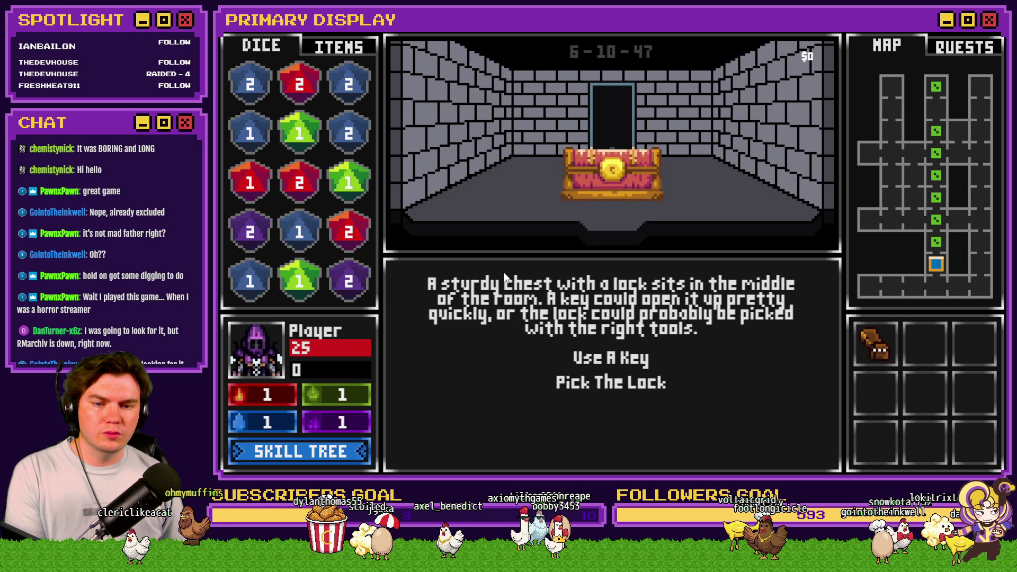
left_click(611, 383)
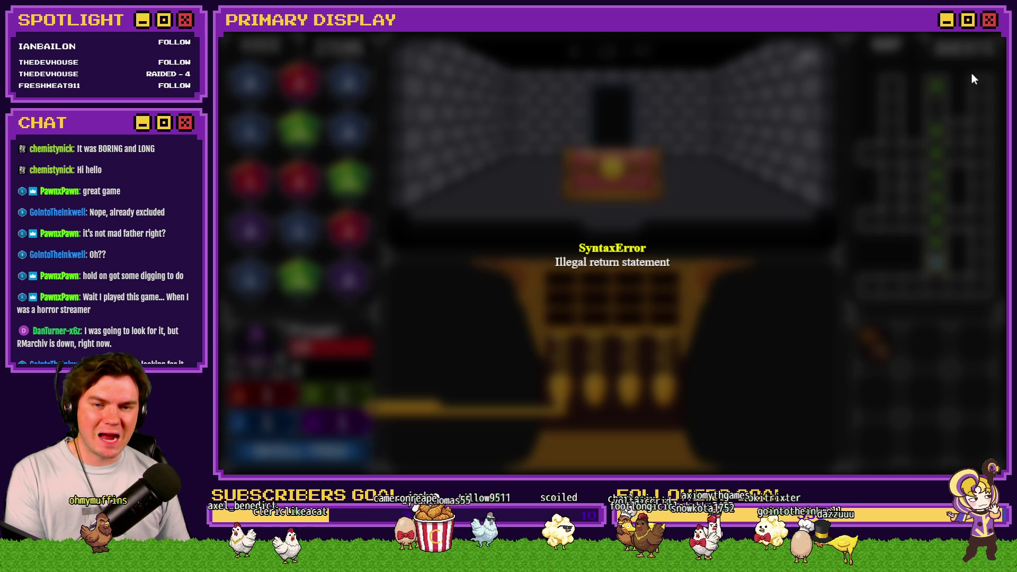
key("alt+F4")
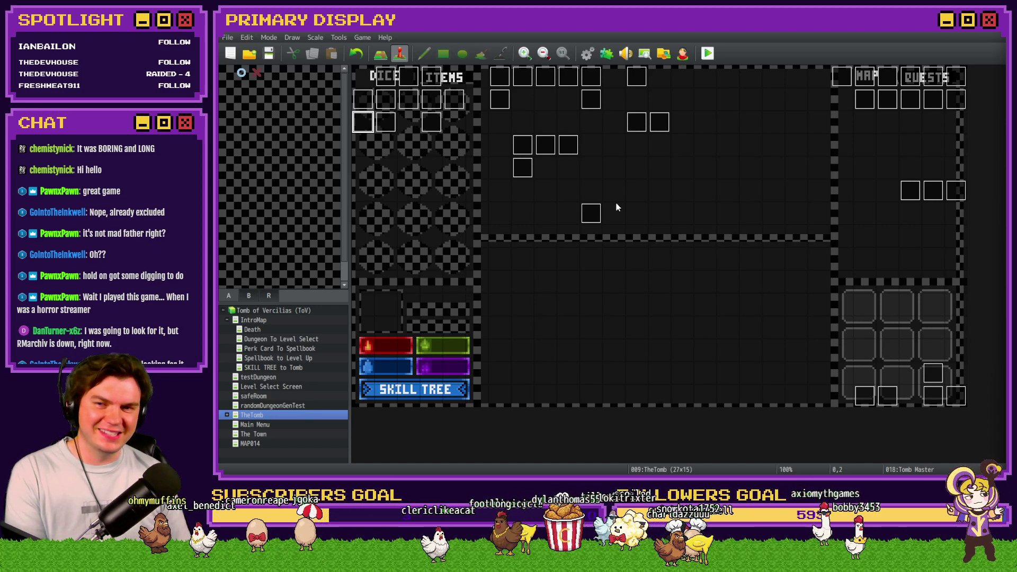
On Tomb Master's page 5, skip the picture setup script and reopen the pin-cycling script.
double_click(363, 127)
left_click(451, 122)
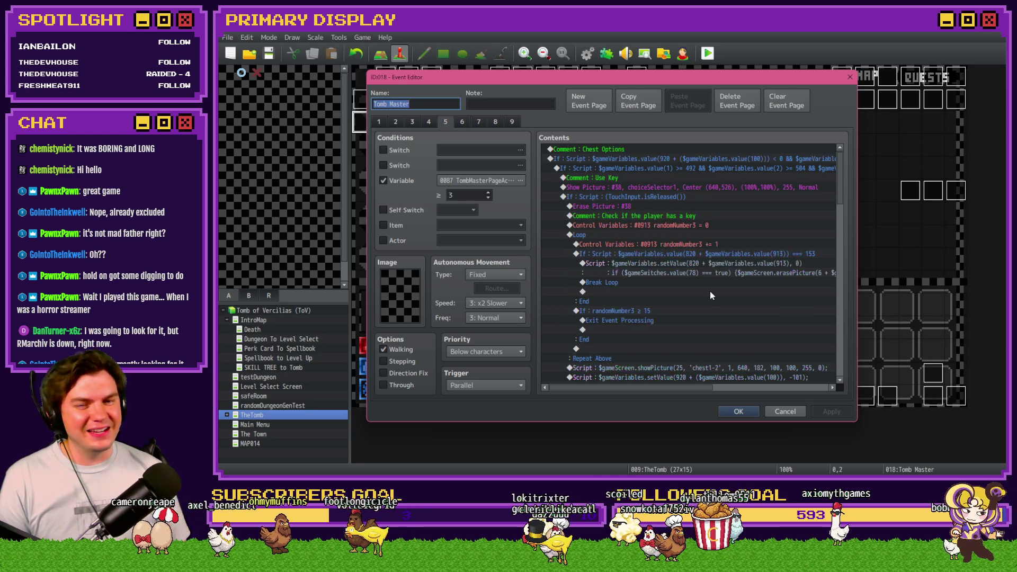
scroll(709, 295, "down", 10)
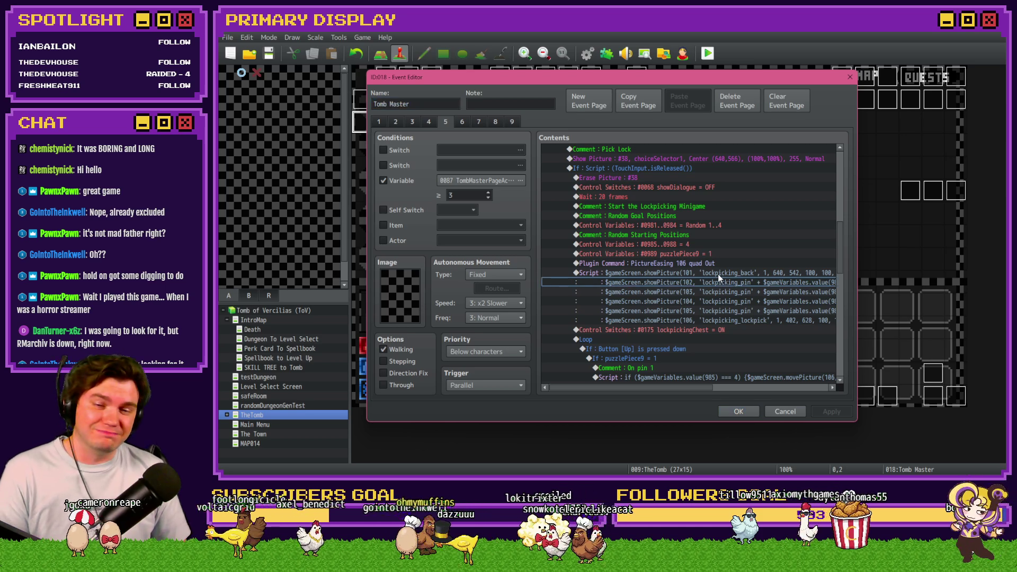
double_click(717, 278)
left_click_drag(681, 242, 848, 249)
left_click(766, 332)
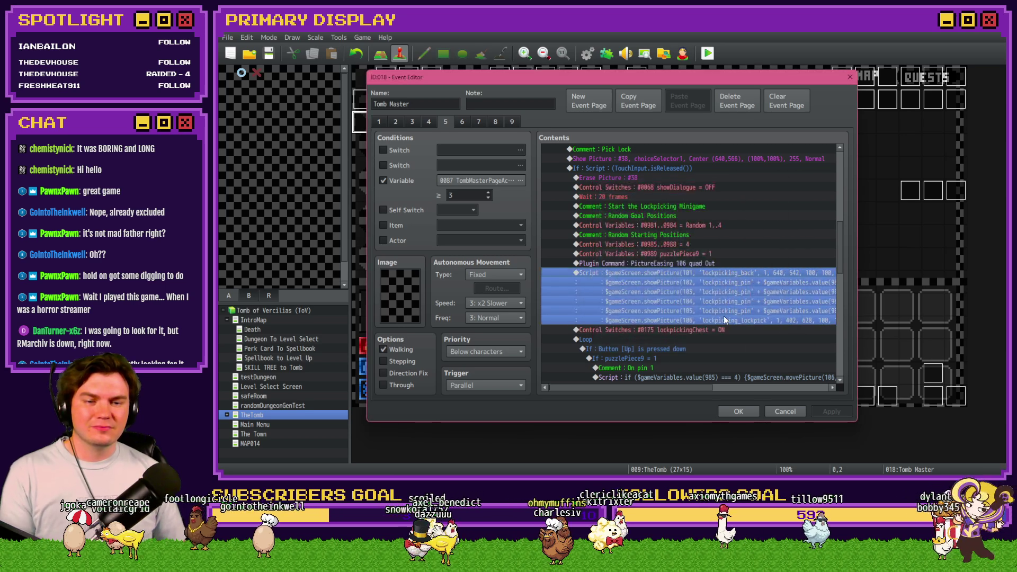
scroll(741, 275, "down", 5)
double_click(740, 279)
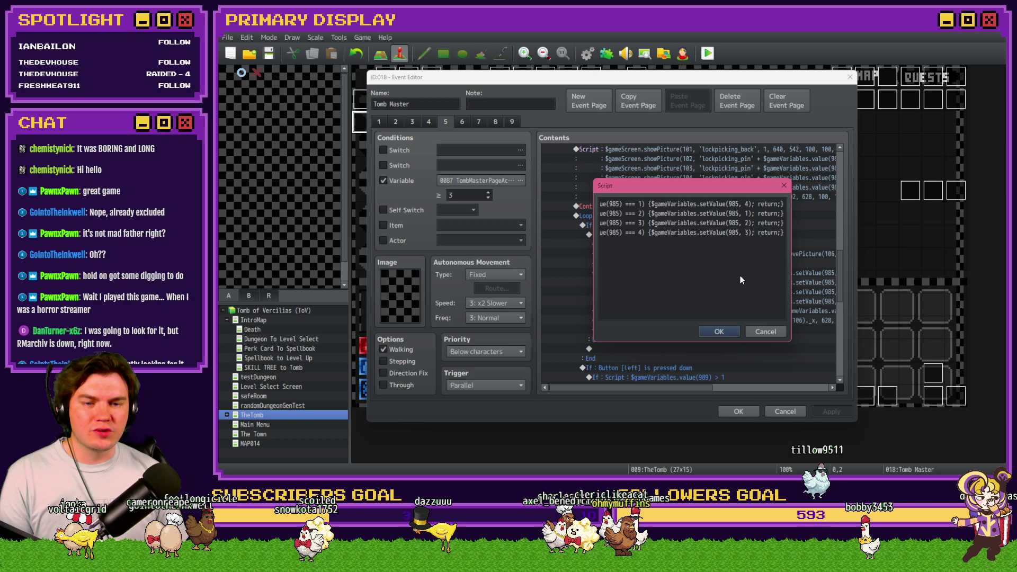
Delete the return text from the first pin lines and review the script's opening lines.
left_click(782, 204)
key("BackSpace")
key("BackSpace")
key("BackSpace")
key("BackSpace")
key("BackSpace")
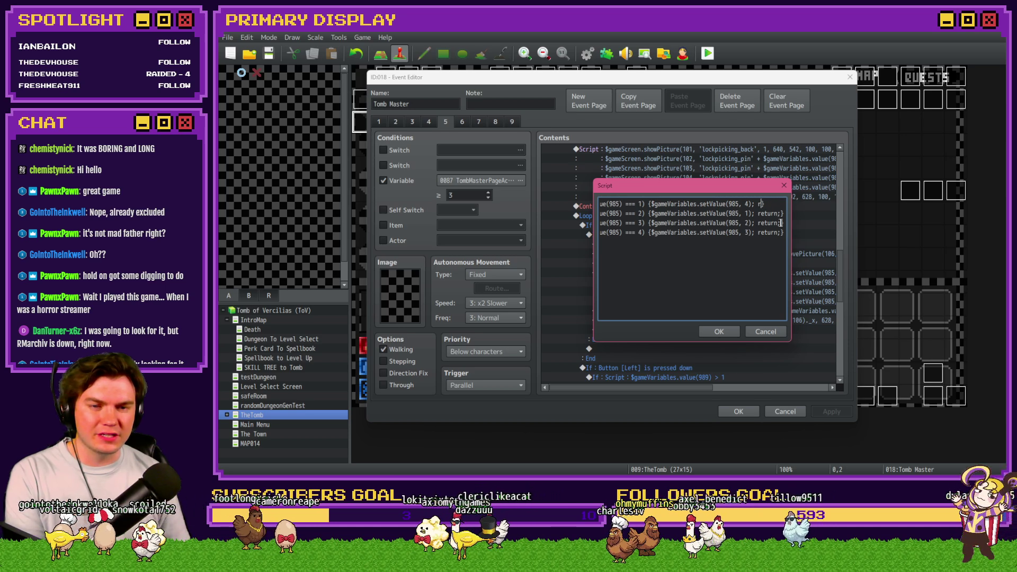
mouse_move(751, 213)
left_mouse_down()
mouse_move(782, 213)
mouse_move(768, 222)
mouse_move(781, 232)
left_mouse_up()
key("BackSpace")
key("BackSpace")
key("BackSpace")
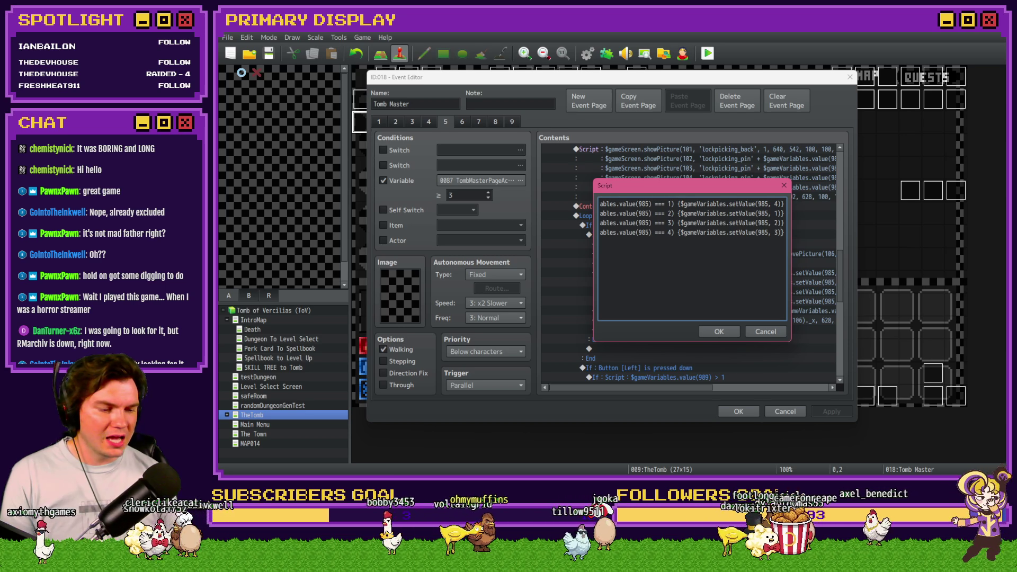
key("alt+Tab")
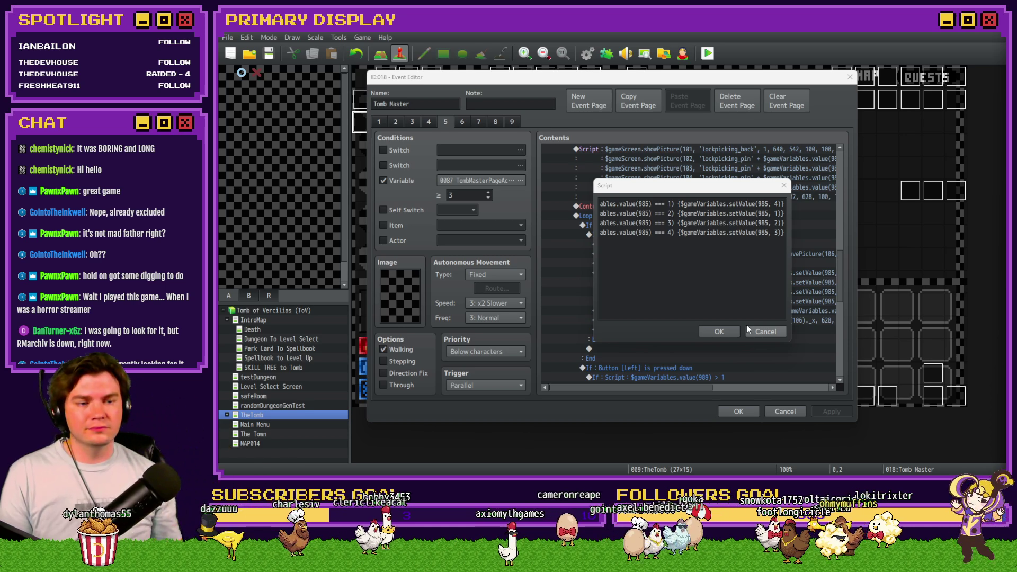
left_click_drag(649, 213, 537, 203)
left_click(645, 203)
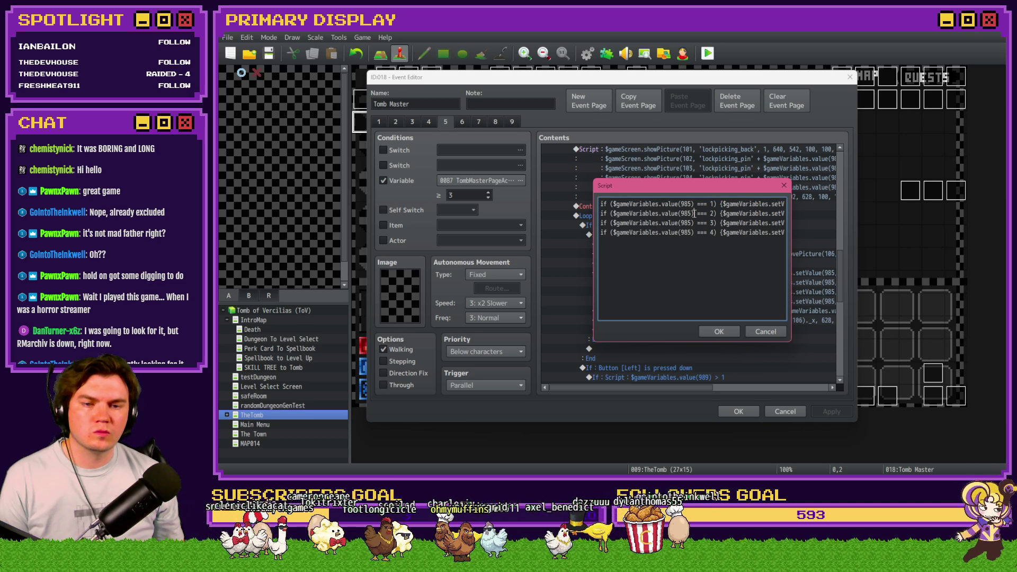
Add the missing closing brace on line 1 and prefix the following checks with 'else'.
key("ctrl+a")
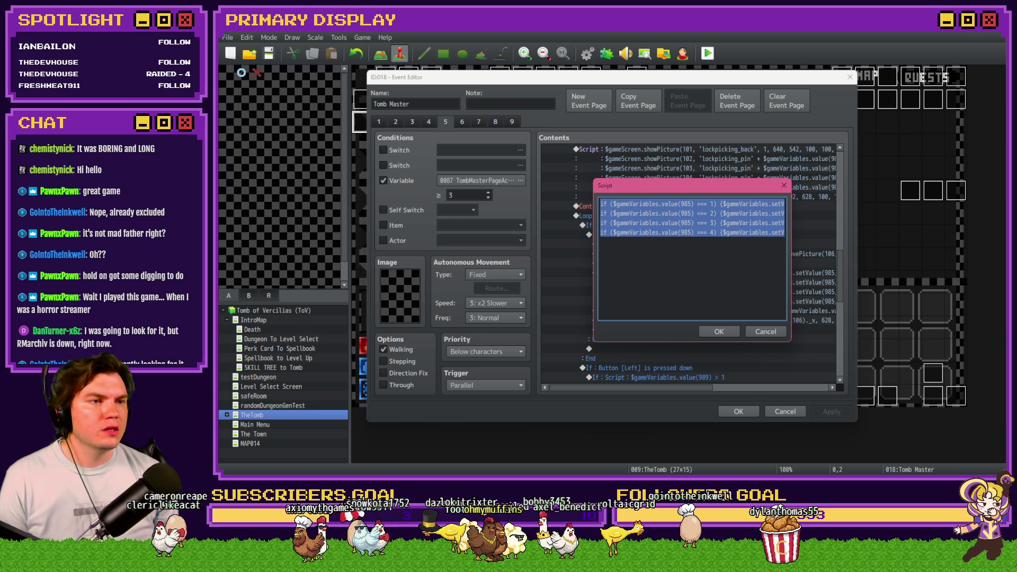
key("alt+Tab")
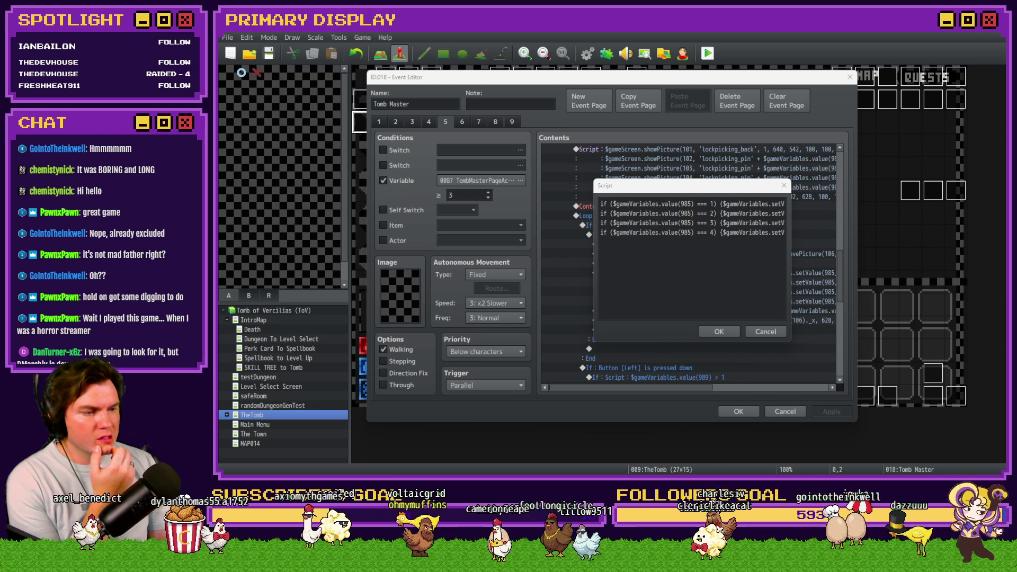
left_click(770, 212)
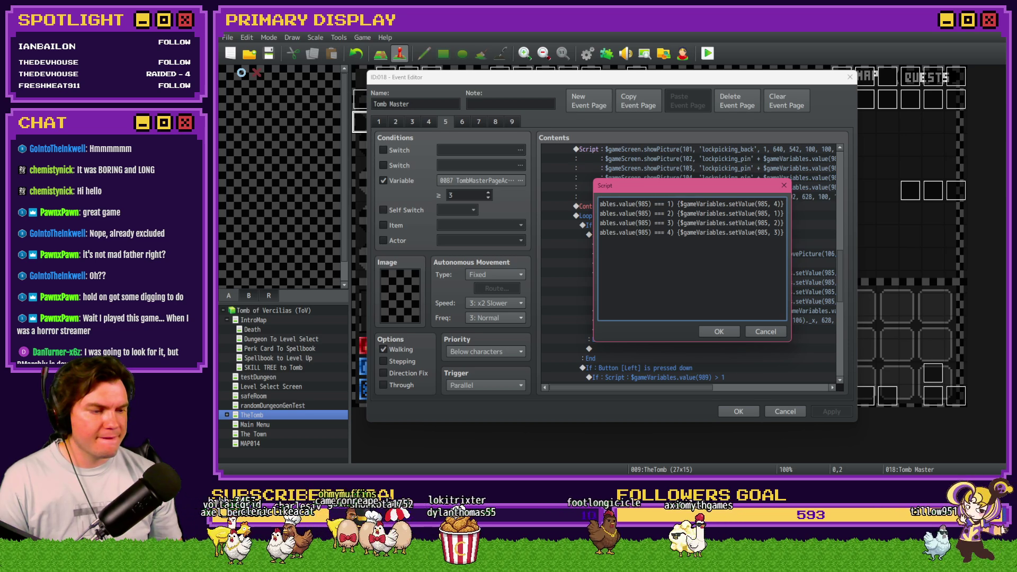
type("}")
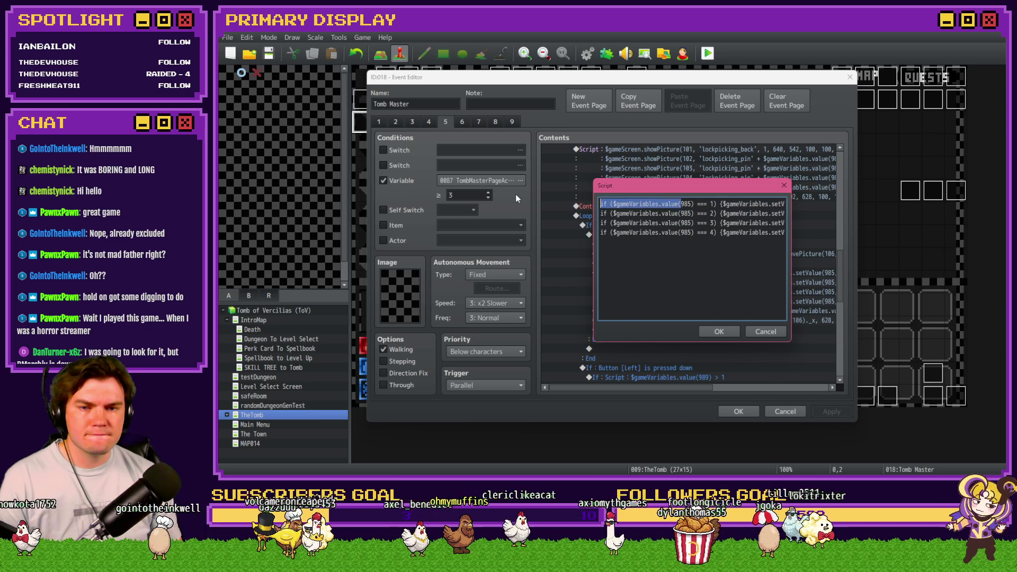
key("Home")
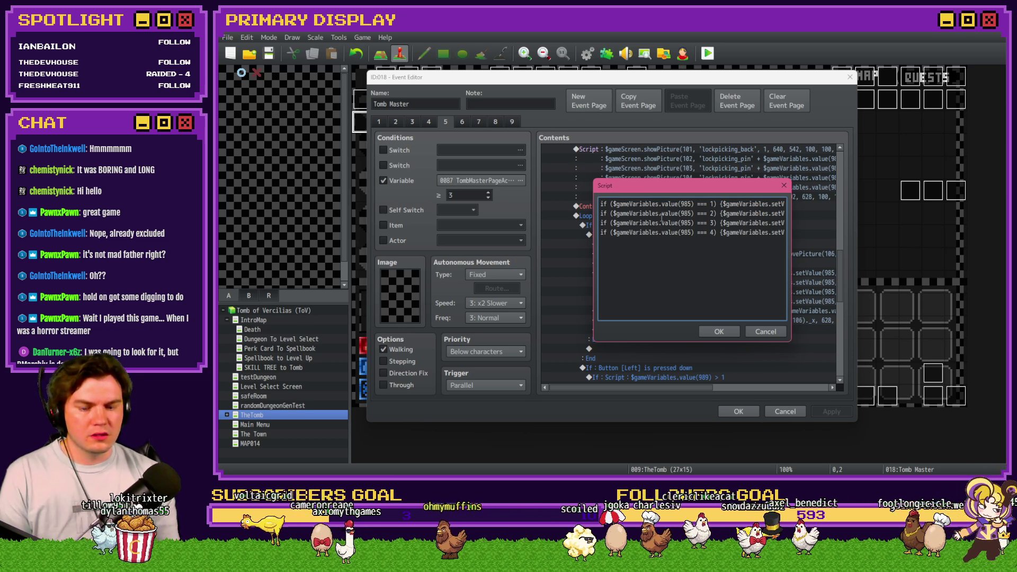
type("else ")
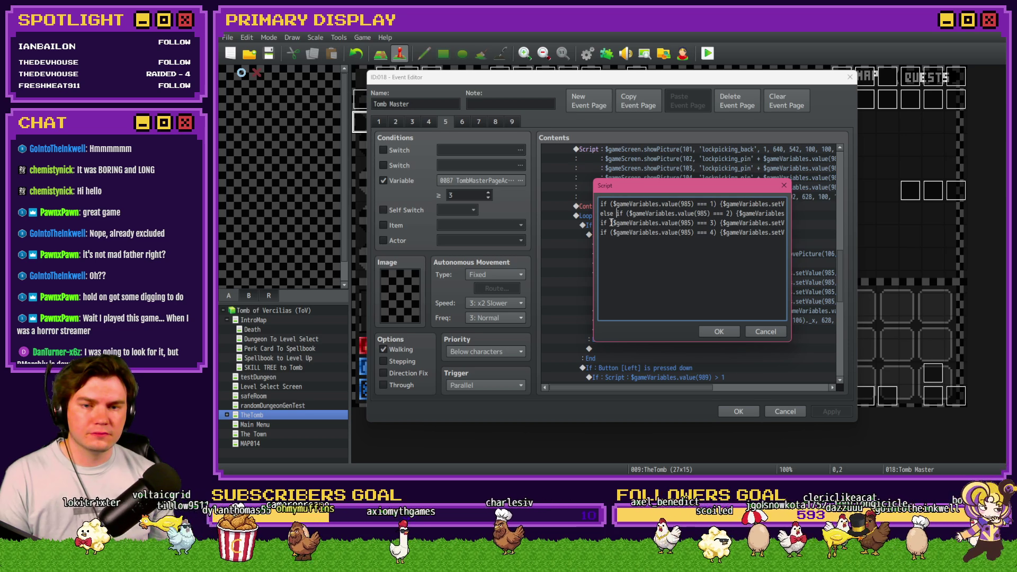
type("else")
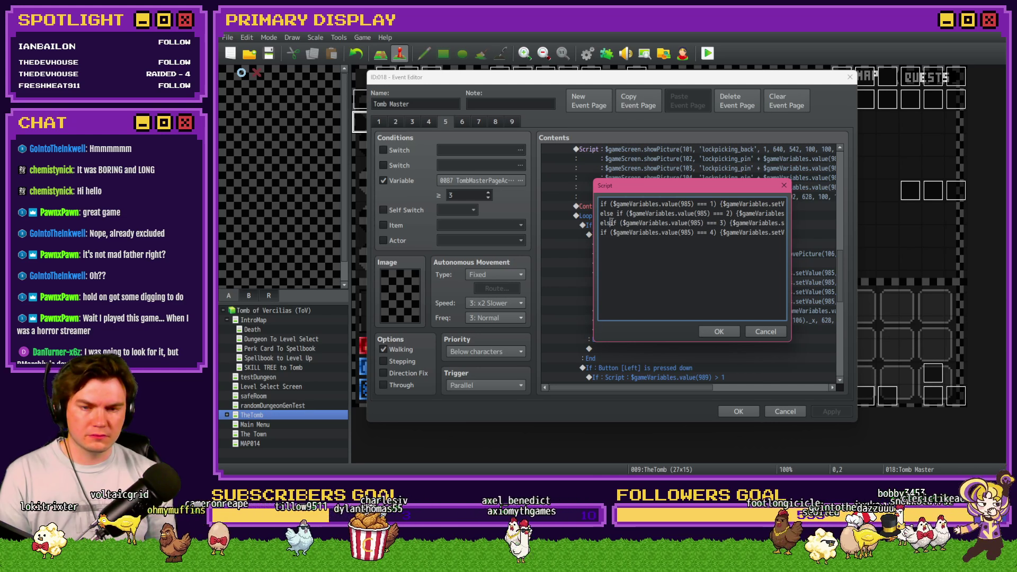
key("Down")
key("Left")
key("Left")
key("Left")
type("else")
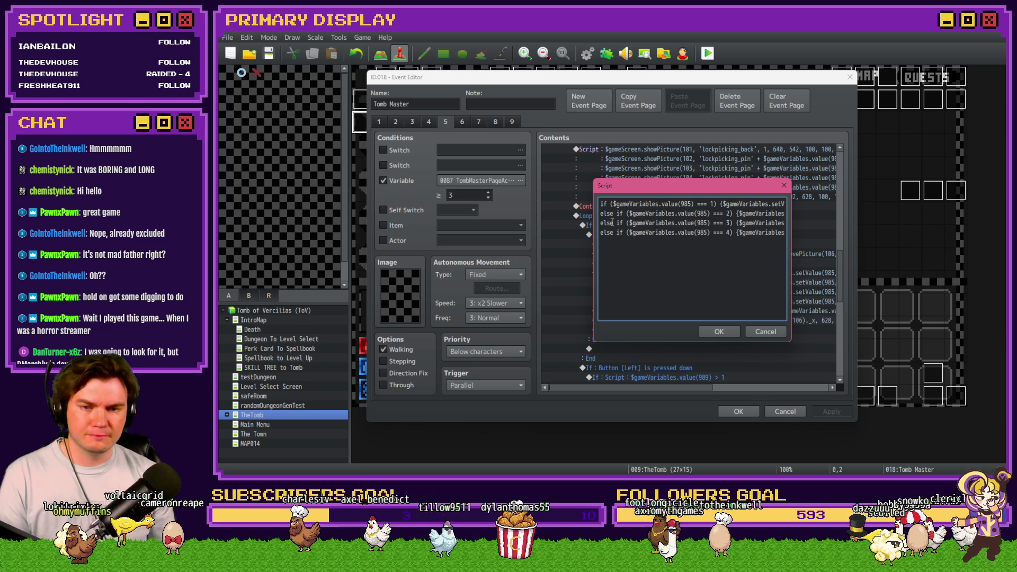
Confirm the script edits, close the Tomb Master event and save the project.
left_click(716, 333)
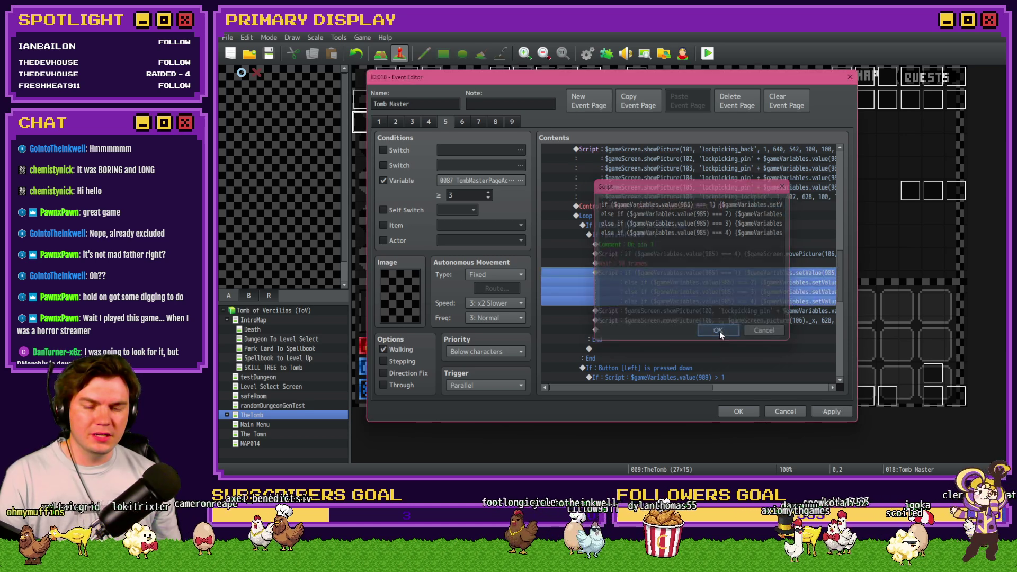
left_click(738, 411)
left_click(708, 53)
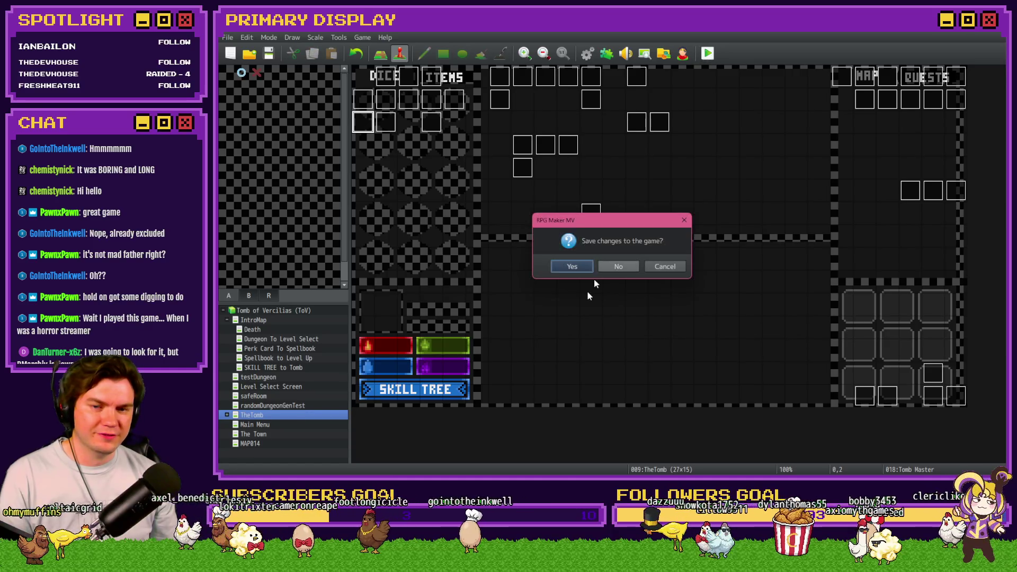
Start a playtest, skip the perk cards and check variables in the F9 debug window.
left_click(572, 267)
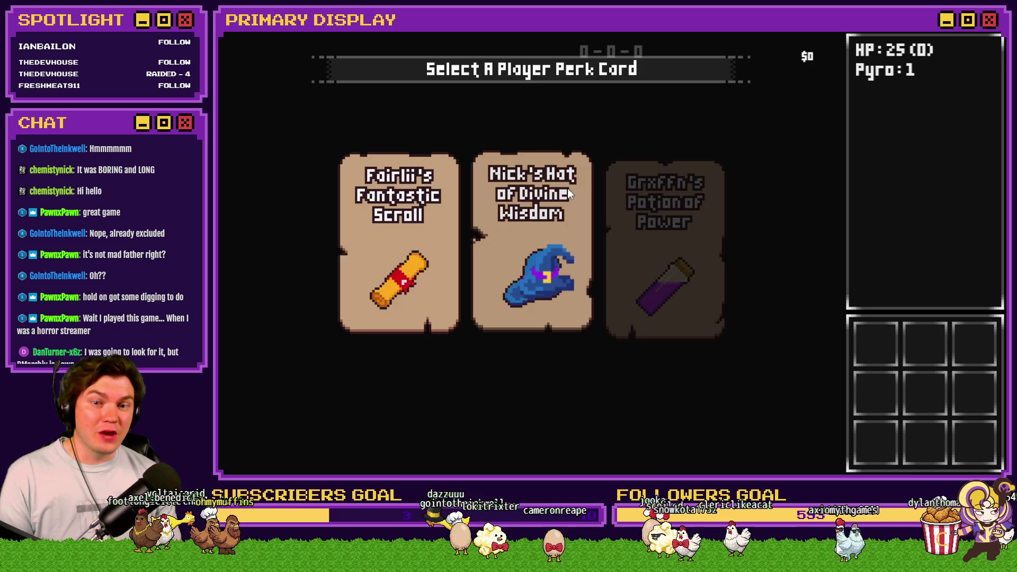
left_click(568, 189)
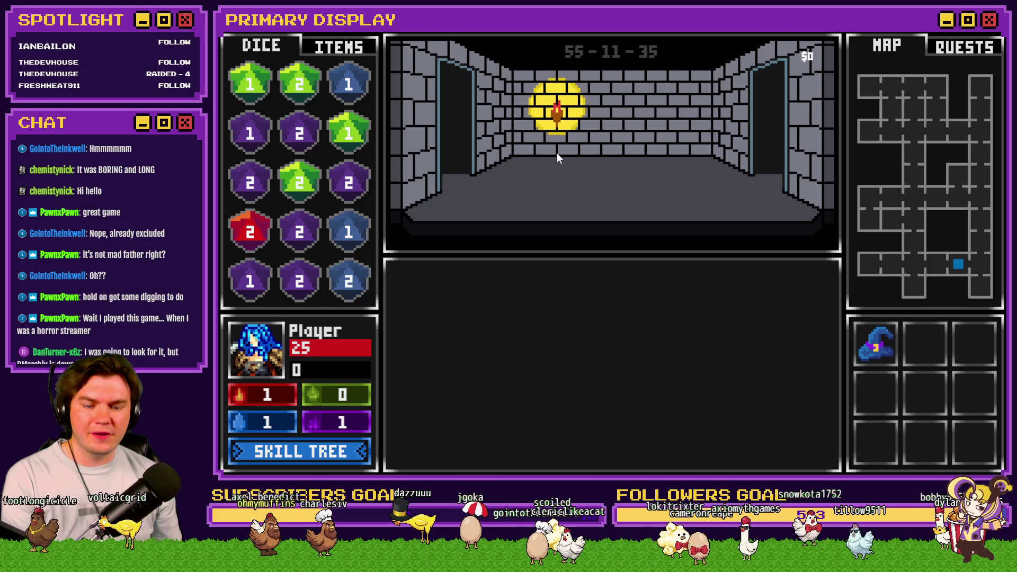
key("F9")
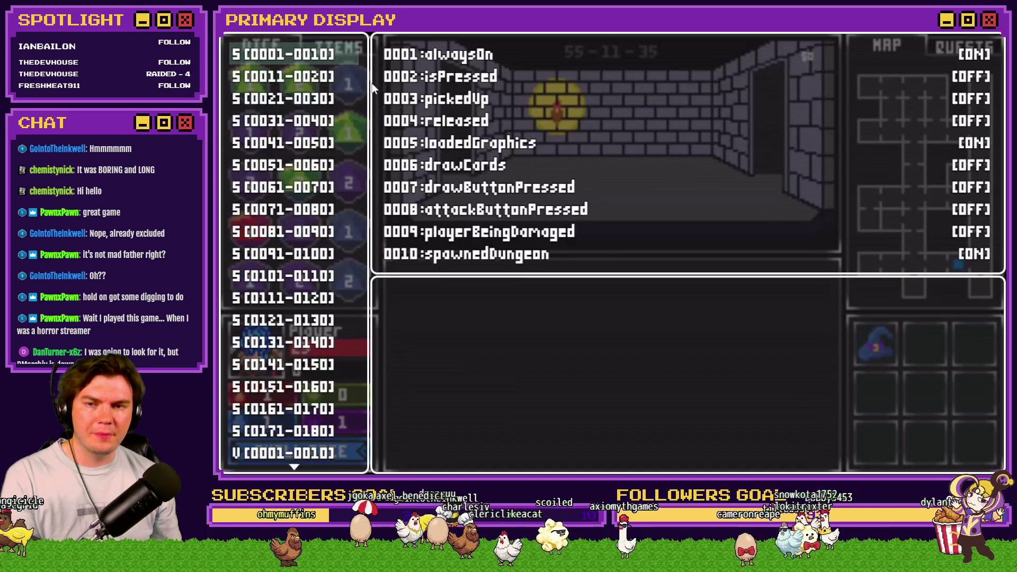
scroll(328, 58, "down", 20)
scroll(313, 181, "up", 2)
scroll(314, 180, "up", 13)
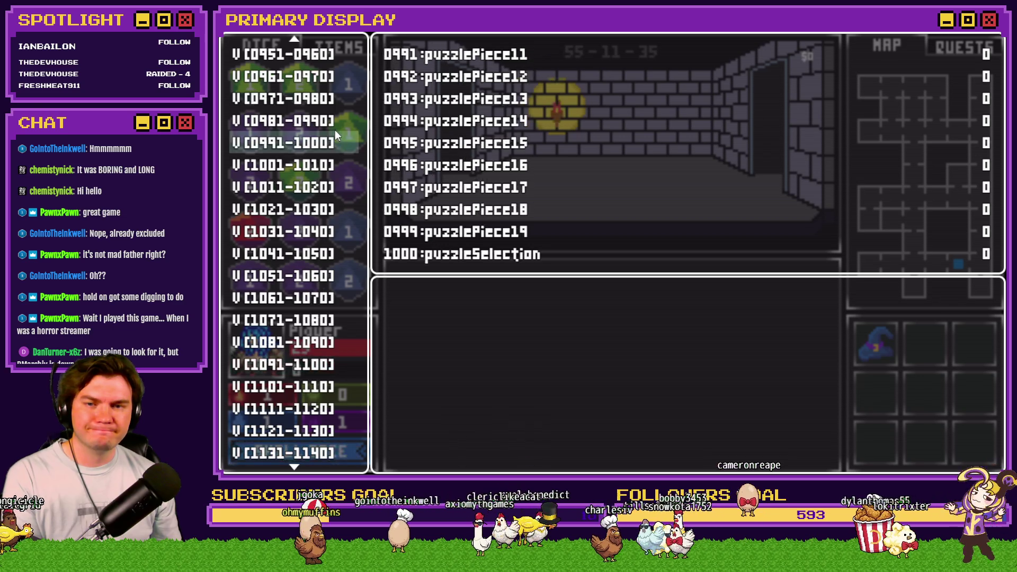
key("Up")
key("Up")
key("Up")
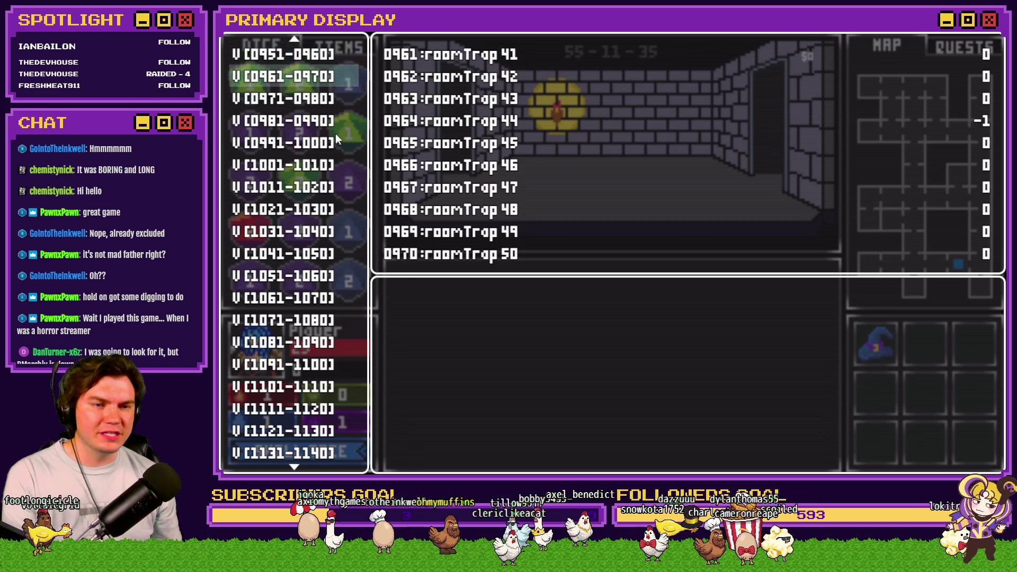
key("Escape")
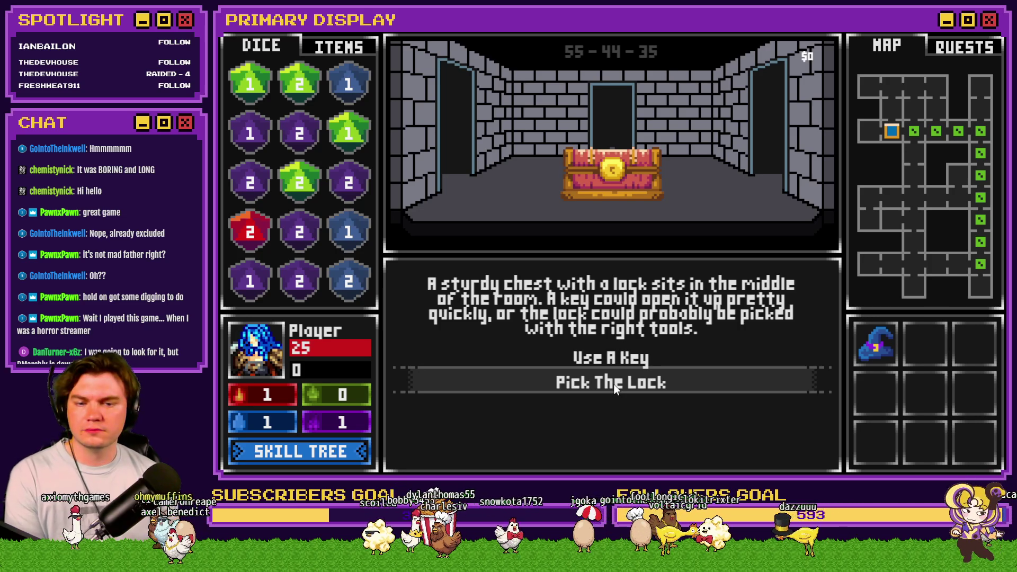
Choose Pick The Lock, push the leftmost pin up three times, then end the playtest.
left_click(614, 384)
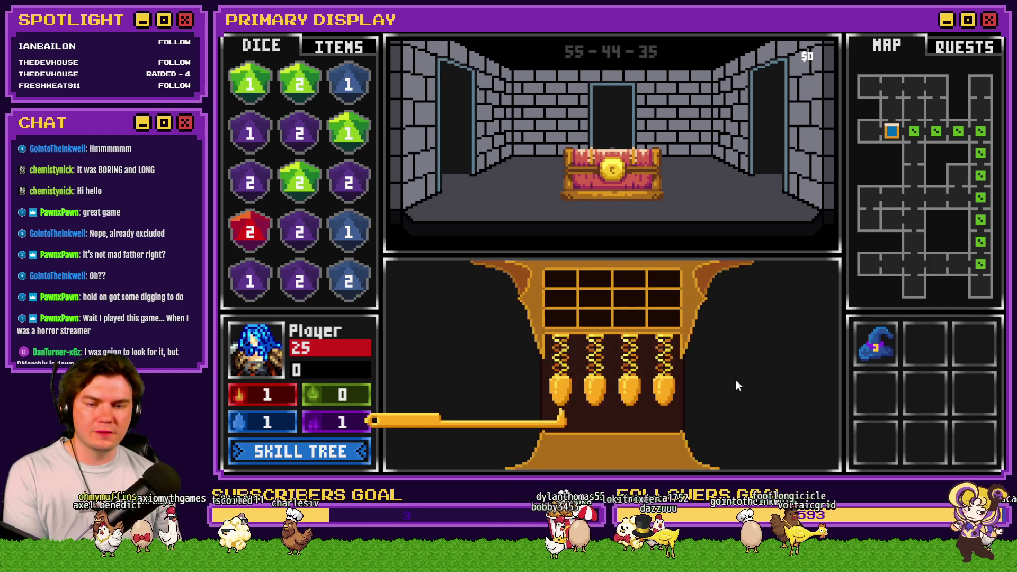
left_click(750, 377)
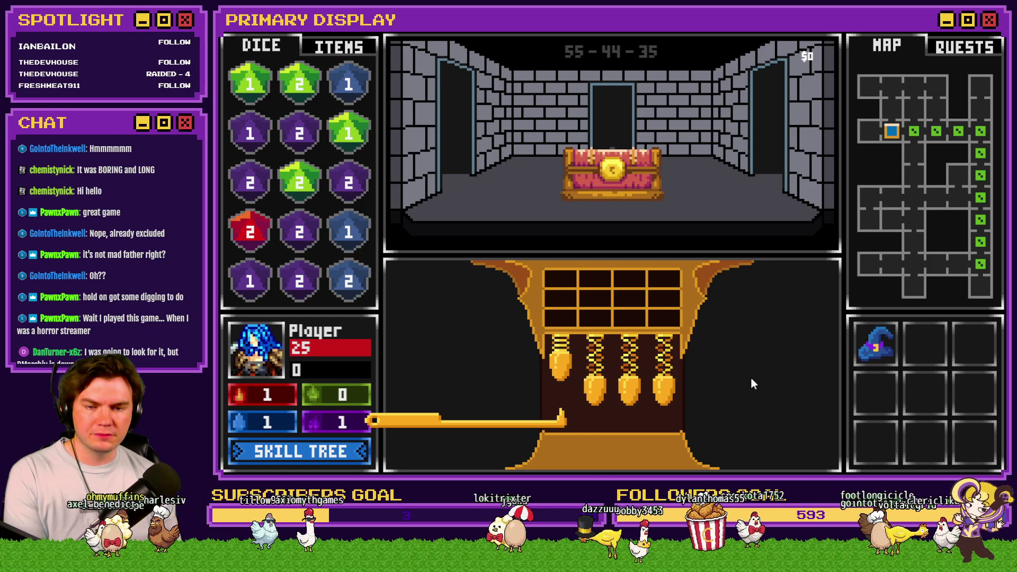
left_click(752, 378)
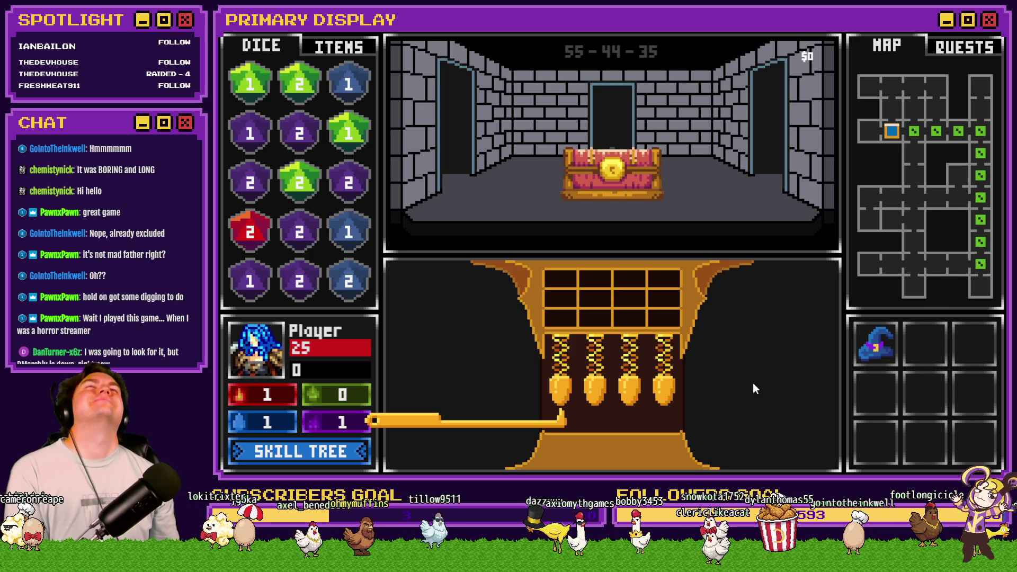
left_click(753, 383)
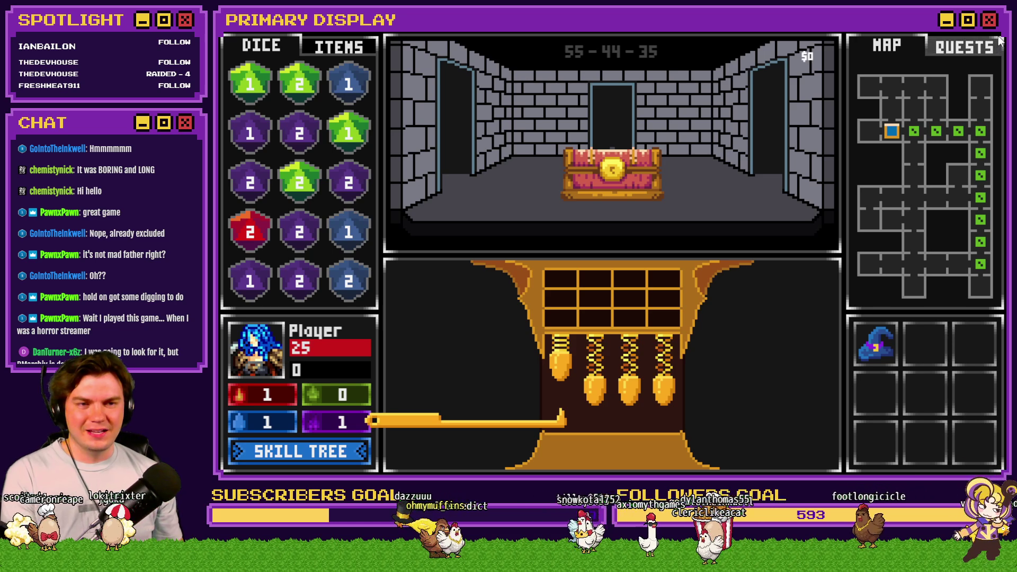
key("alt+F4")
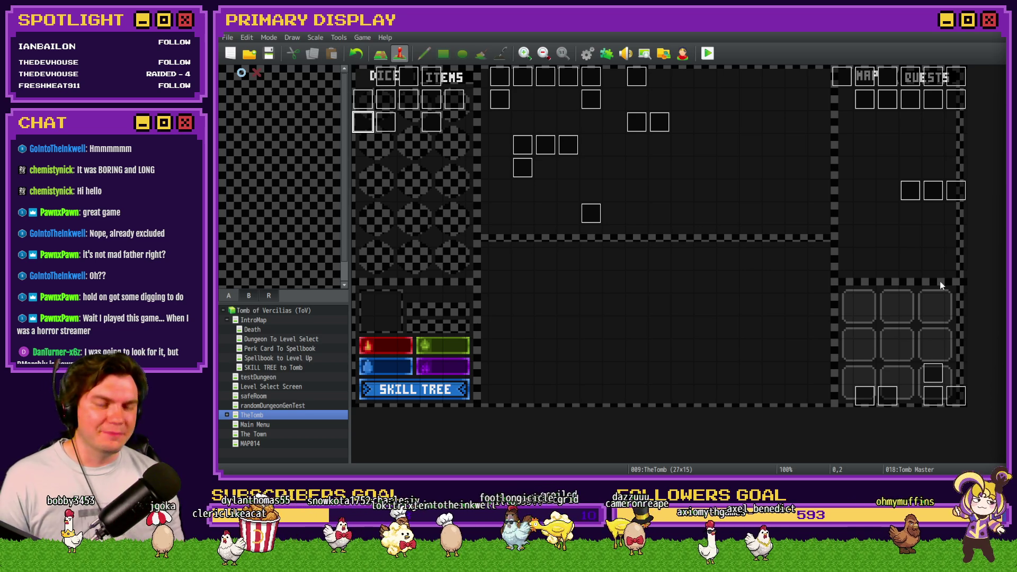
Open the Tomb Master event on the page holding the lockpicking script.
double_click(382, 122)
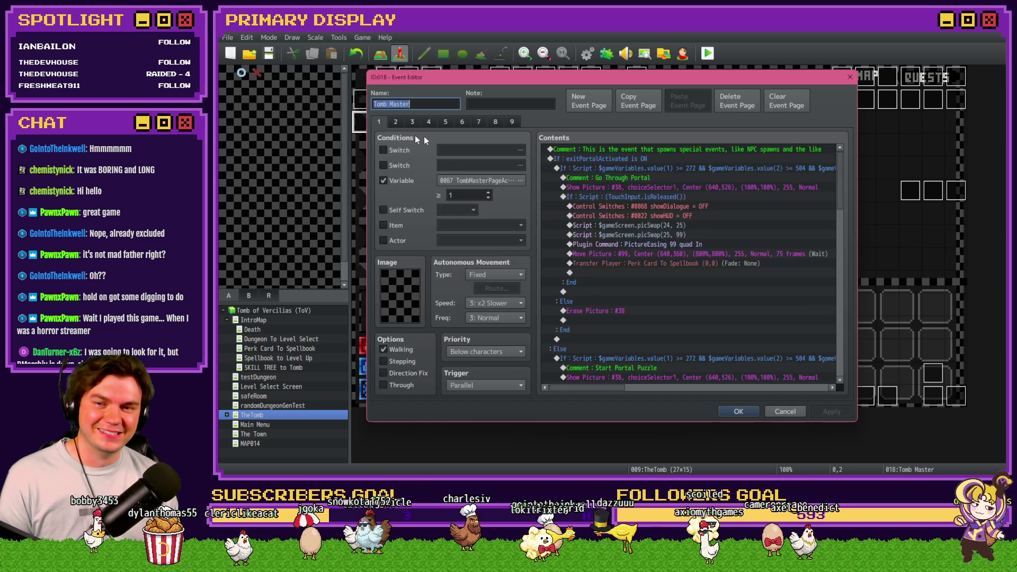
left_click(429, 121)
left_click(446, 121)
left_click_drag(842, 211, 862, 271)
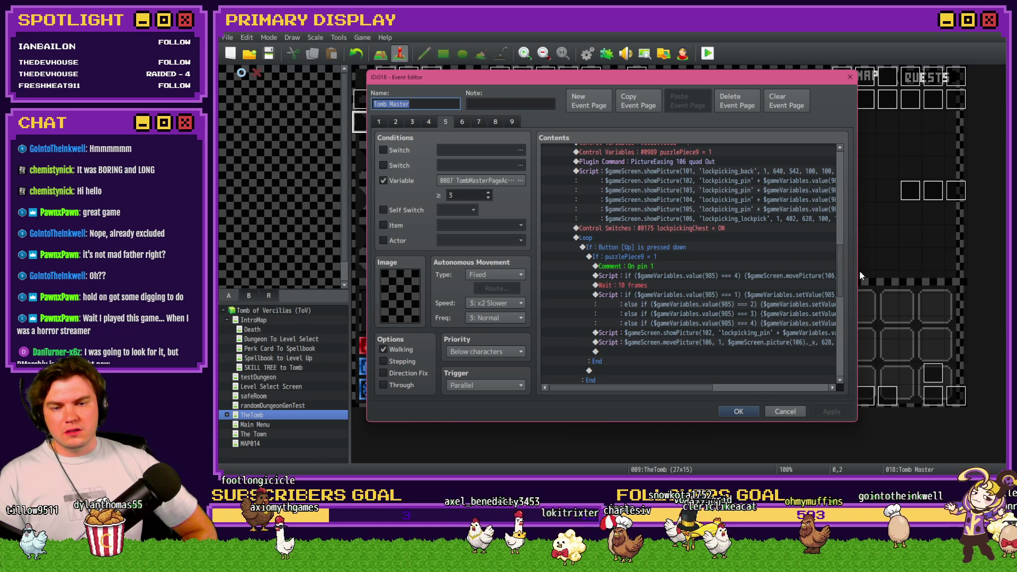
Duplicate the movePicture script line and change line 2's condition from 4 to 3.
double_click(763, 342)
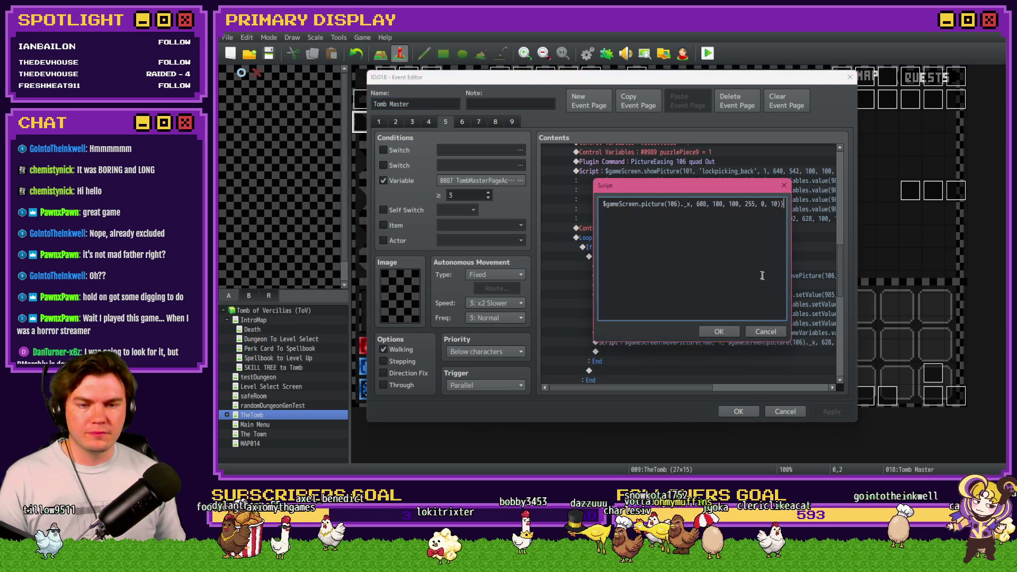
left_click_drag(703, 204, 802, 210)
left_click(764, 204)
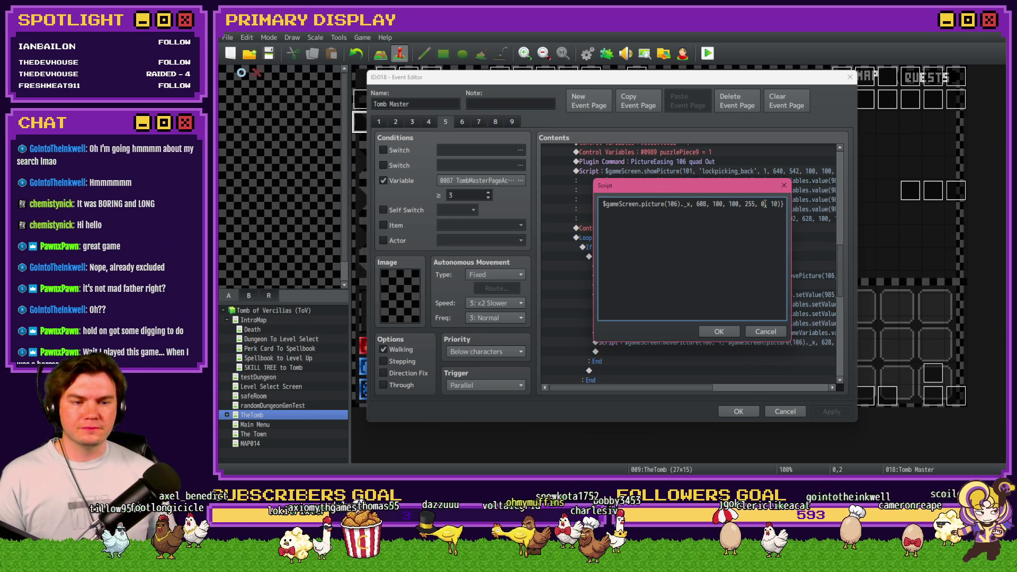
key("ctrl+a")
key("ctrl+c")
key("End")
key("Return")
key("ctrl+v")
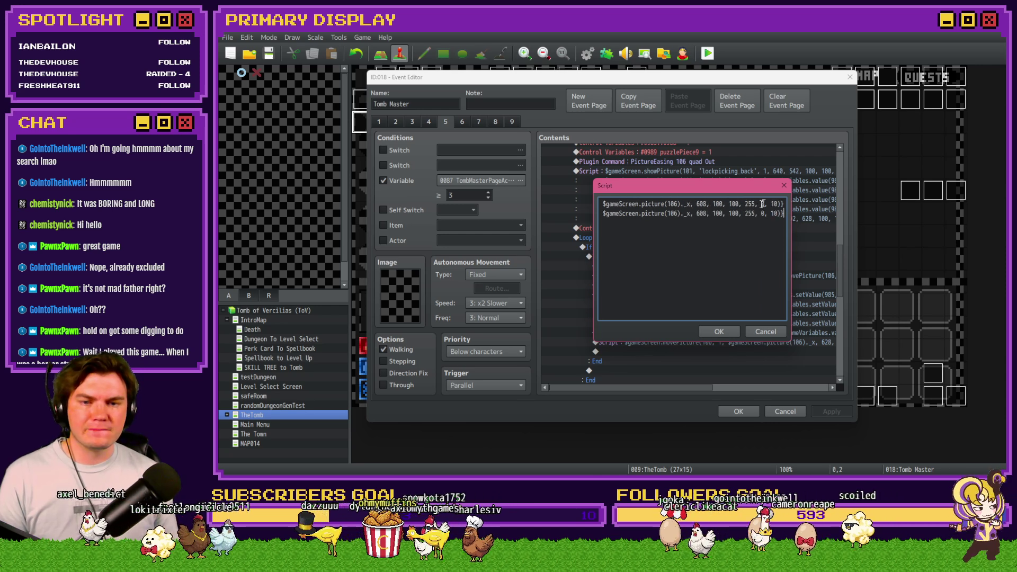
key("Home")
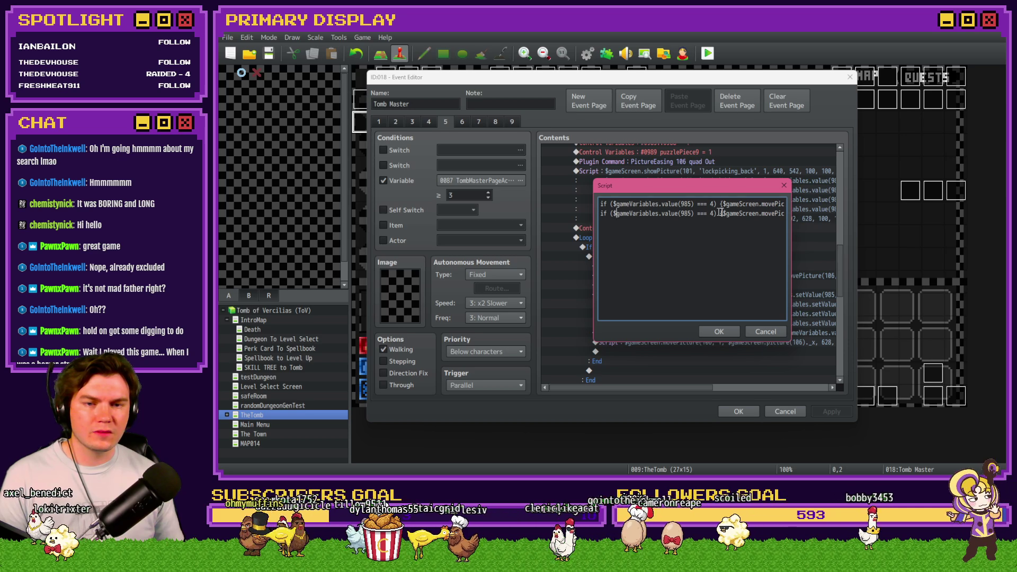
left_click(715, 214)
key("BackSpace")
type("3")
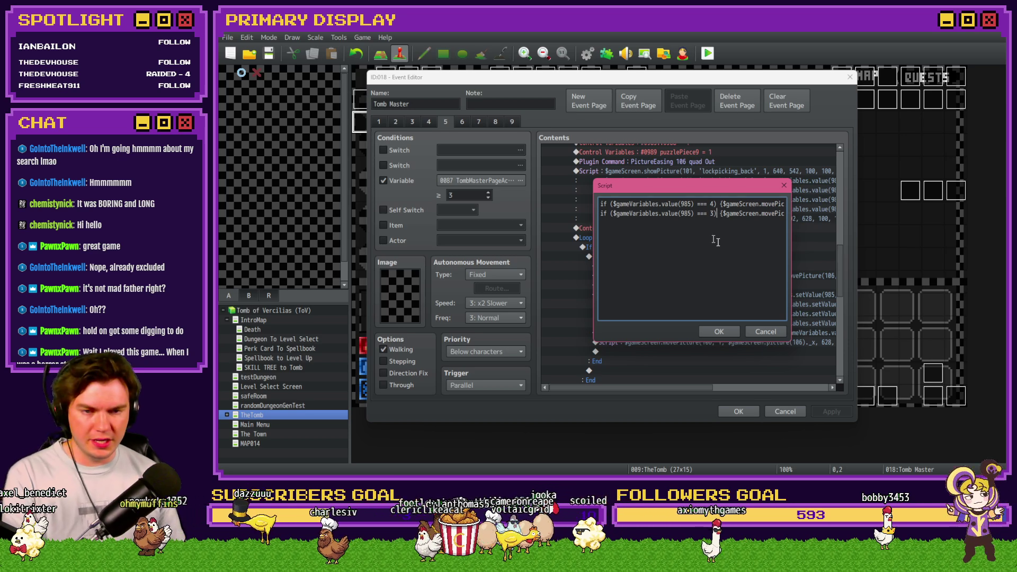
Read line 2's movePicture x value, 608, then bring up the window switcher.
scroll(733, 245, "right", 5)
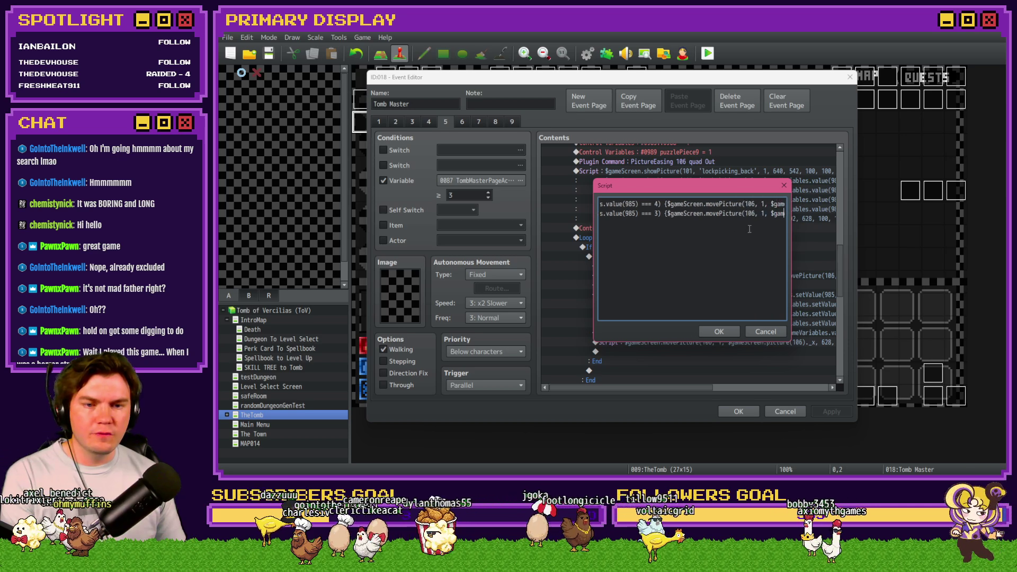
key("Right")
key("Right")
key("Right")
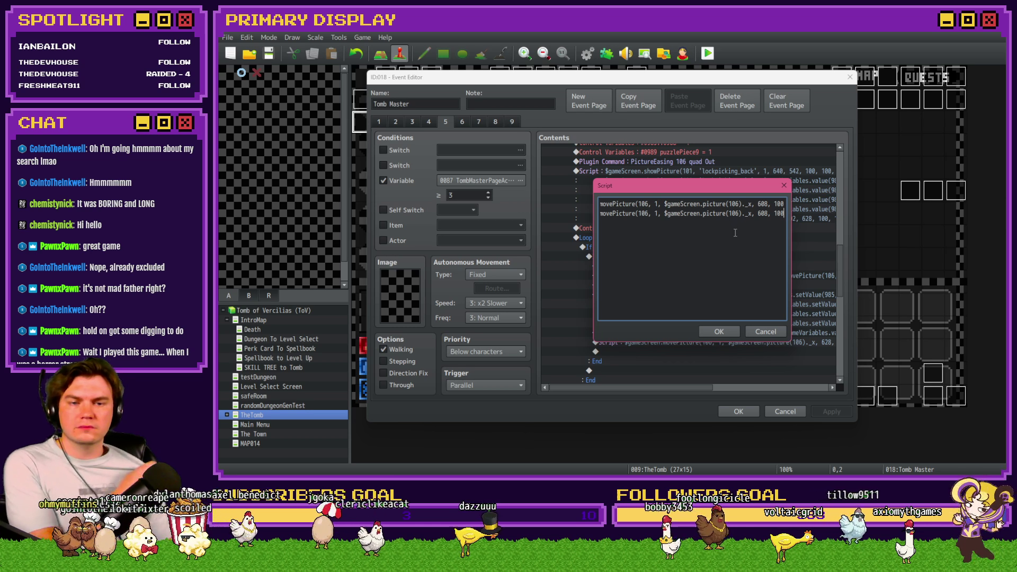
key("alt+Tab")
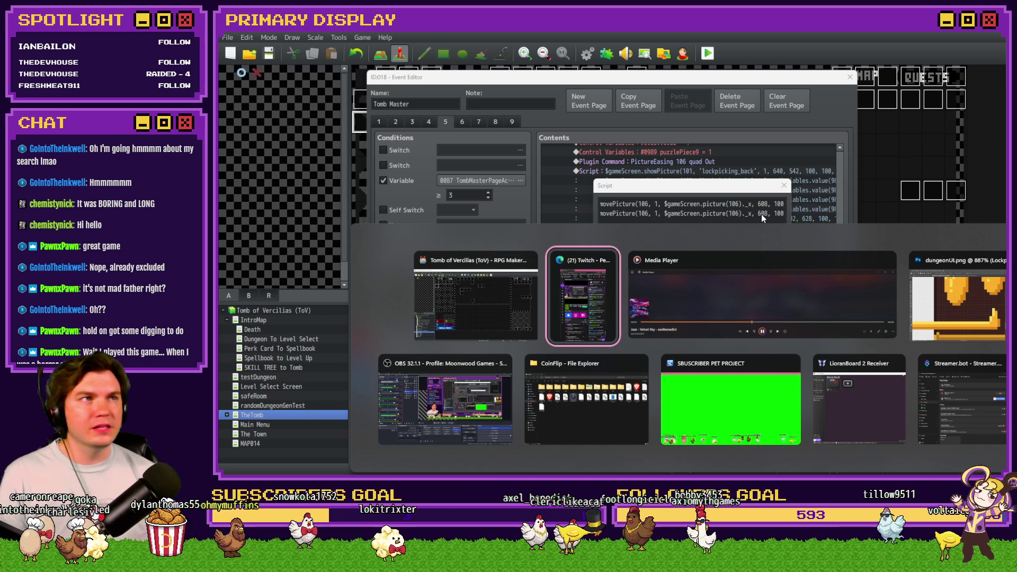
In dungeonUI.png, drag the Lockpick layer up and right toward the next pin.
key("Tab")
key("Tab")
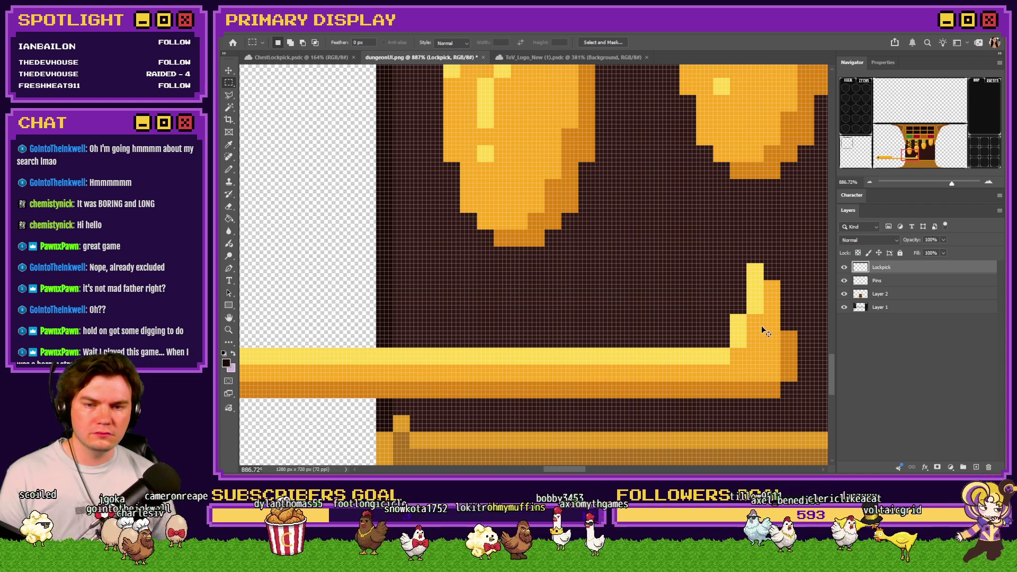
scroll(659, 332, "down", 3)
scroll(739, 334, "up", 1)
mouse_move(561, 337)
left_mouse_down()
mouse_move(715, 311)
mouse_move(726, 329)
mouse_move(749, 306)
mouse_move(749, 193)
left_mouse_up()
Change the second line's x value from 608 to 584 and confirm the script.
key("alt+Tab")
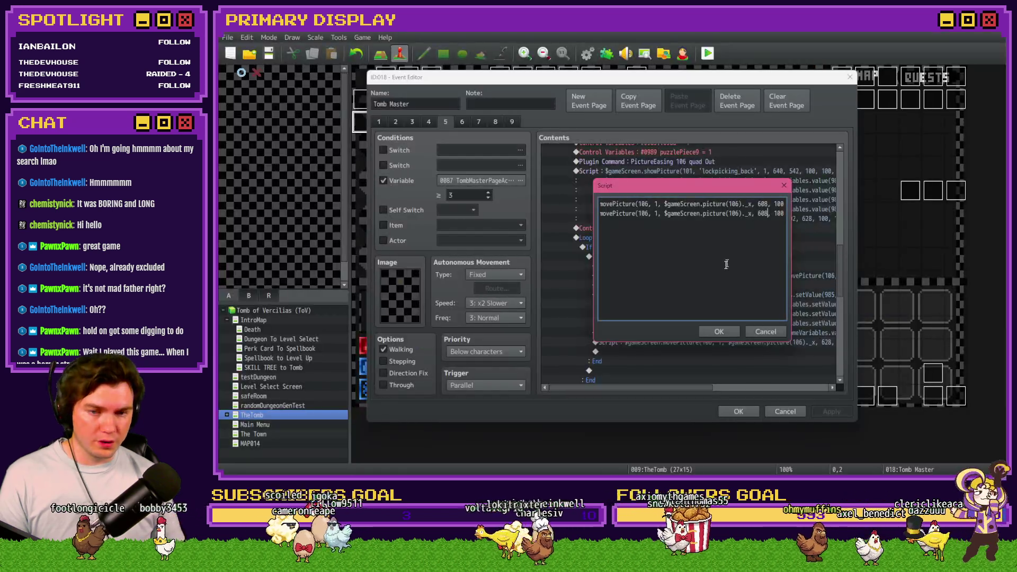
double_click(763, 213)
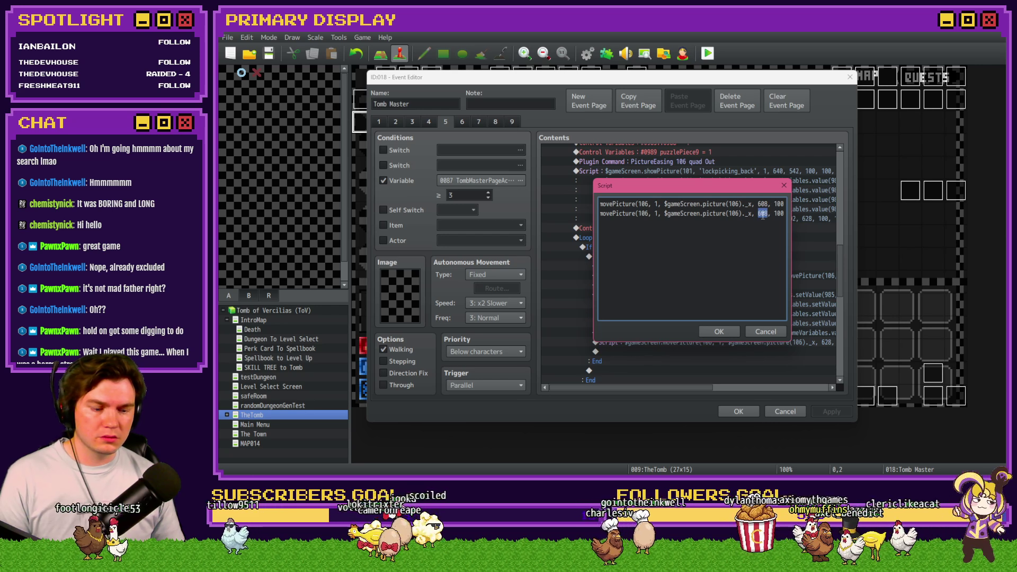
type("628")
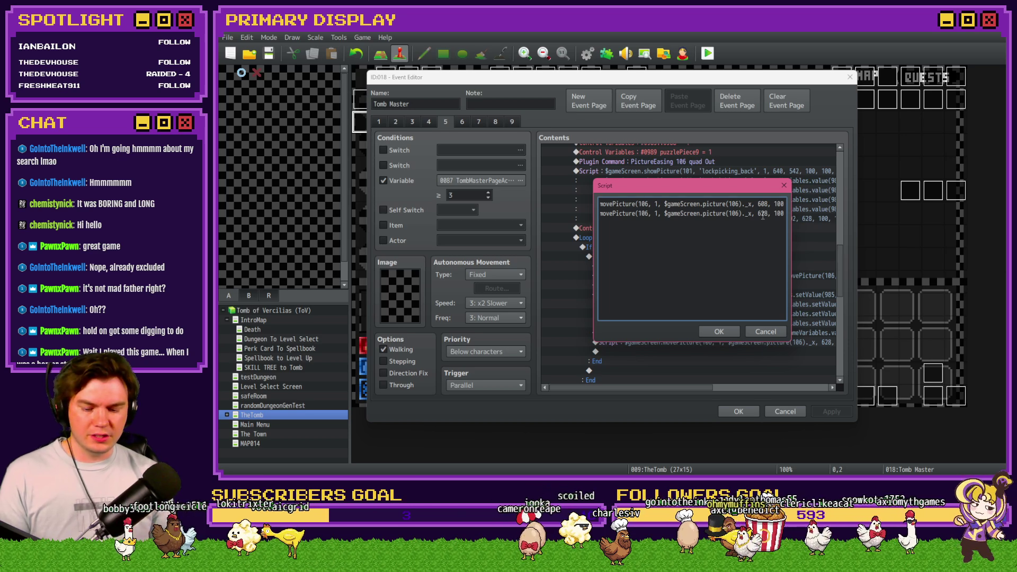
key("alt+Tab")
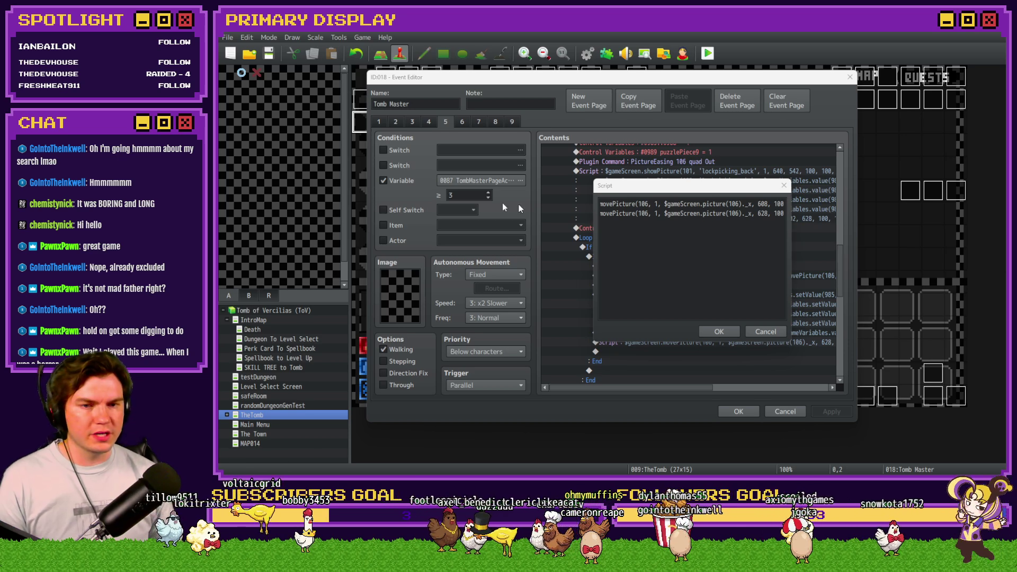
key("alt+Tab")
double_click(763, 213)
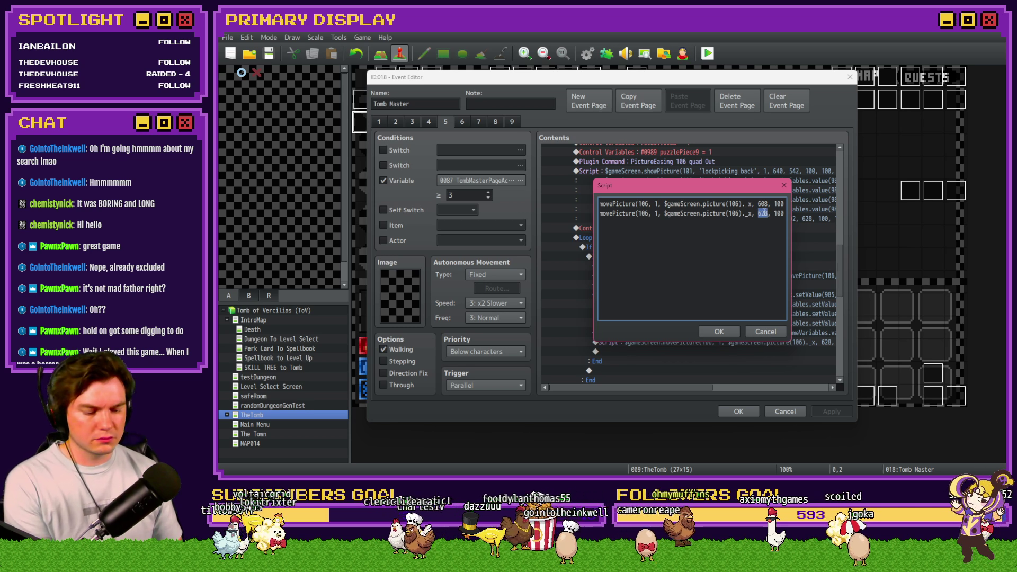
type("584")
left_click(730, 332)
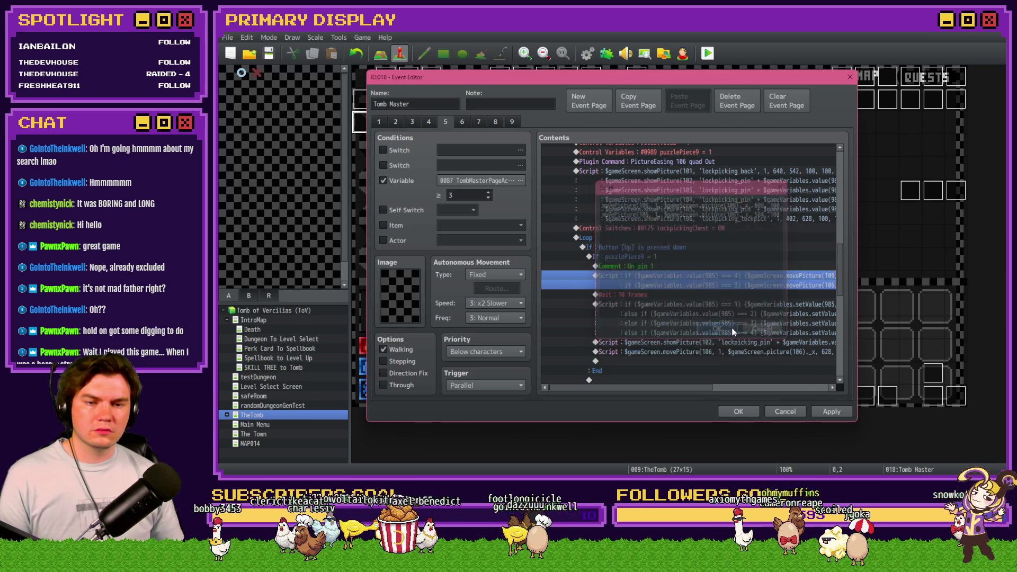
Reopen the move script and change its duration from 10 to 20 frames.
left_click_drag(646, 387, 795, 391)
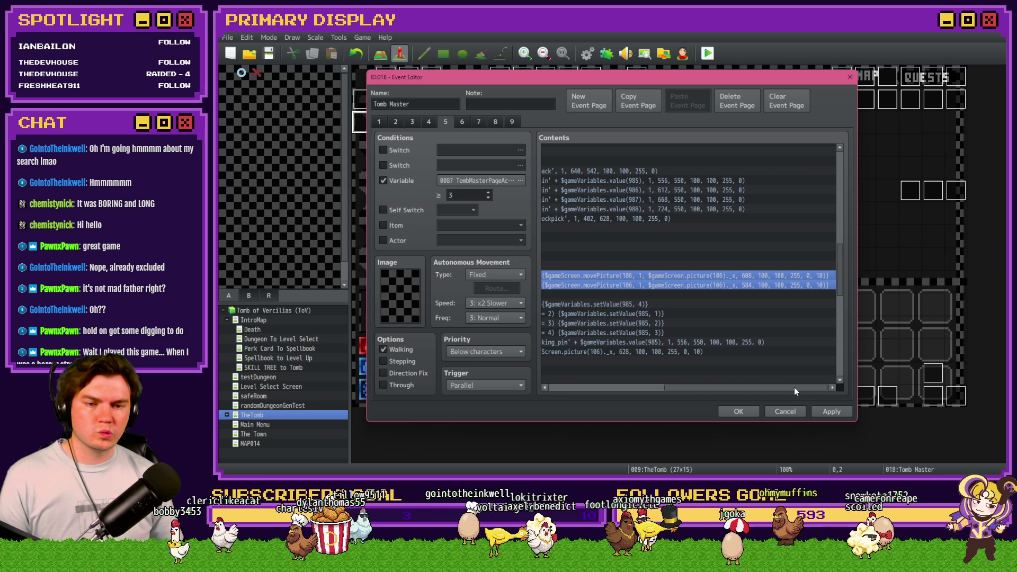
key("Return")
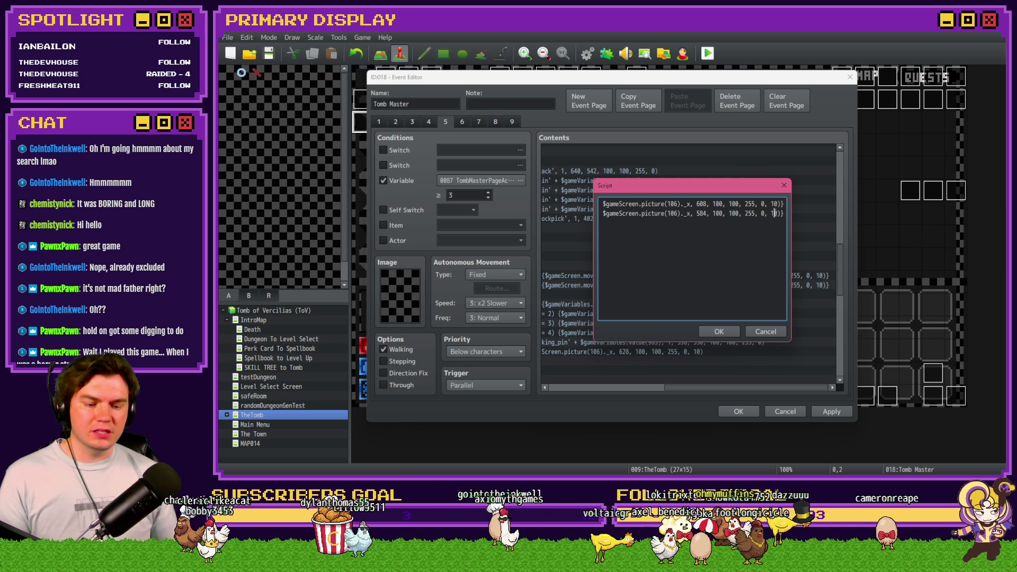
key("BackSpace")
type("2")
left_click(719, 332)
left_click_drag(718, 393, 612, 386)
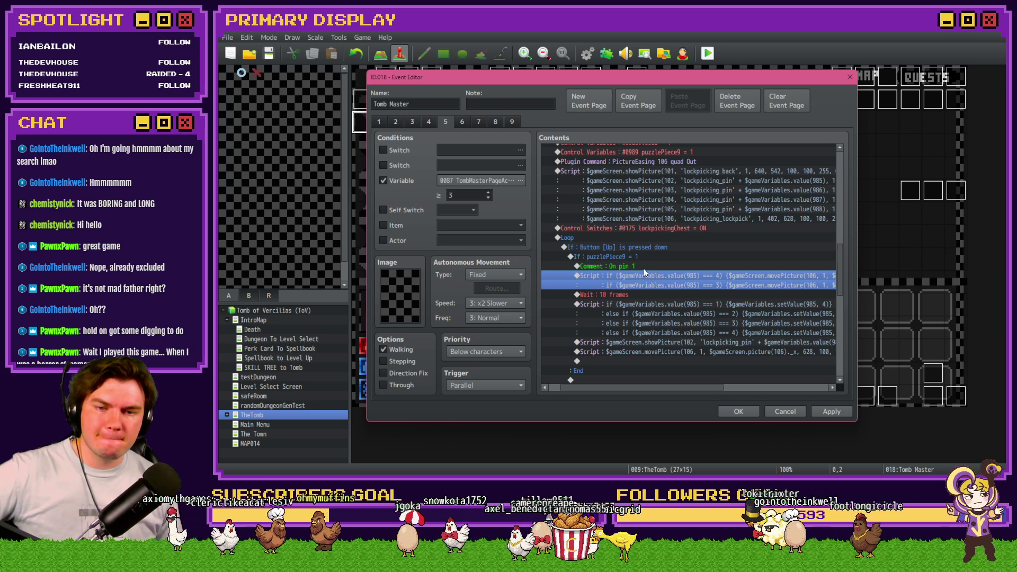
Insert a Conditional Branch based on the puzzlePiece5 variable.
double_click(627, 295)
left_click(582, 122)
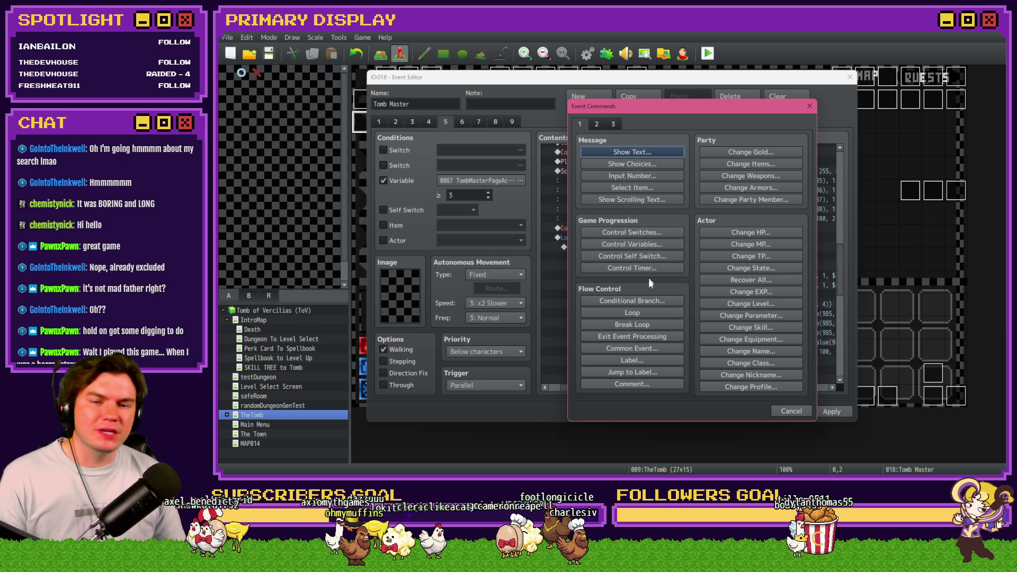
left_click(647, 300)
left_click(611, 221)
left_click(683, 223)
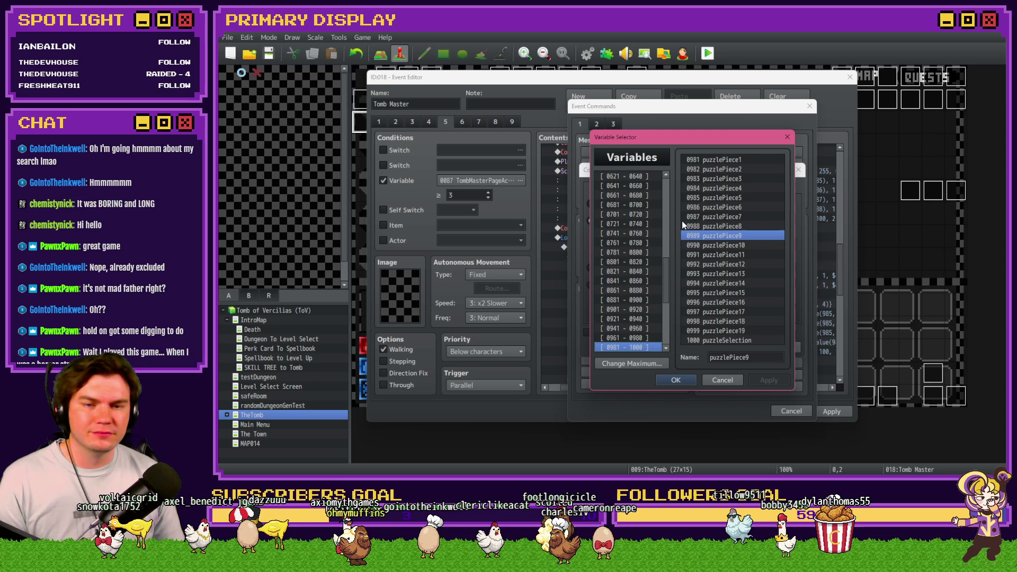
left_click(666, 193)
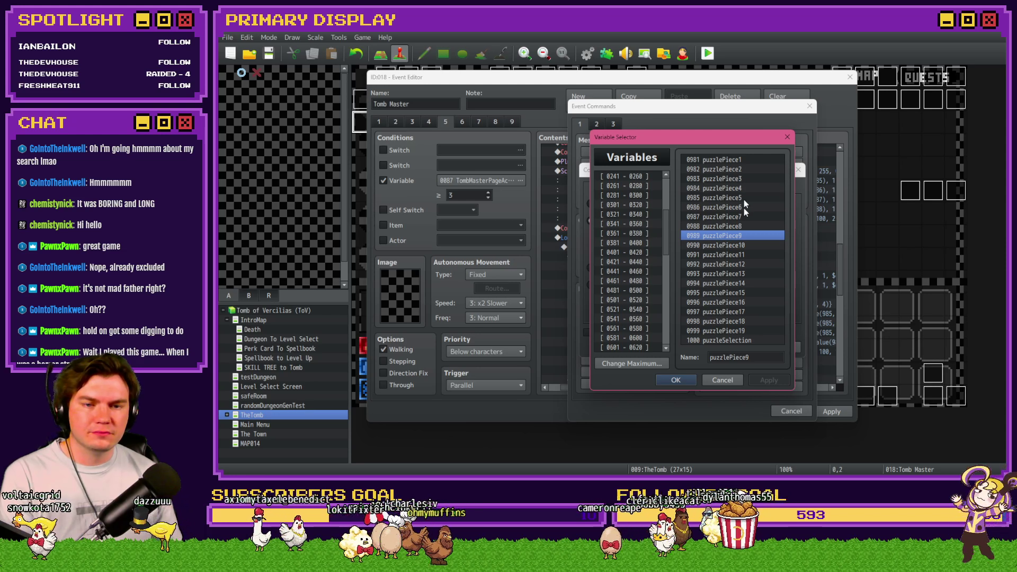
left_click_drag(743, 159, 743, 198)
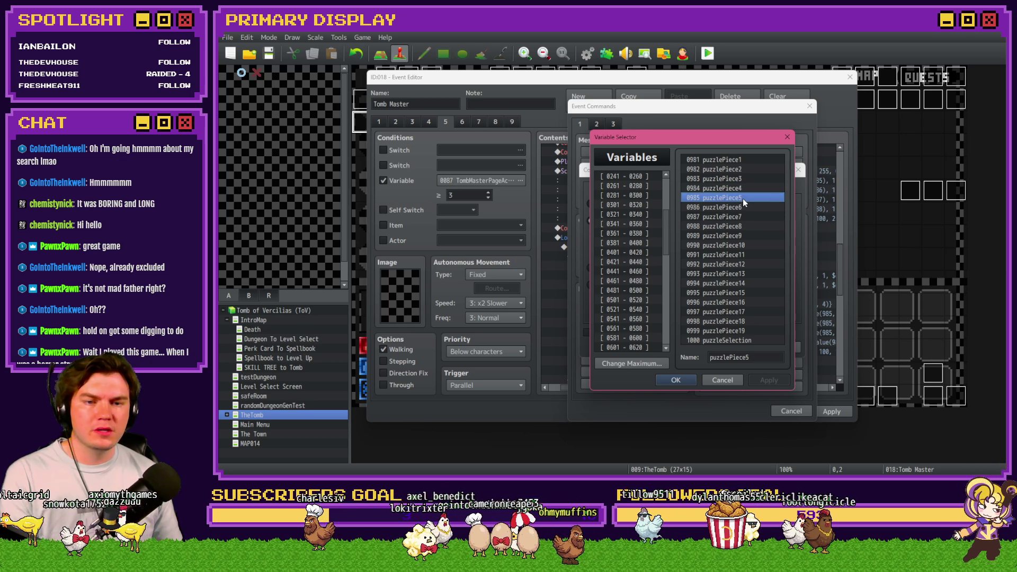
double_click(743, 199)
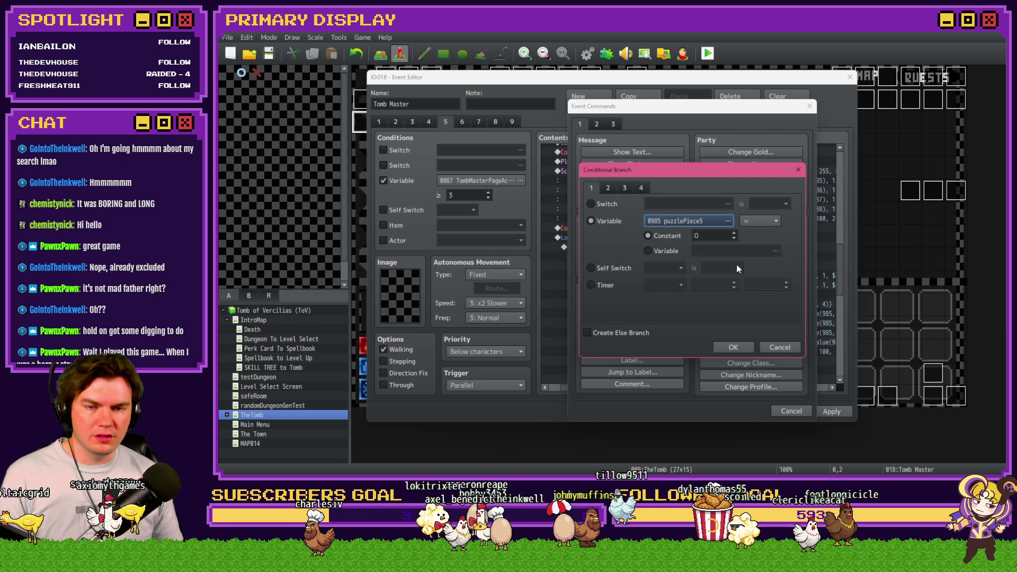
left_click(729, 347)
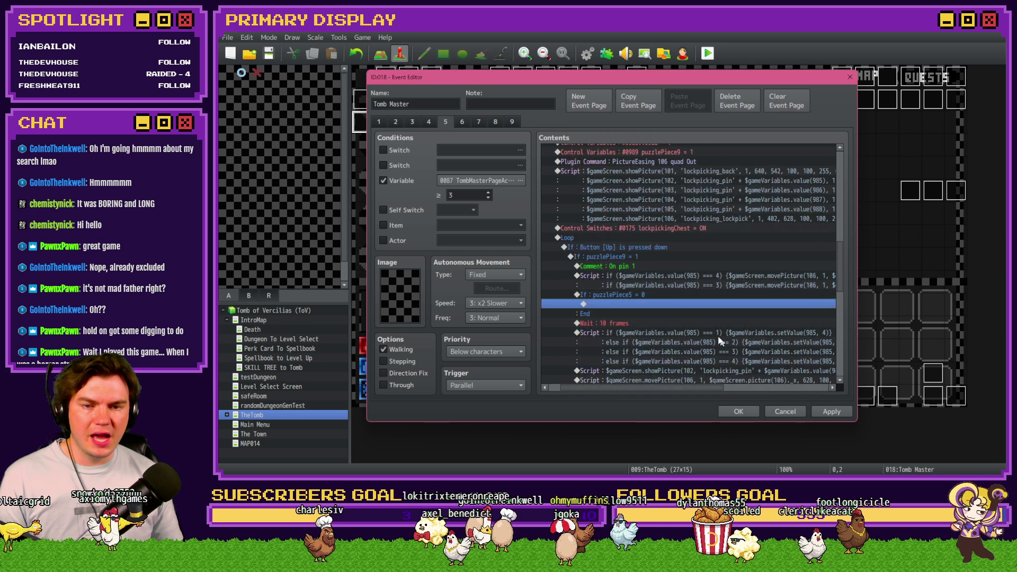
Make the branch check puzzlePiece5 ≥ 4 and paste a 10-frame wait inside it.
double_click(653, 297)
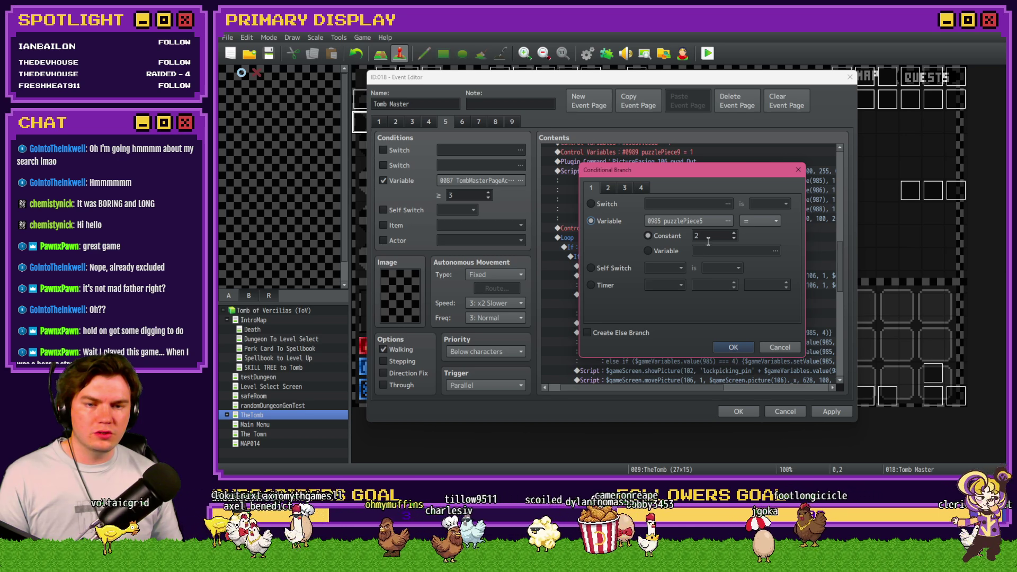
left_click(733, 347)
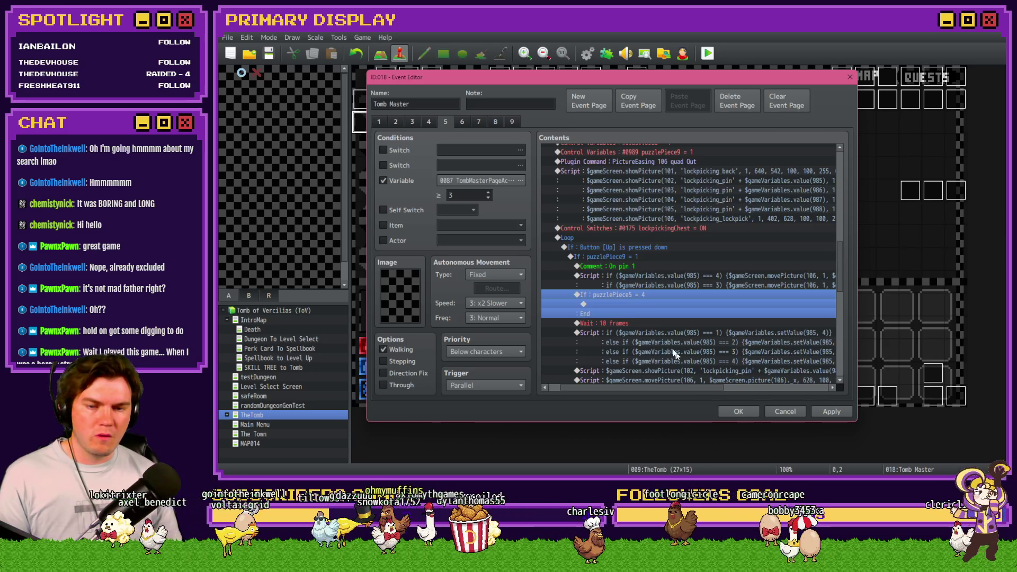
left_click(659, 303)
key("ctrl+v")
left_click(660, 299)
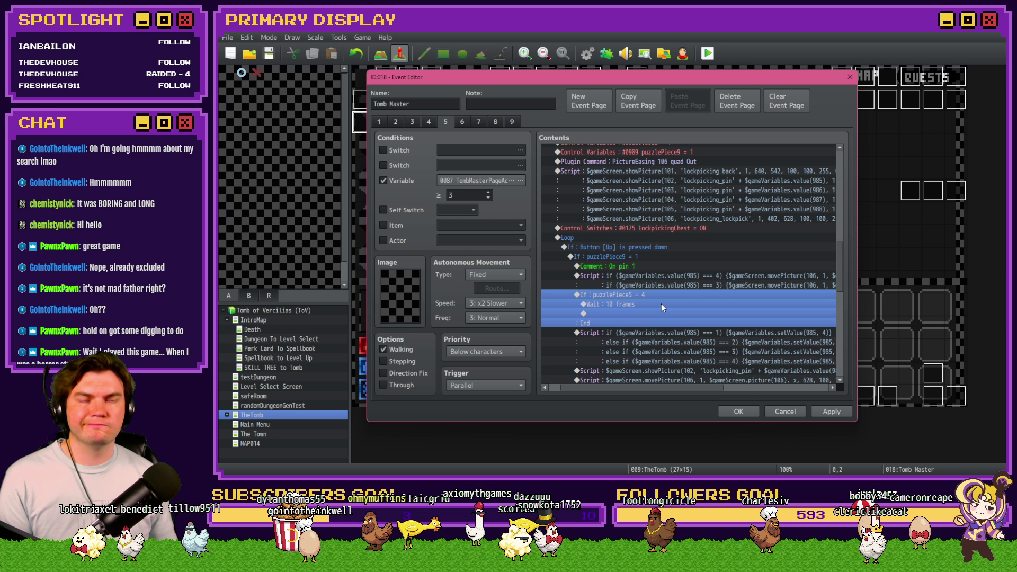
key("Return")
left_click(749, 221)
left_click(756, 244)
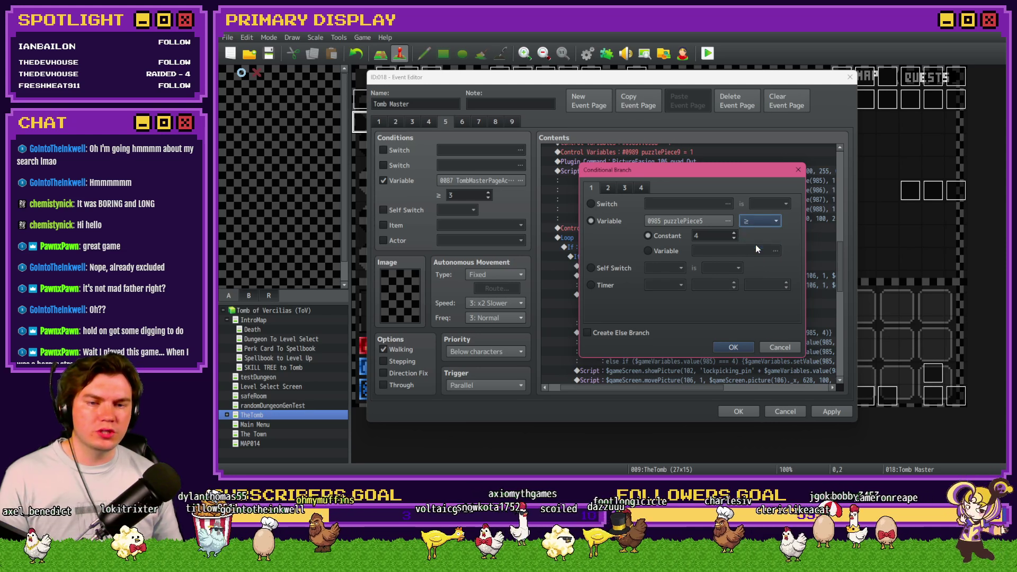
left_click(735, 347)
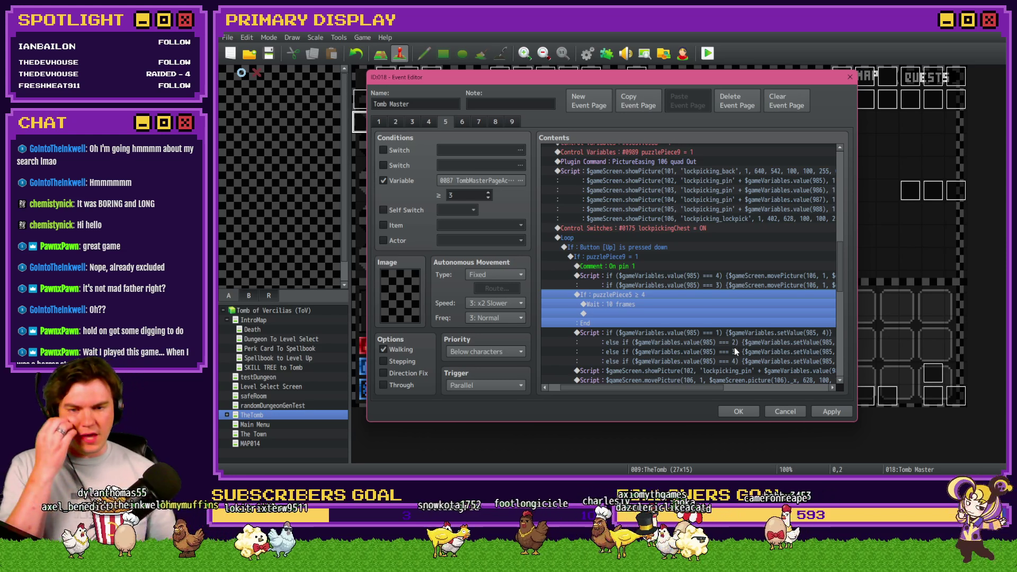
Set a copied branch to puzzlePiece5 ≥ 3 and paste another copy of the branch.
double_click(675, 296)
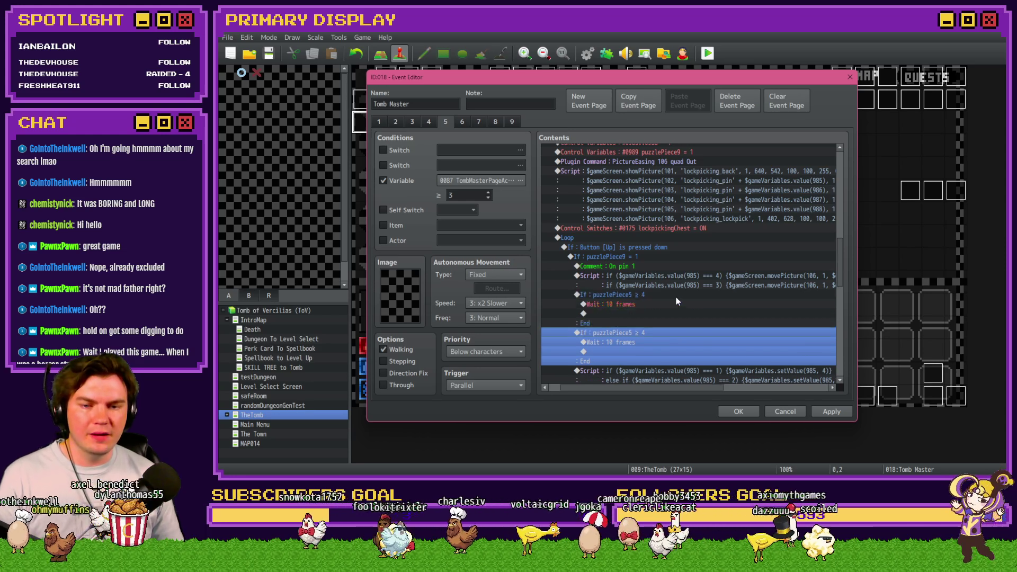
left_click(734, 233)
left_click(735, 237)
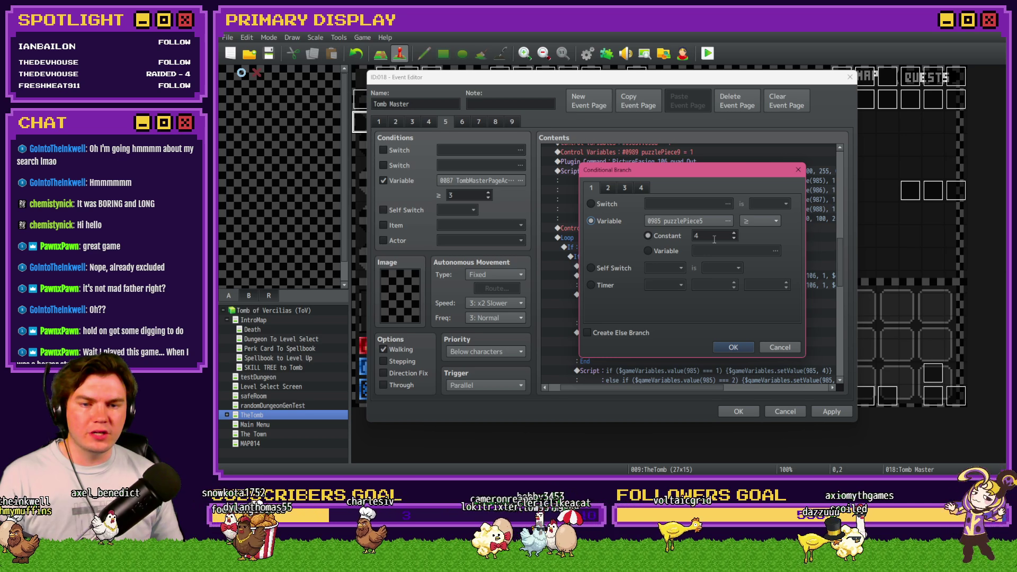
left_click(738, 352)
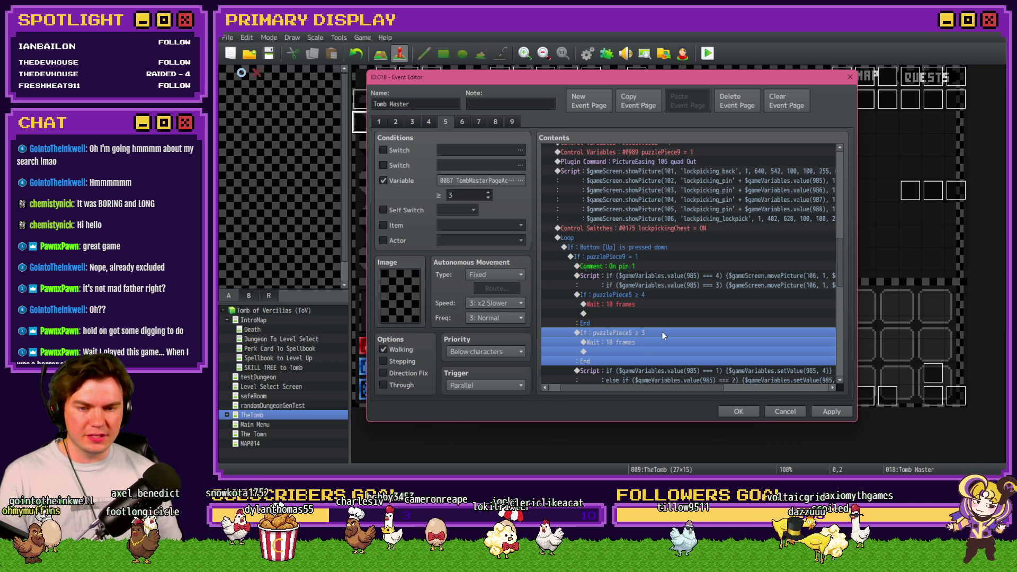
key("ctrl+v")
scroll(665, 318, "down", 2)
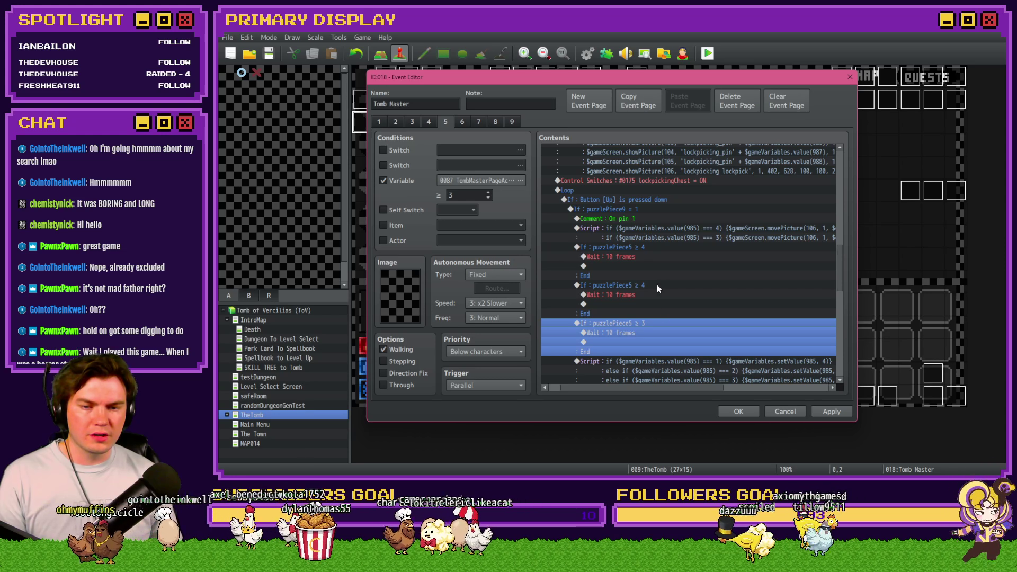
double_click(658, 285)
left_click(739, 347)
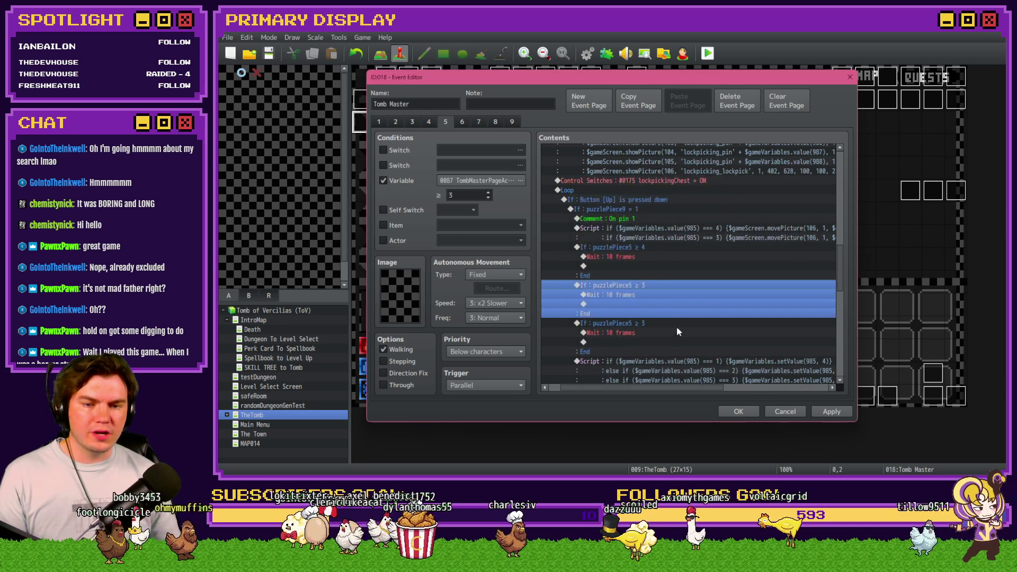
Set the remaining two copied branches' constants to 2 and 1.
left_click(677, 322)
double_click(677, 322)
type("2")
left_click(733, 347)
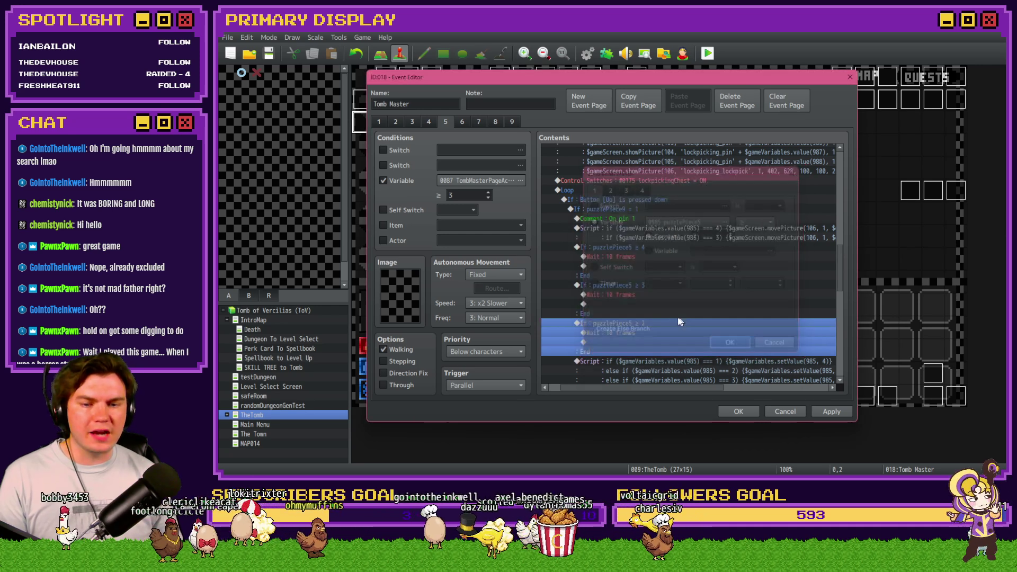
double_click(675, 323)
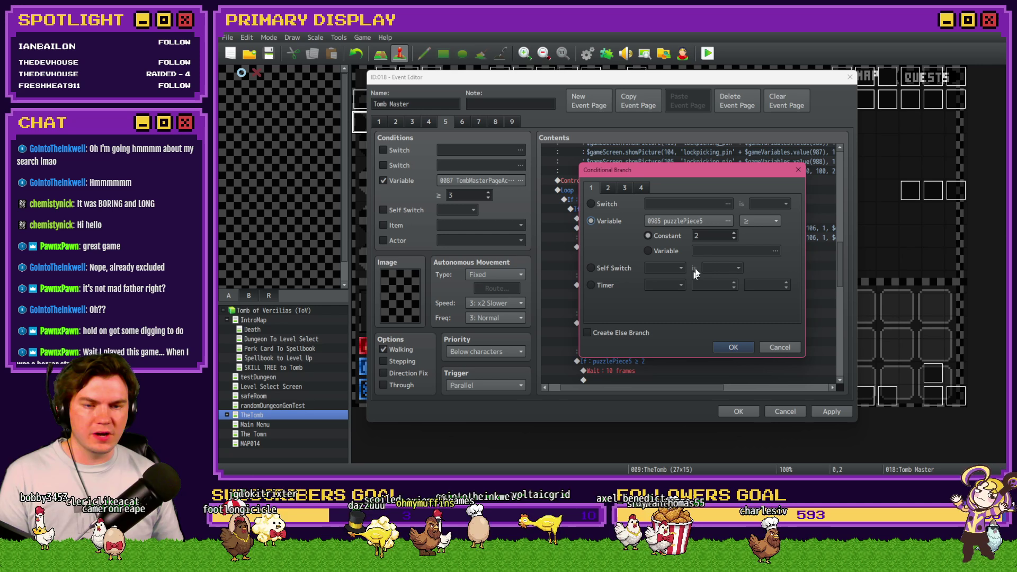
double_click(711, 235)
type("1")
left_click(732, 349)
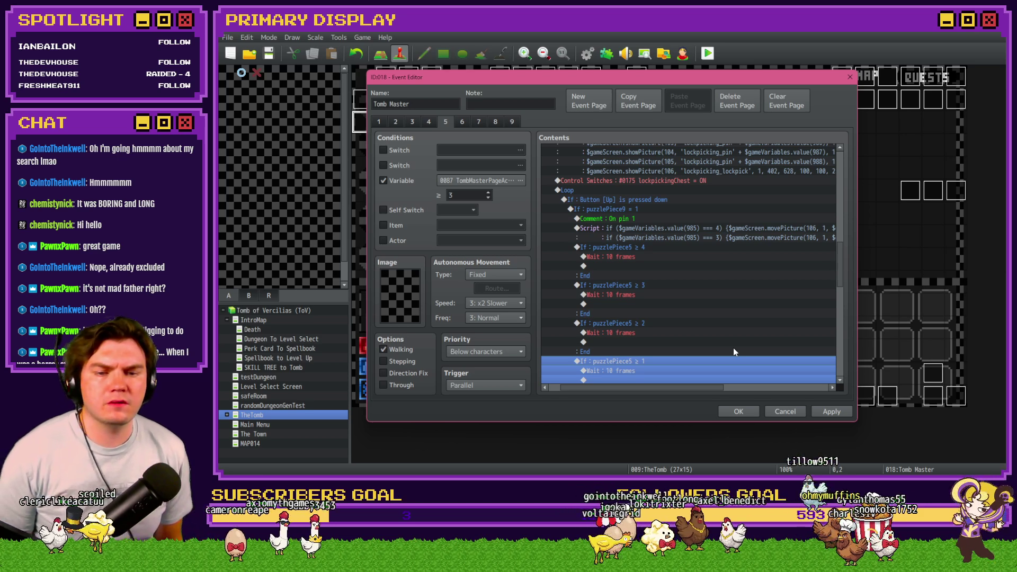
key("alt+Tab")
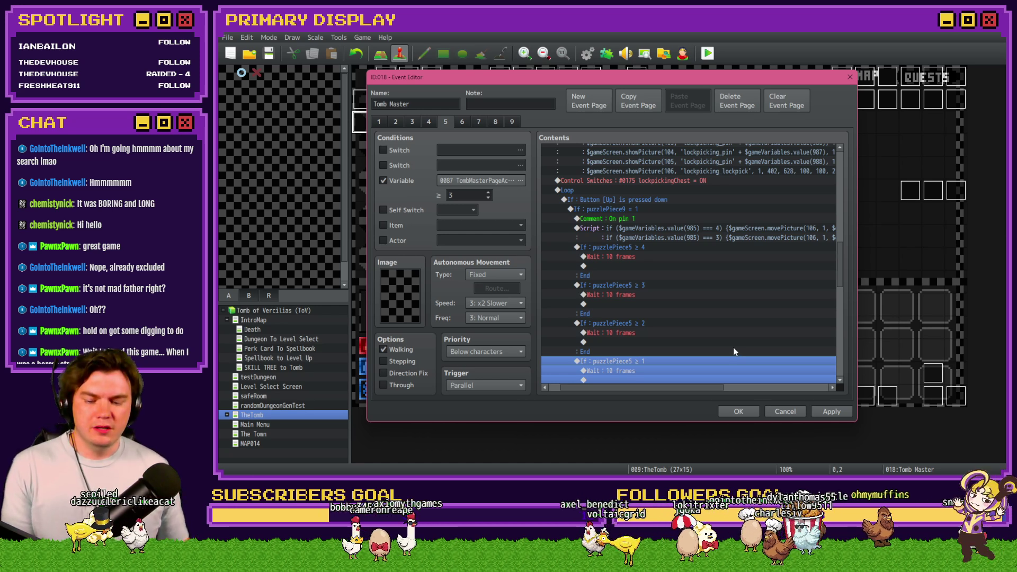
Zoom the dungeonUI canvas to inspect the lockpick under the pins, then apply the event edits.
scroll(722, 273, "down", 3)
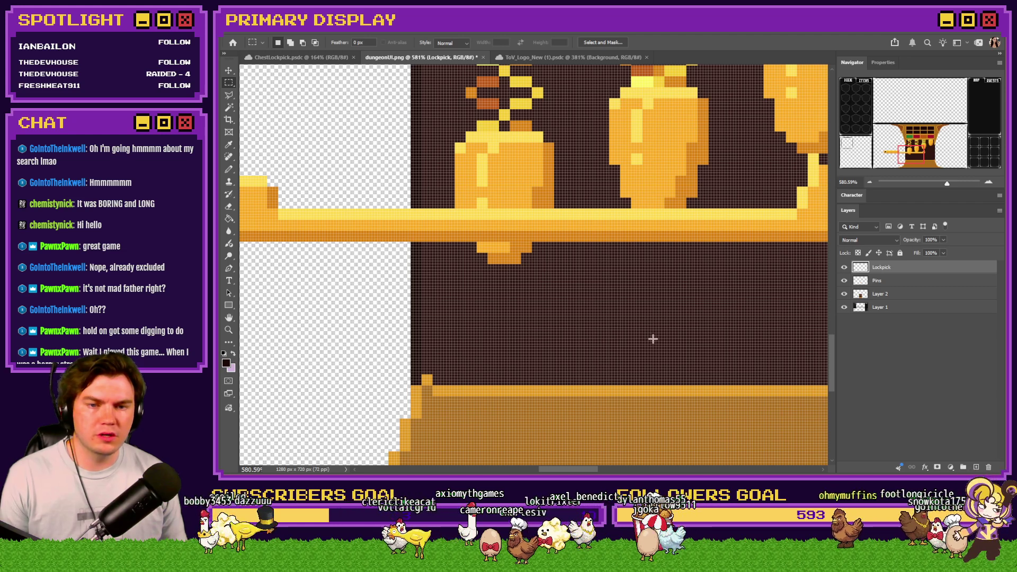
scroll(454, 320, "down", 3)
scroll(502, 307, "up", 2)
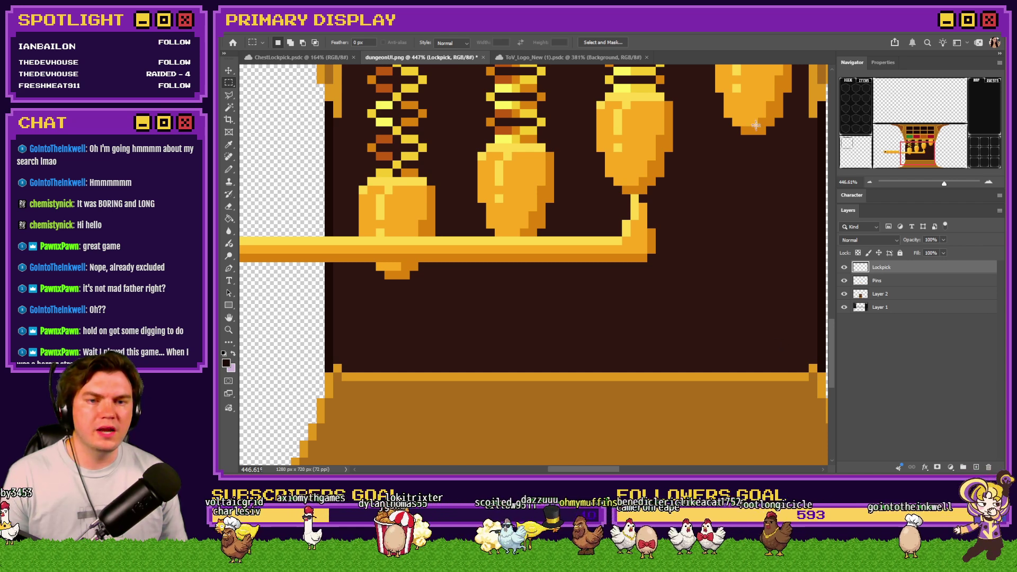
key("alt+Tab")
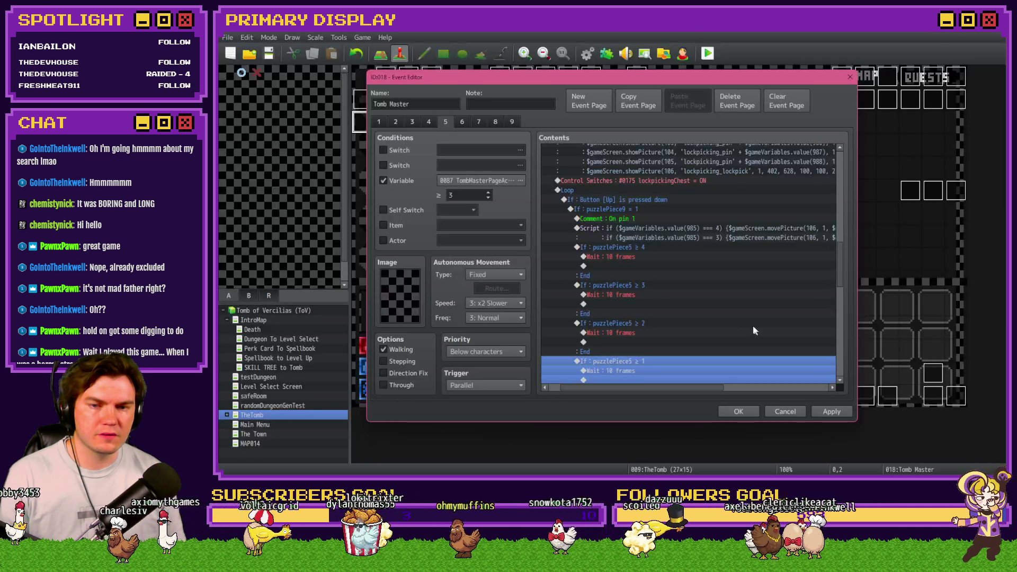
left_click(830, 412)
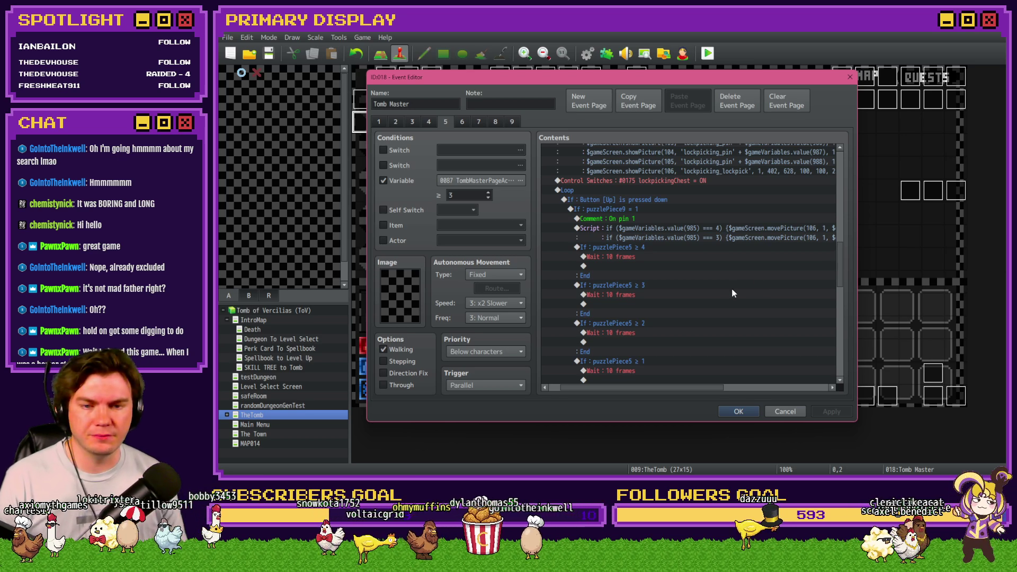
scroll(689, 290, "down", 2)
scroll(647, 276, "up", 2)
Paste a copy of the move line as a third script line and change its condition to === 2.
double_click(656, 238)
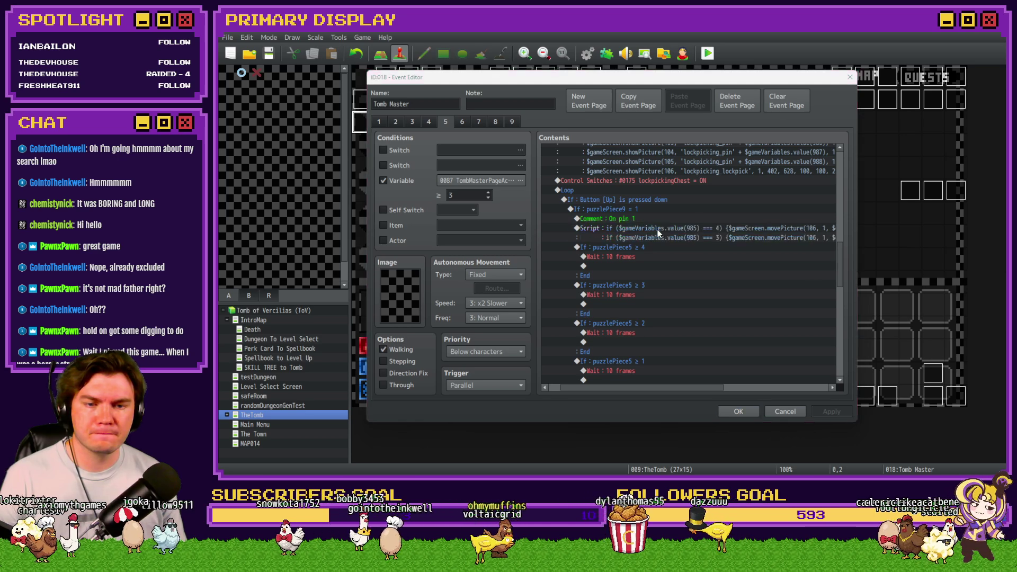
key("ctrl+a")
left_click(682, 226)
key("Return")
key("ctrl+v")
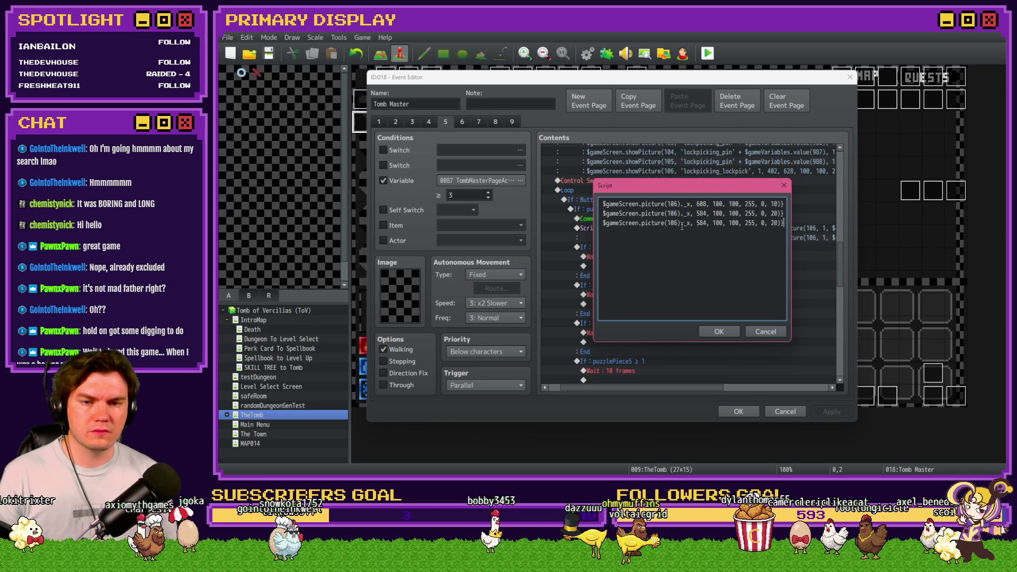
left_click_drag(758, 223, 564, 225)
left_click(677, 222)
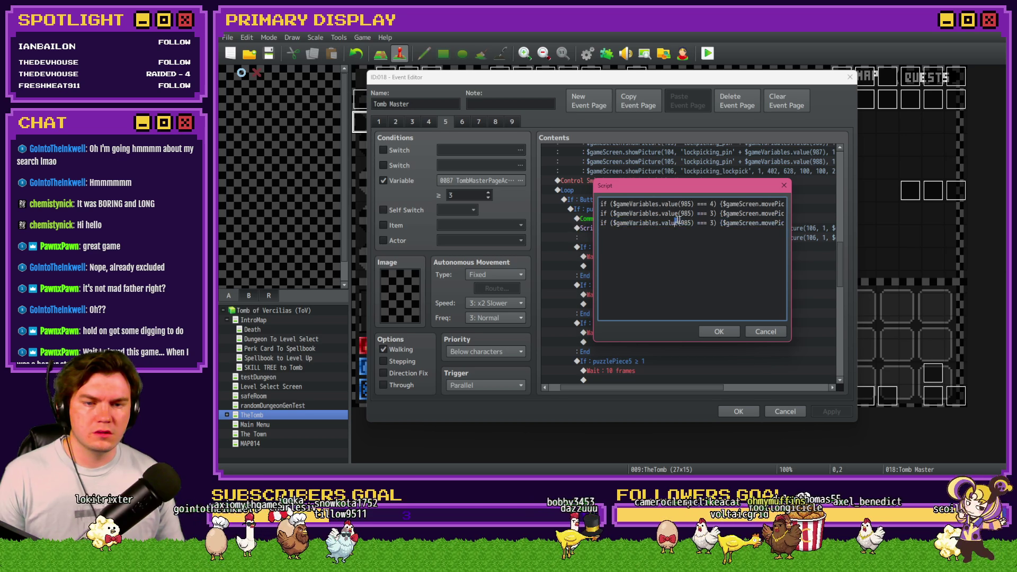
left_click(714, 223)
key("BackSpace")
type("255, 0, 20)")
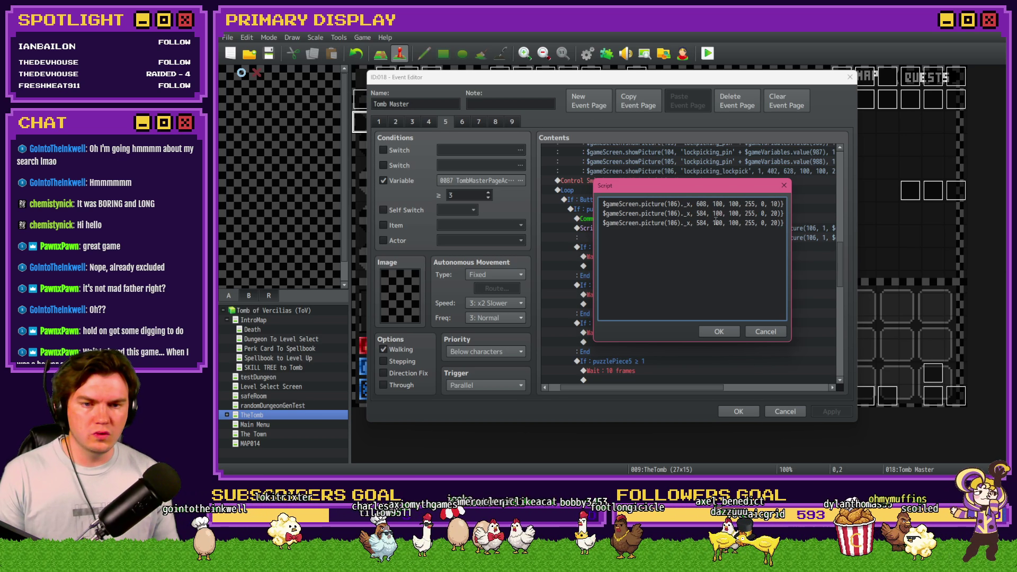
Move the lockpick bar to the next pin position in the Photoshop mockup.
key("alt+Tab")
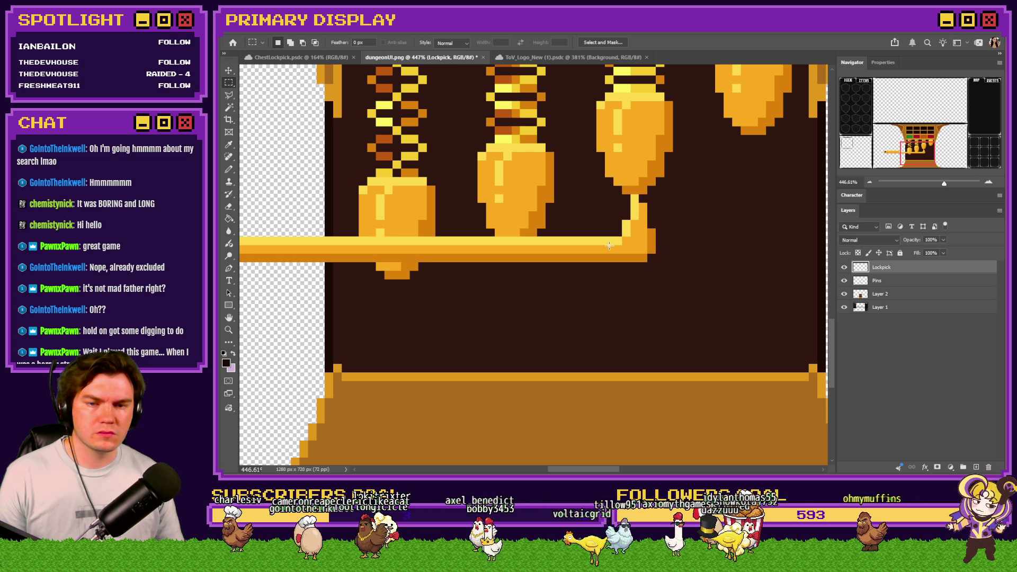
mouse_move(609, 246)
left_mouse_down()
mouse_move(595, 279)
mouse_move(515, 324)
mouse_move(734, 326)
mouse_move(746, 181)
left_mouse_up()
key("alt+Tab")
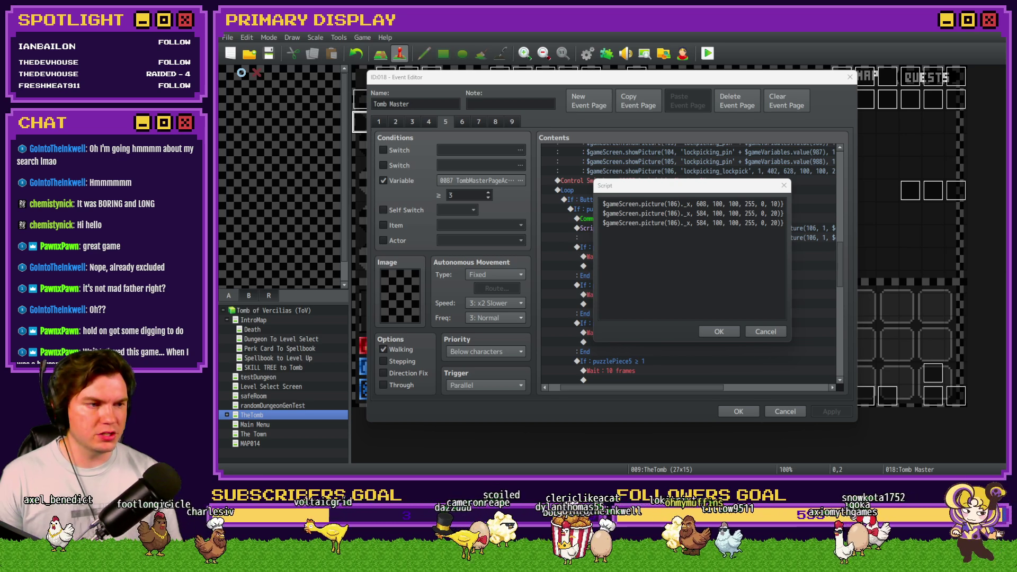
Change the third line's x value from 584 to 556 and commit the script.
left_click(729, 185)
double_click(701, 223)
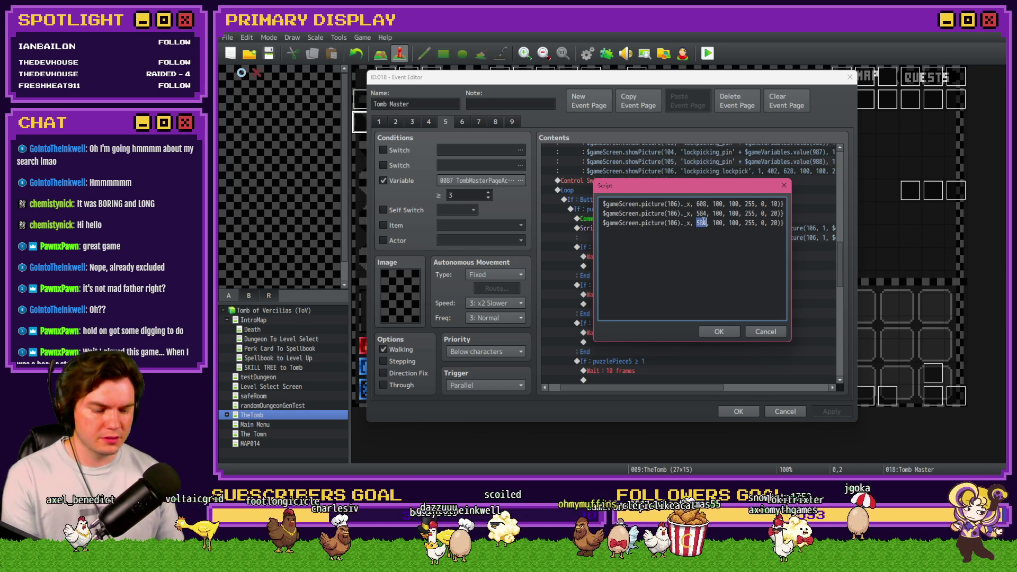
type("556")
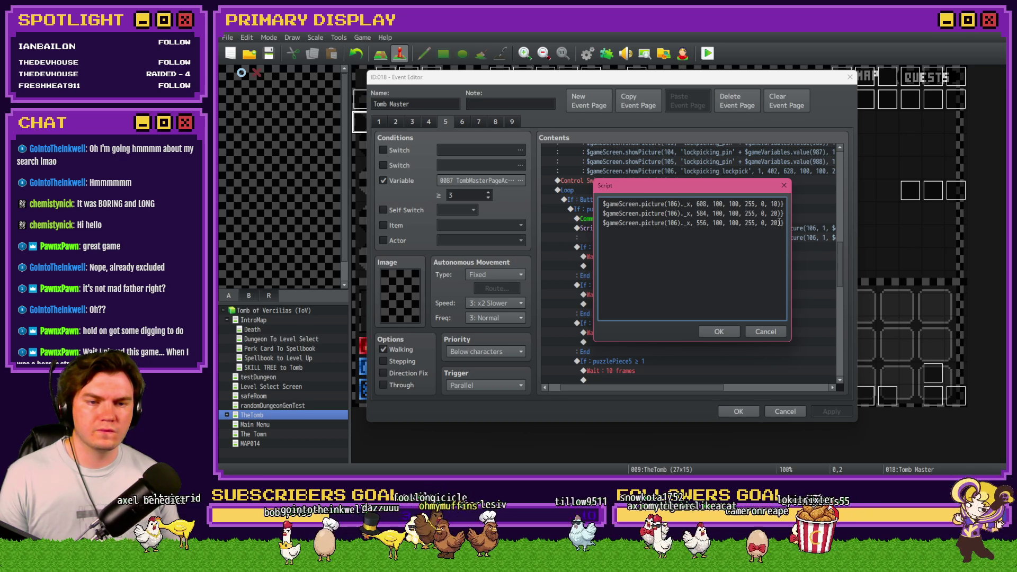
key("ctrl+Return")
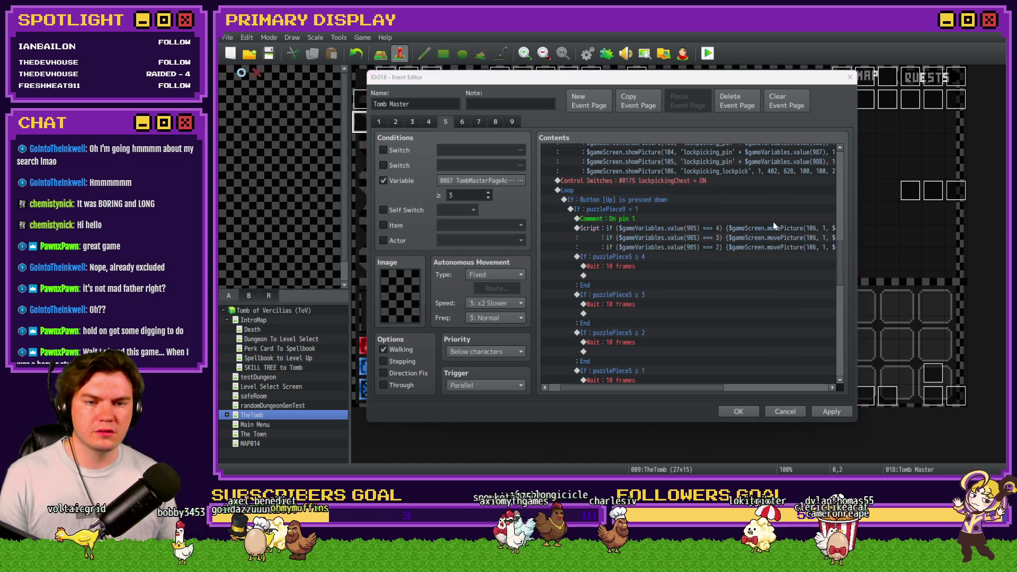
key("alt+Tab")
Drag the lockpick under the leftmost pin and nudge it up one pixel.
scroll(607, 302, "down", 3)
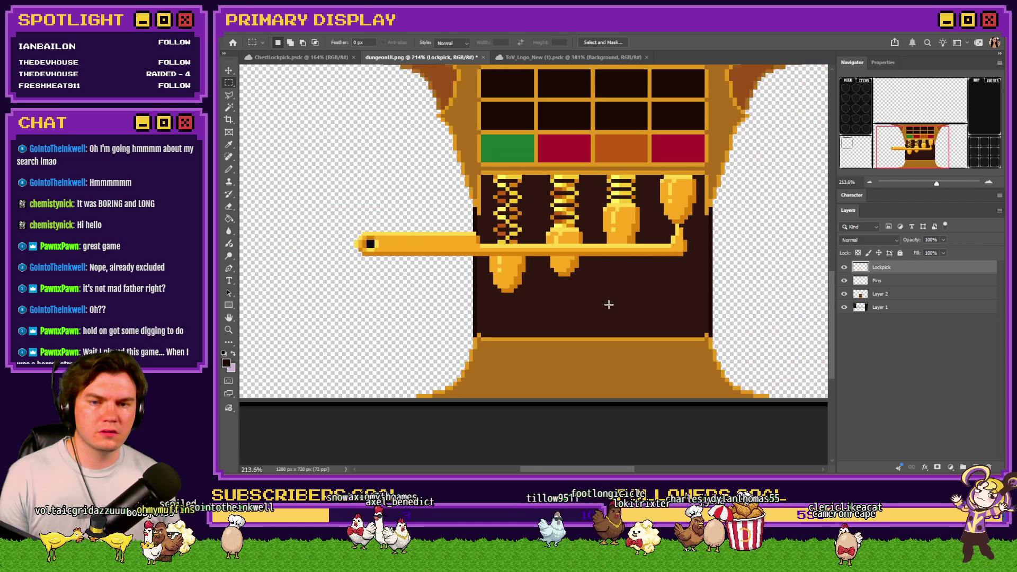
scroll(608, 303, "up", 3)
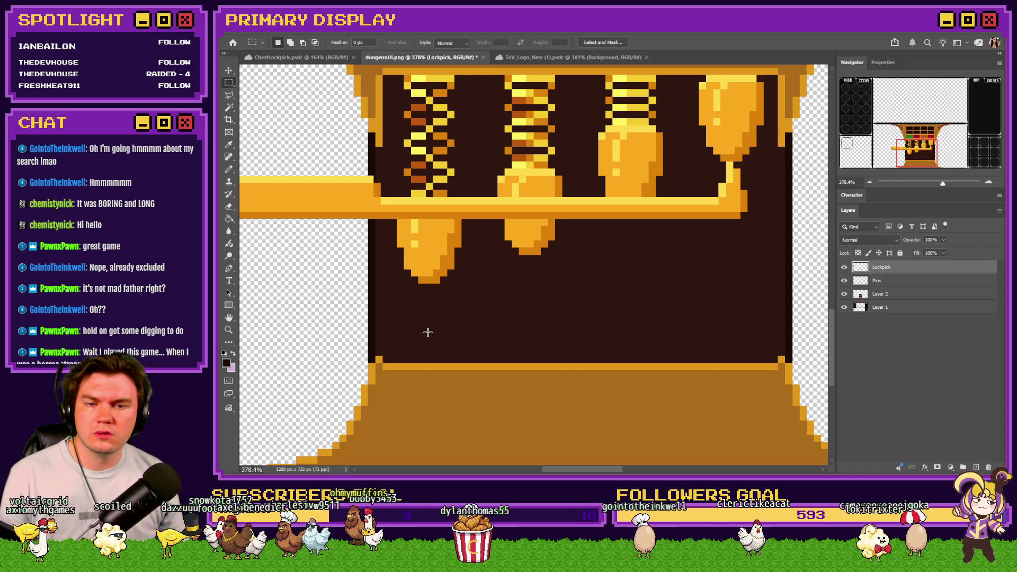
mouse_move(737, 194)
left_mouse_down()
mouse_move(543, 312)
mouse_move(440, 314)
left_mouse_up()
key("Up")
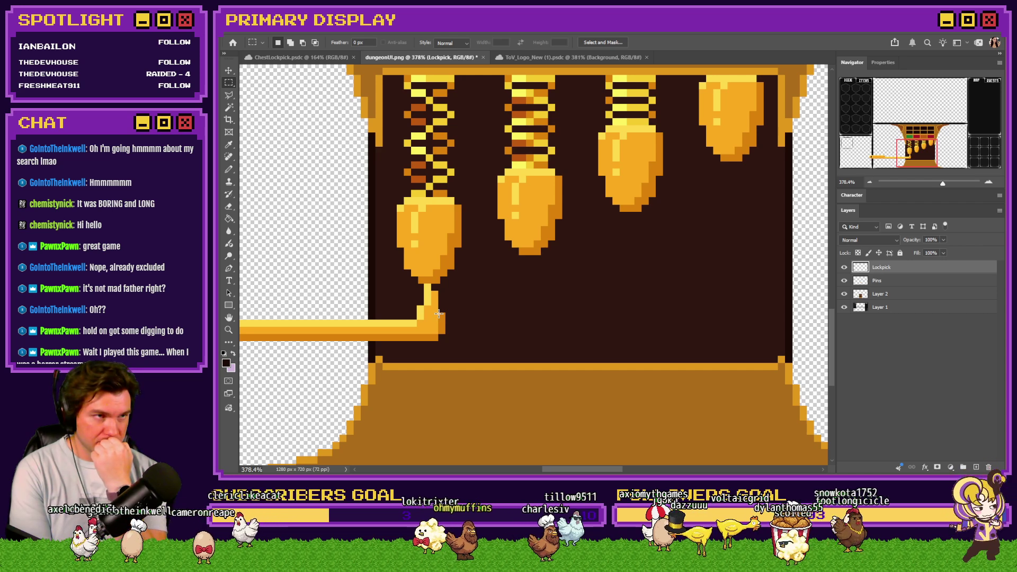
Return to the RPG Maker event editor and select the pin script command.
key("alt+Tab")
key("alt+Tab")
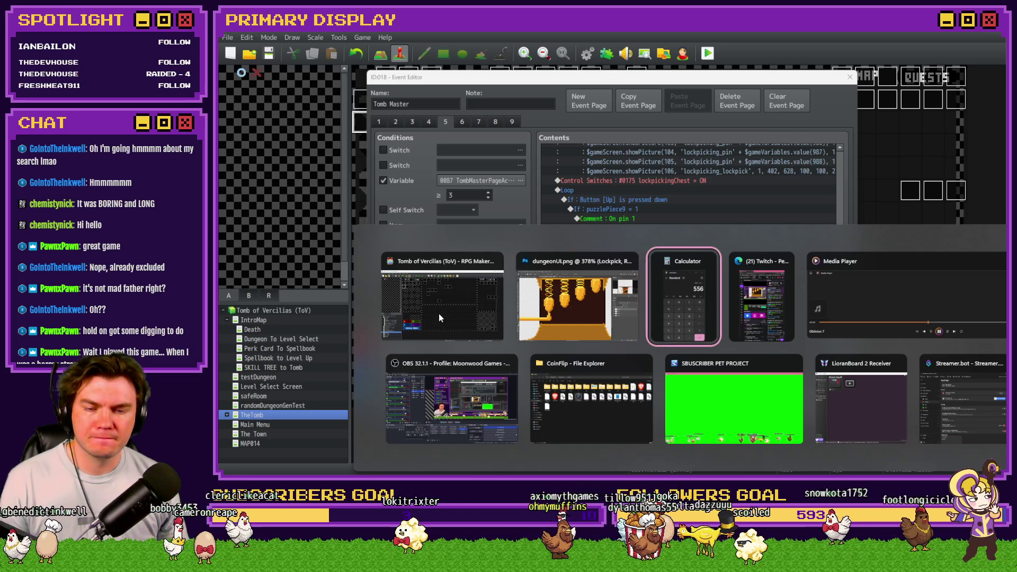
key("Escape")
left_click(621, 242)
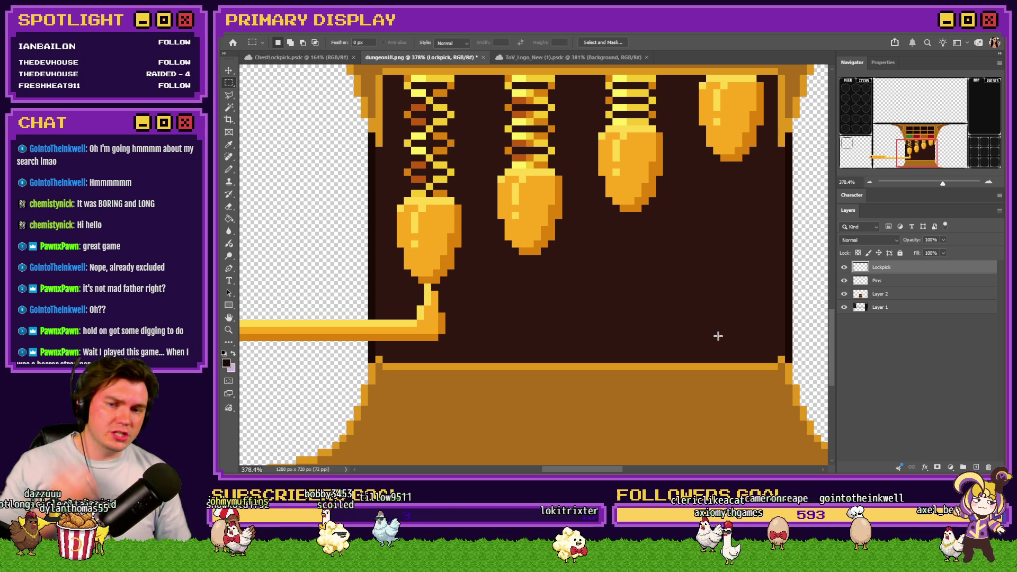
key("alt+Tab")
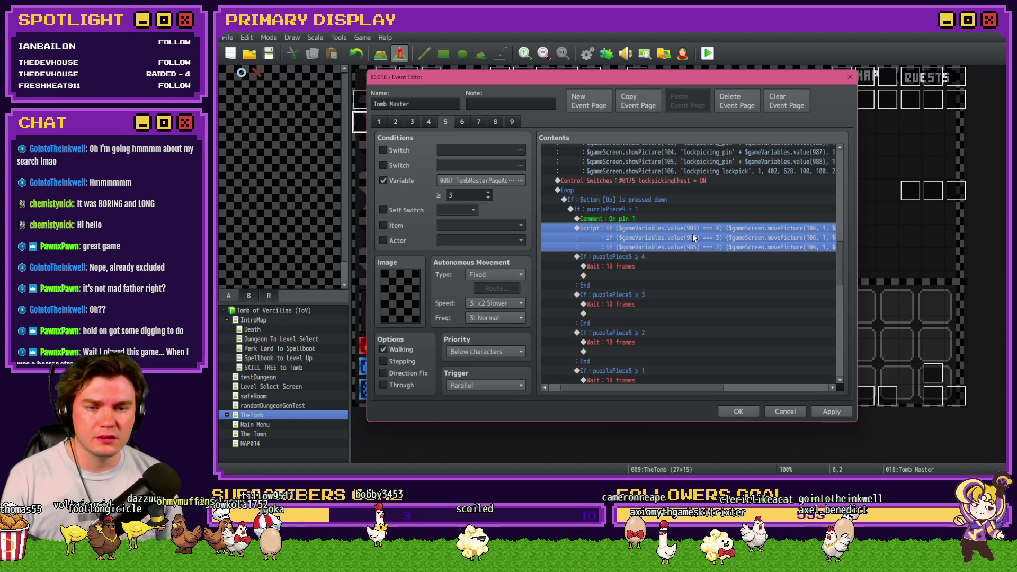
Copy the third script line into a fourth line so the script covers values 4–1.
double_click(692, 233)
key("ctrl+a")
key("ctrl+v")
triple_click(738, 222)
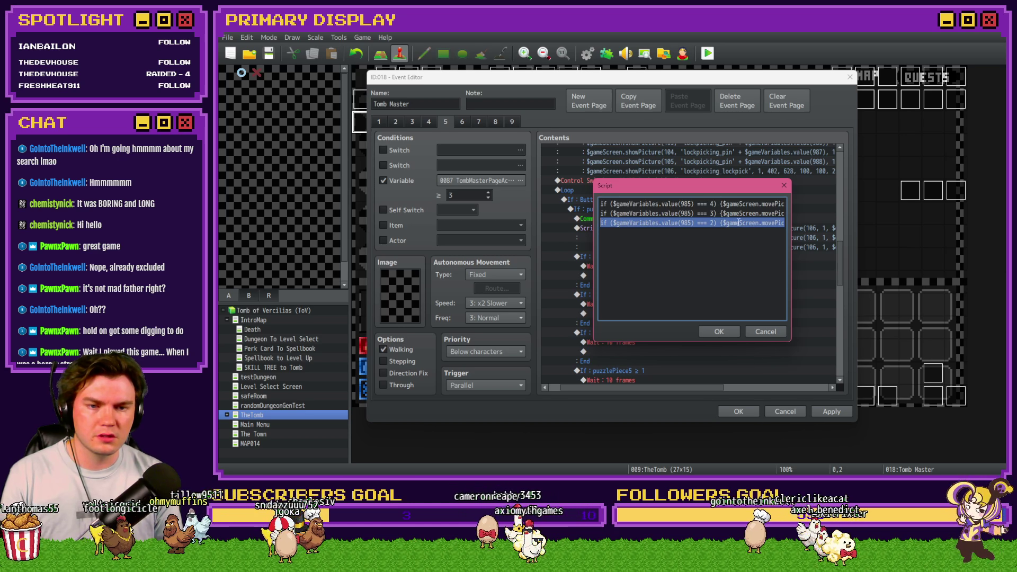
key("ctrl+c")
key("End")
key("Return")
key("ctrl+v")
key("shift+Home")
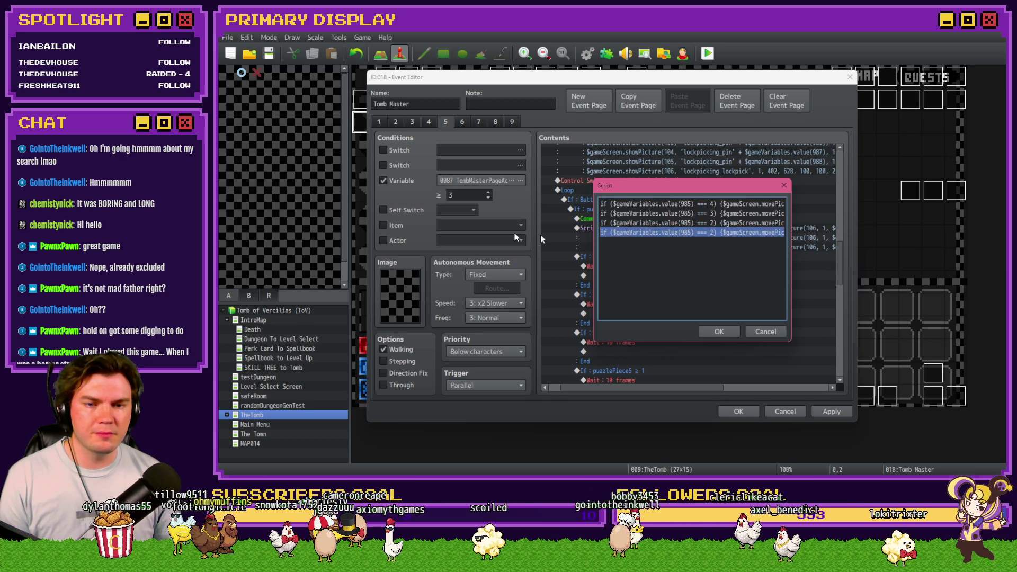
left_click(714, 233)
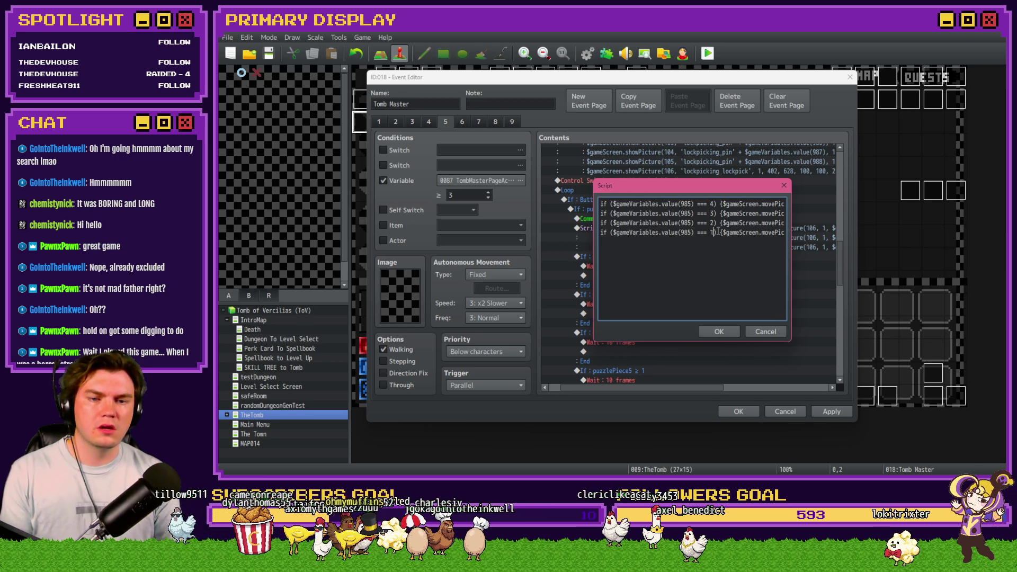
key("ctrl+Return")
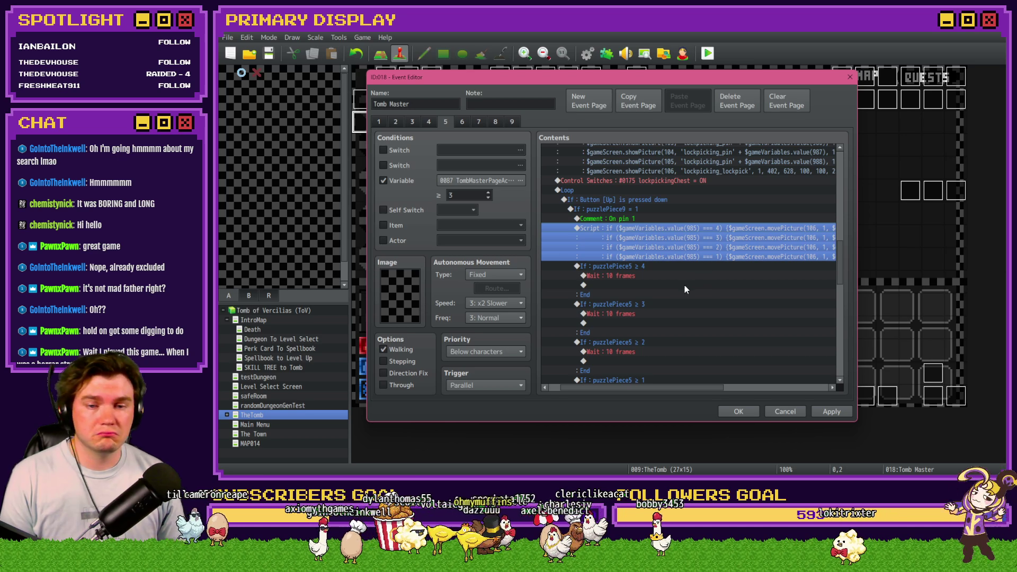
Delete the puzzlePiece5 ≥ 2 branch and close the event editor keeping the changes.
scroll(685, 288, "down", 3)
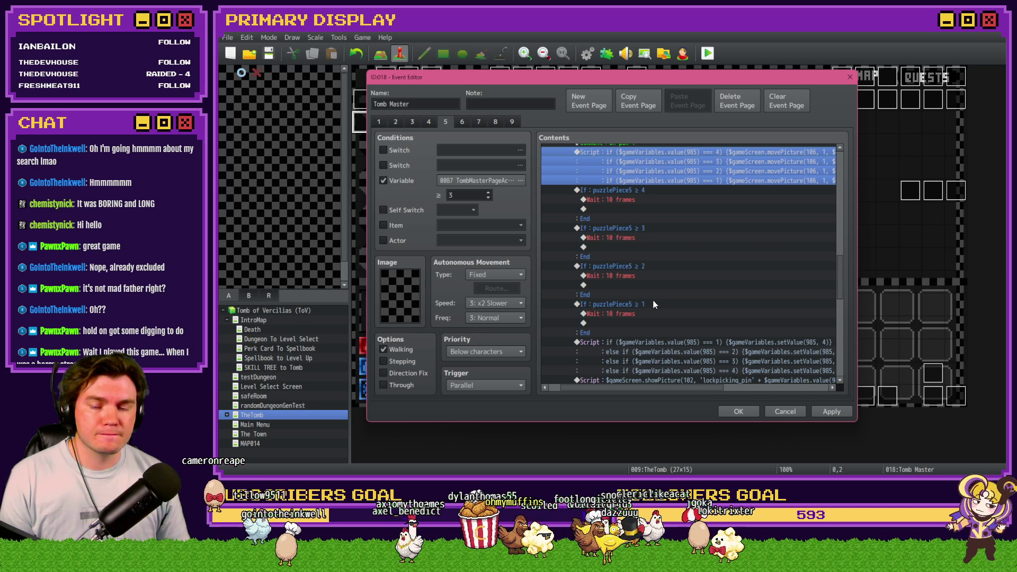
left_click(645, 266)
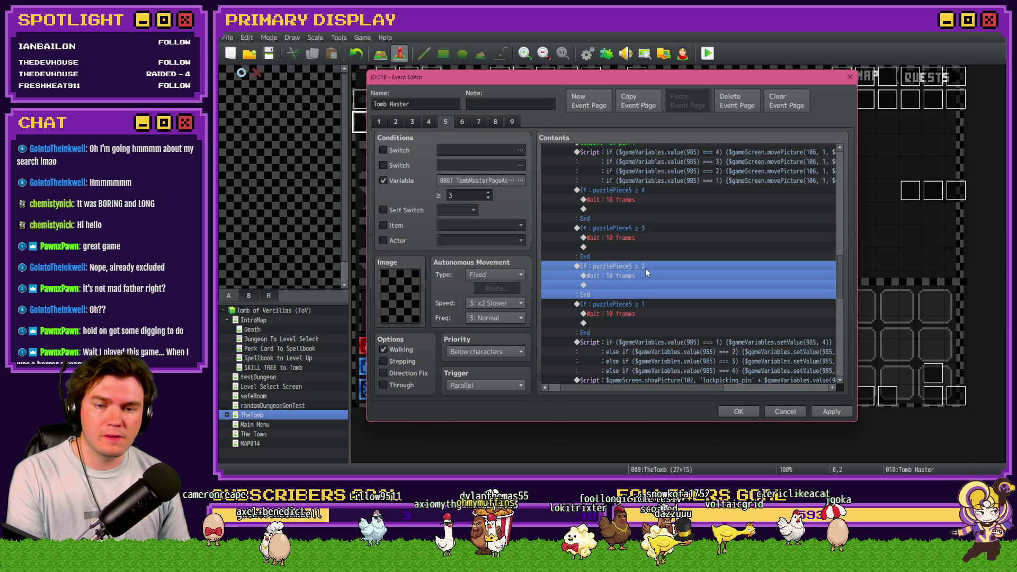
key("Delete")
scroll(654, 266, "down", 2)
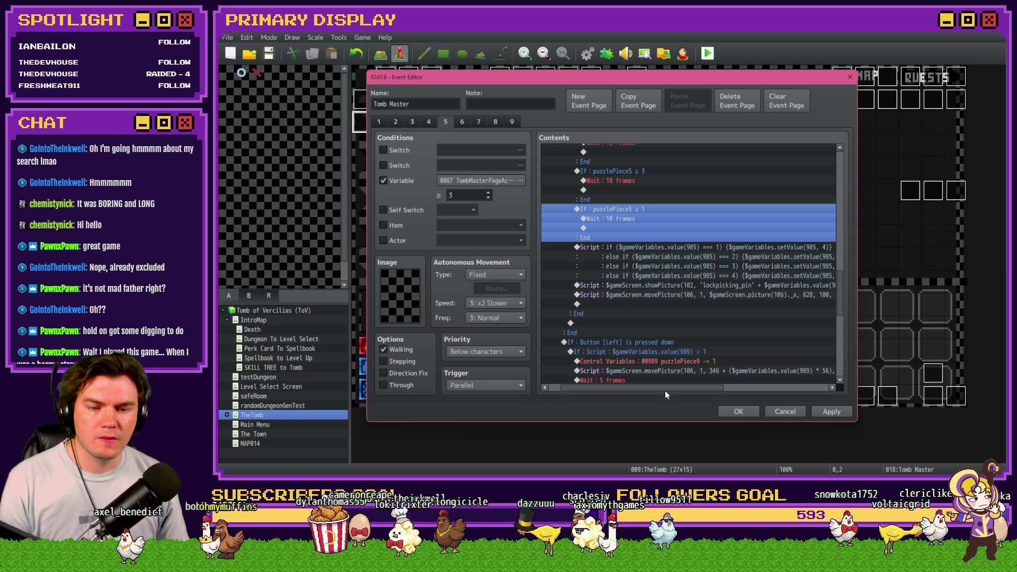
mouse_move(665, 391)
left_mouse_down()
mouse_move(719, 388)
mouse_move(655, 391)
left_mouse_up()
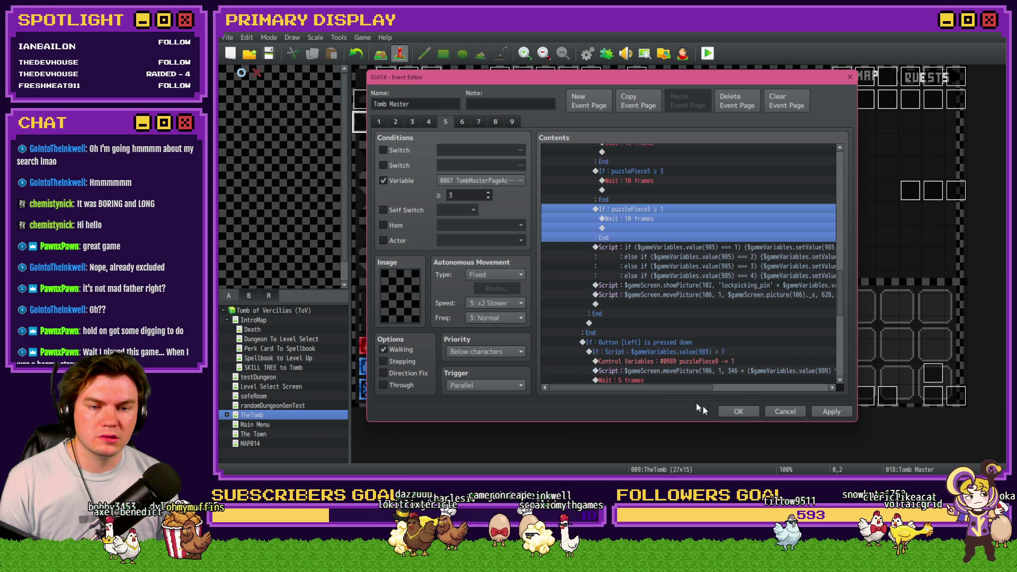
left_click(738, 412)
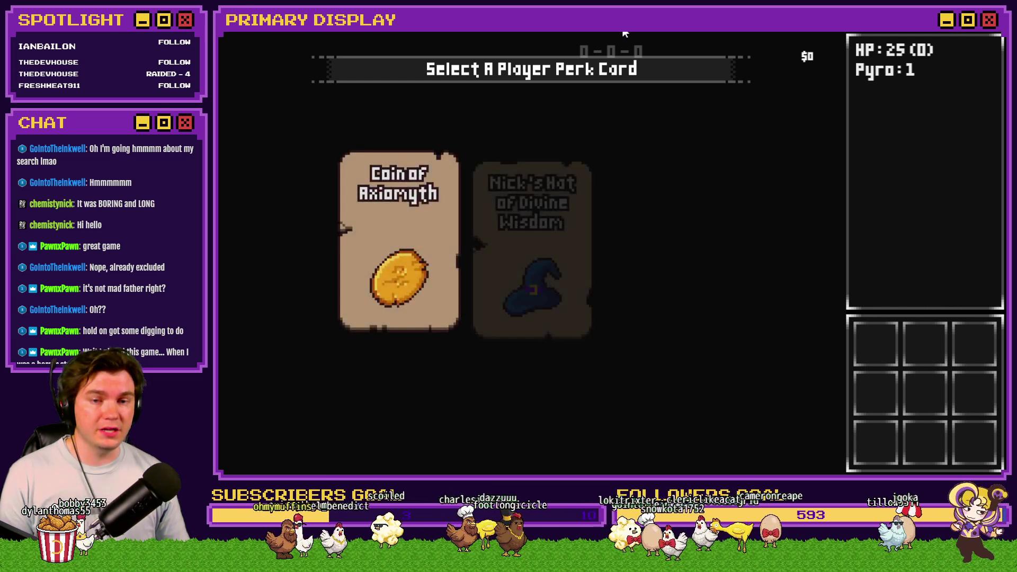
In the playtest, inspect the puzzlePiece variable ranges in the F9 debug list.
key("F9")
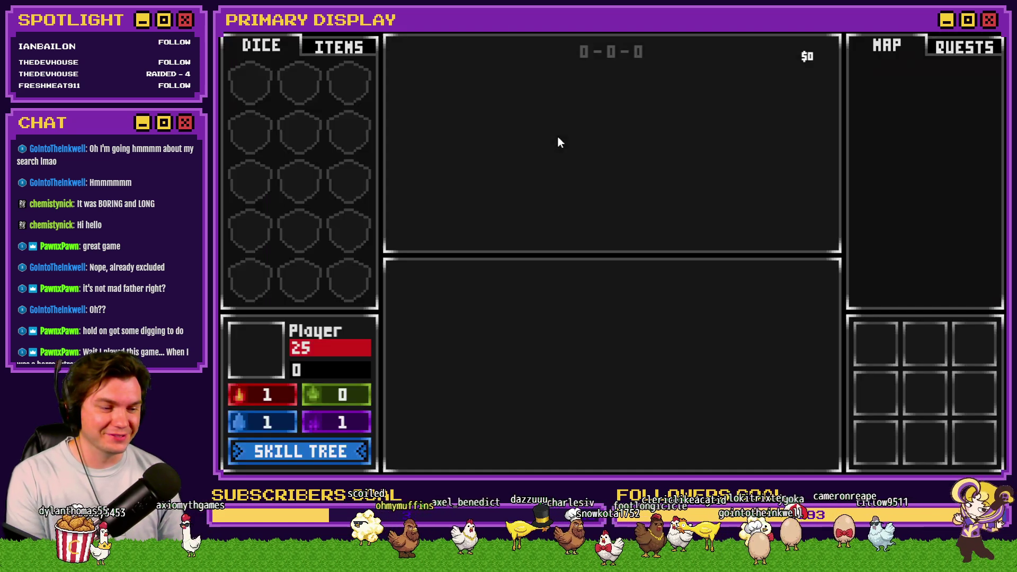
key("Up")
scroll(319, 64, "up", 15)
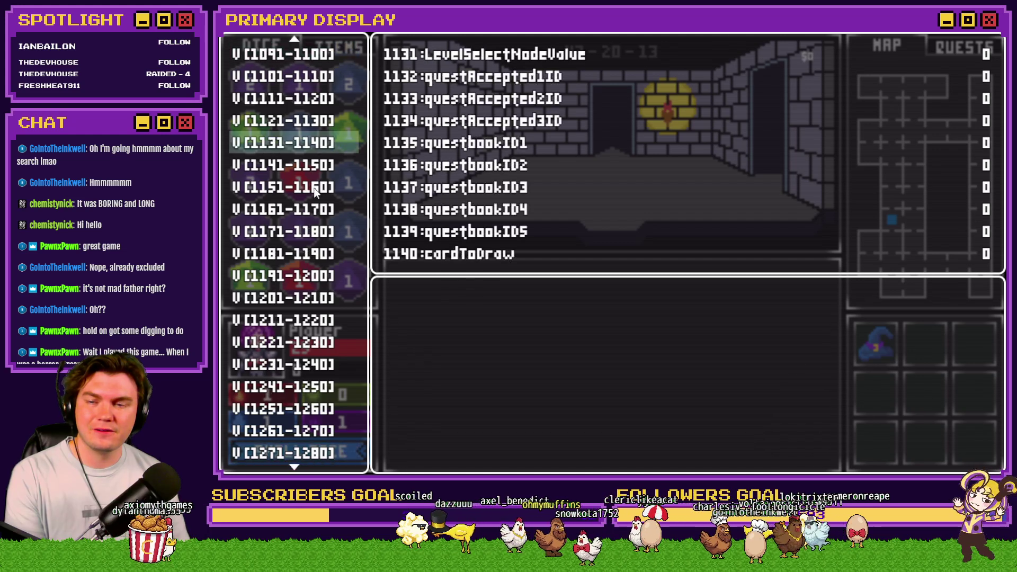
scroll(320, 63, "up", 2)
key("Down")
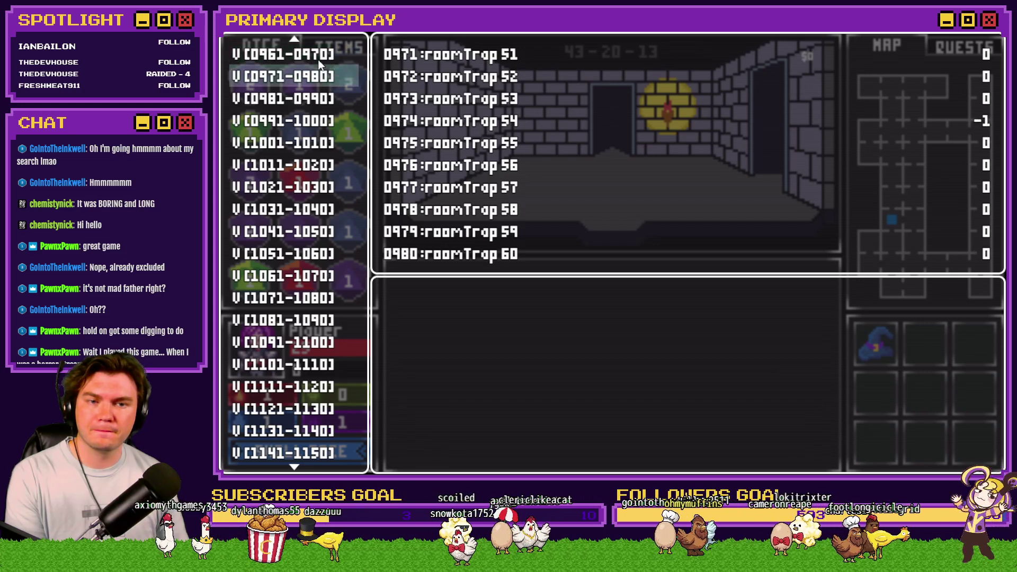
key("F9")
Walk the player through the dungeon rooms into the locked chest room.
key("Up")
key("Up")
key("Up")
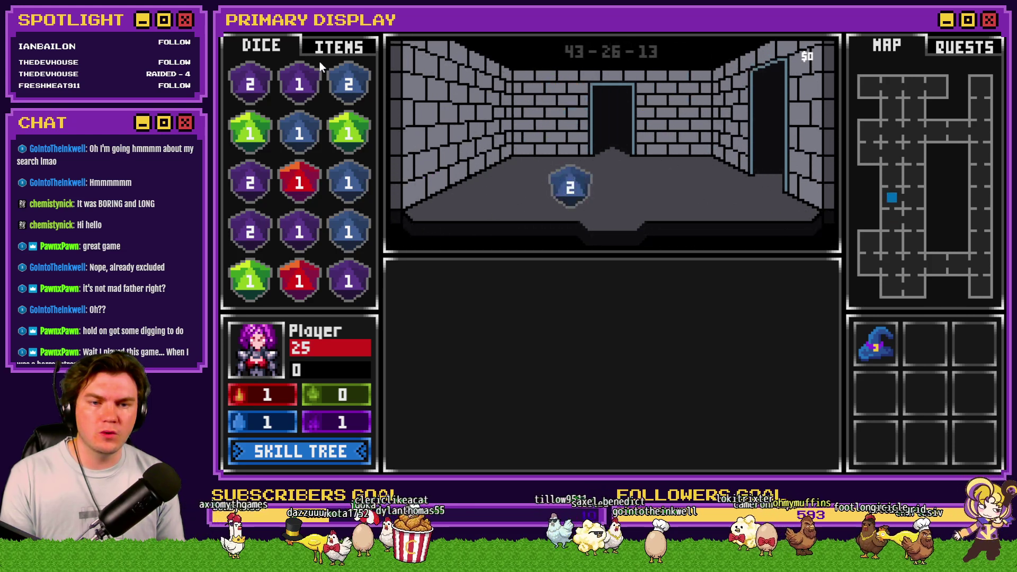
key("Up")
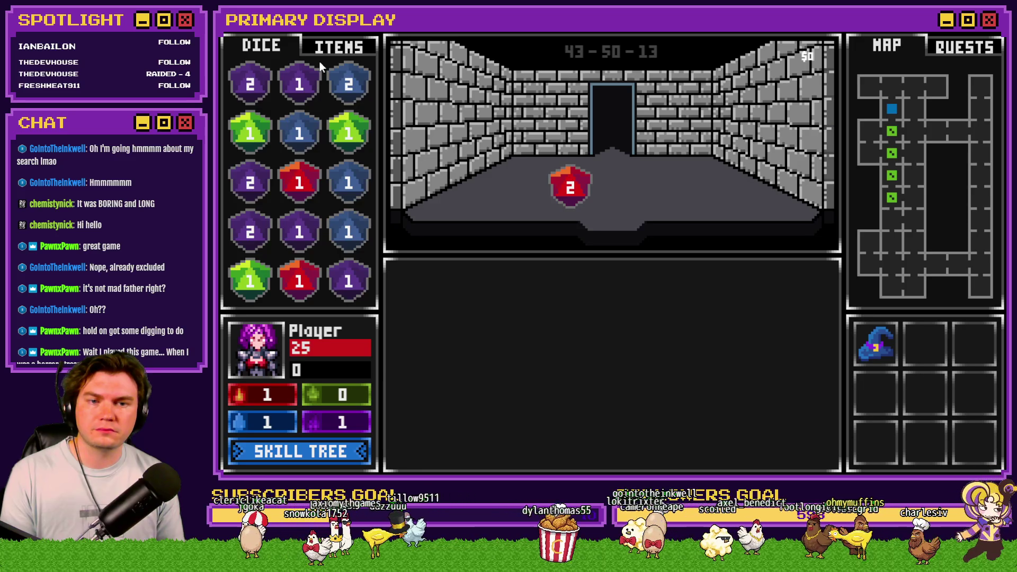
key("Up")
key("Left")
key("Up")
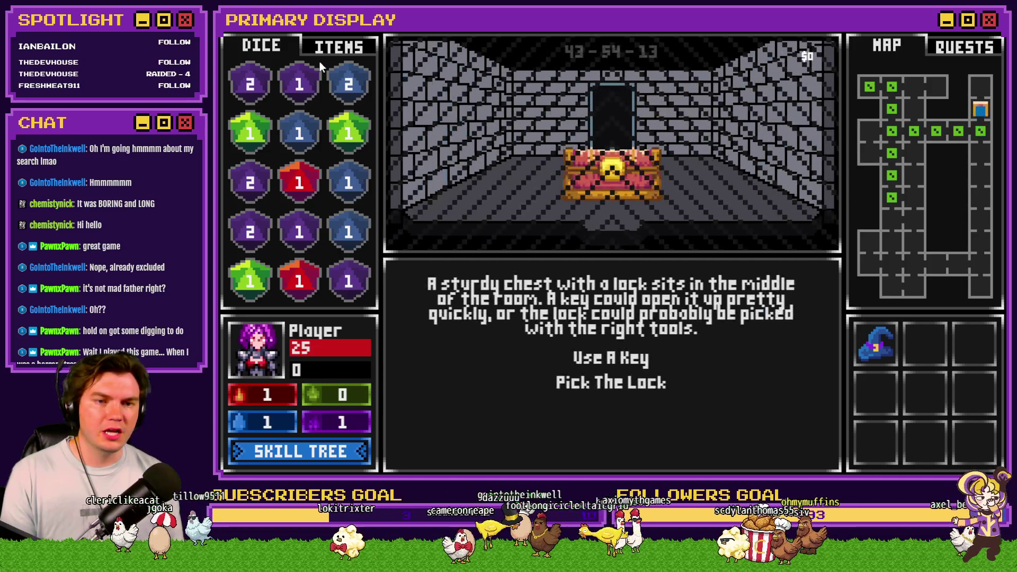
Choose Pick The Lock and try lifting the first pin several times.
left_click(613, 383)
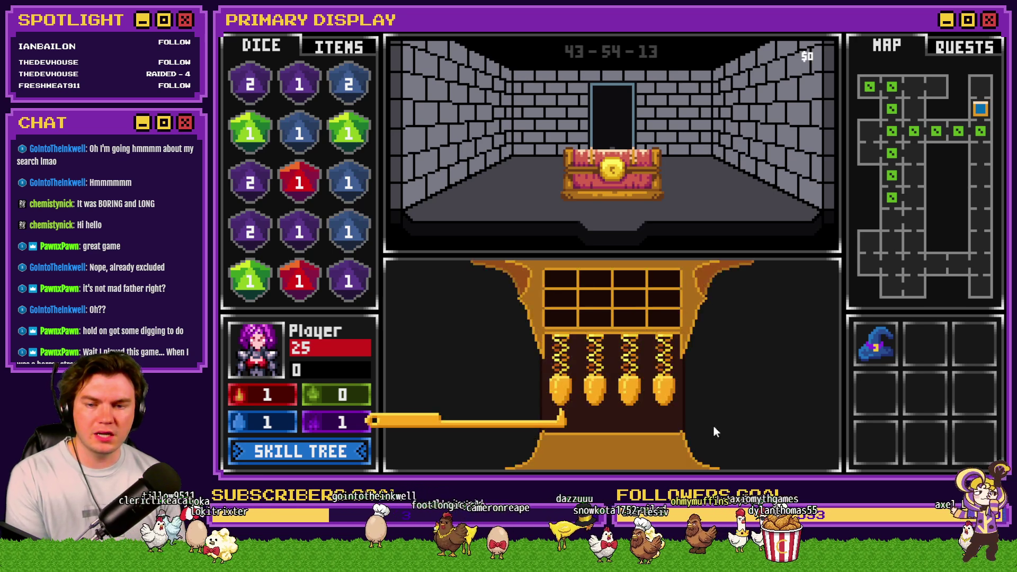
left_click(814, 406)
left_click(814, 406)
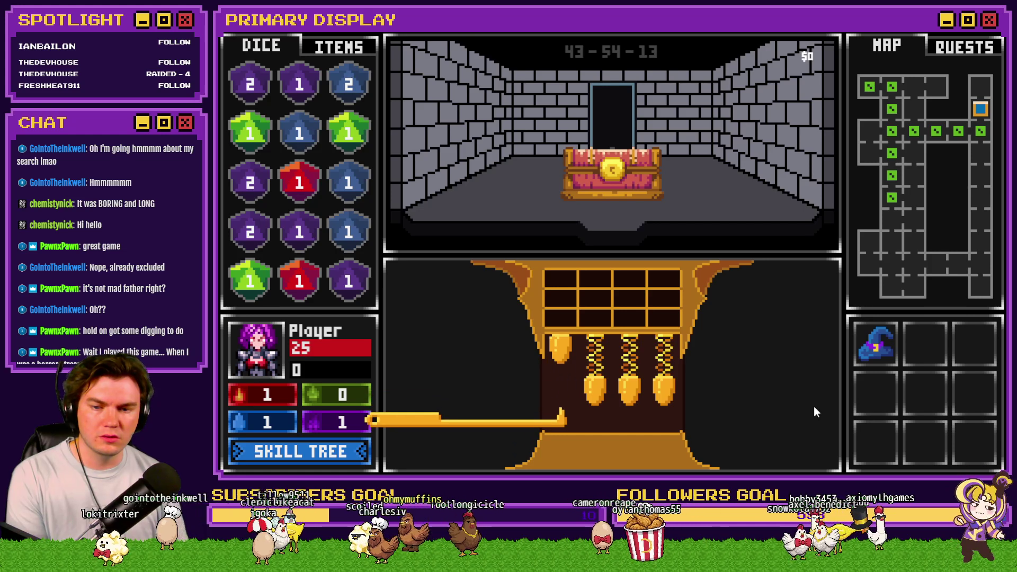
left_click(814, 407)
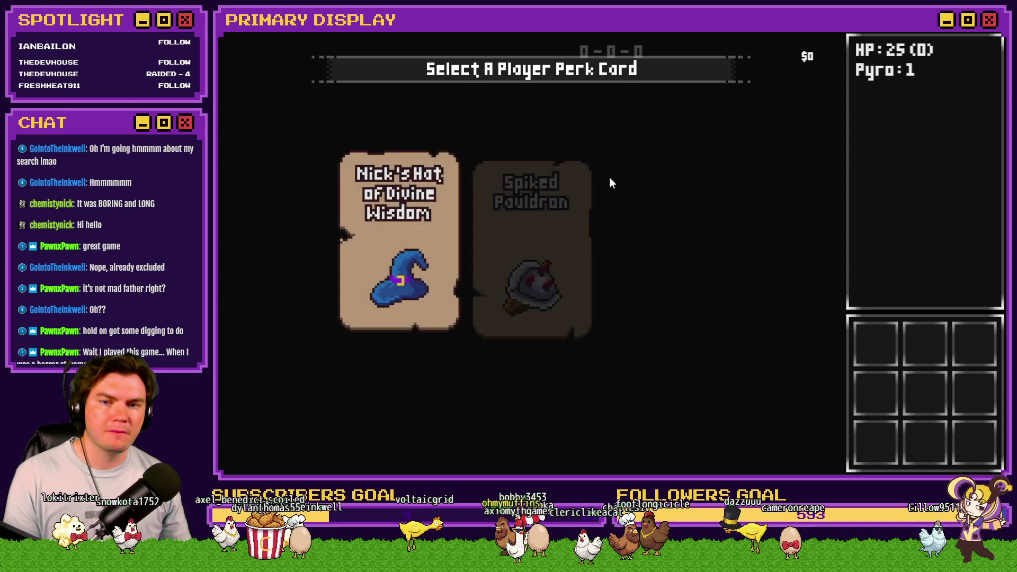
Take the Spiked Pauldron perk, walk to the chest and choose Pick The Lock.
left_click(536, 210)
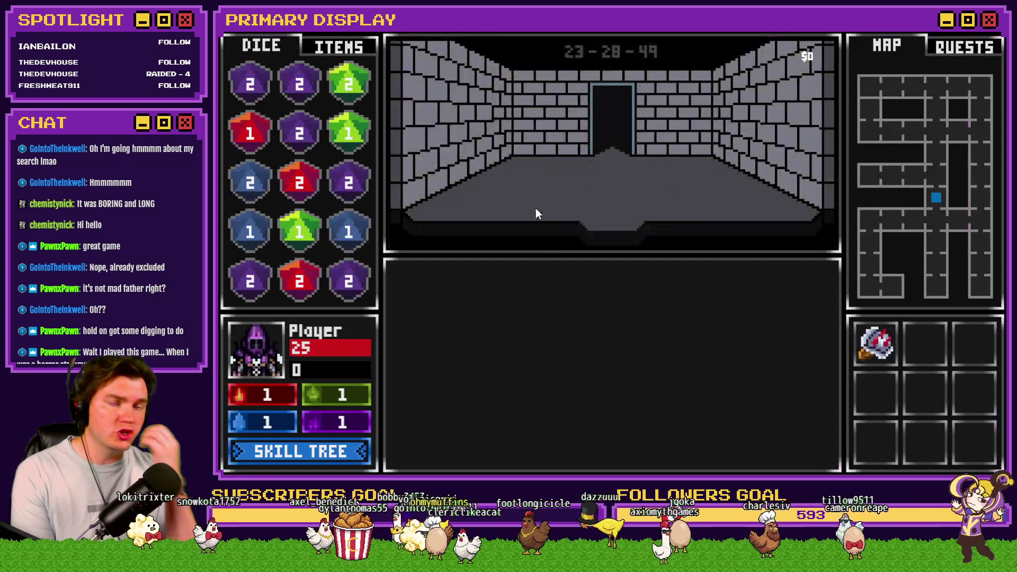
key("w")
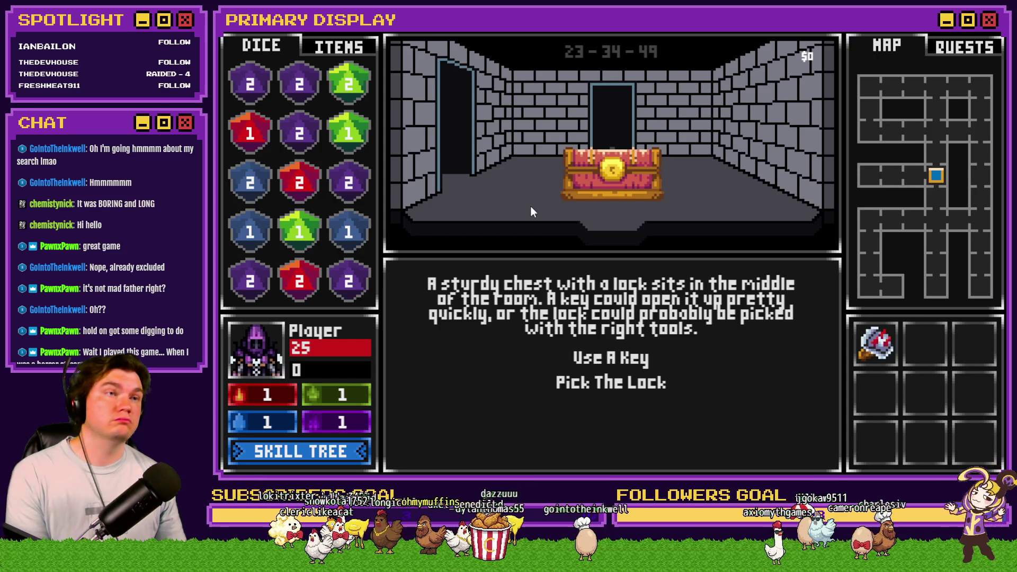
left_click(609, 382)
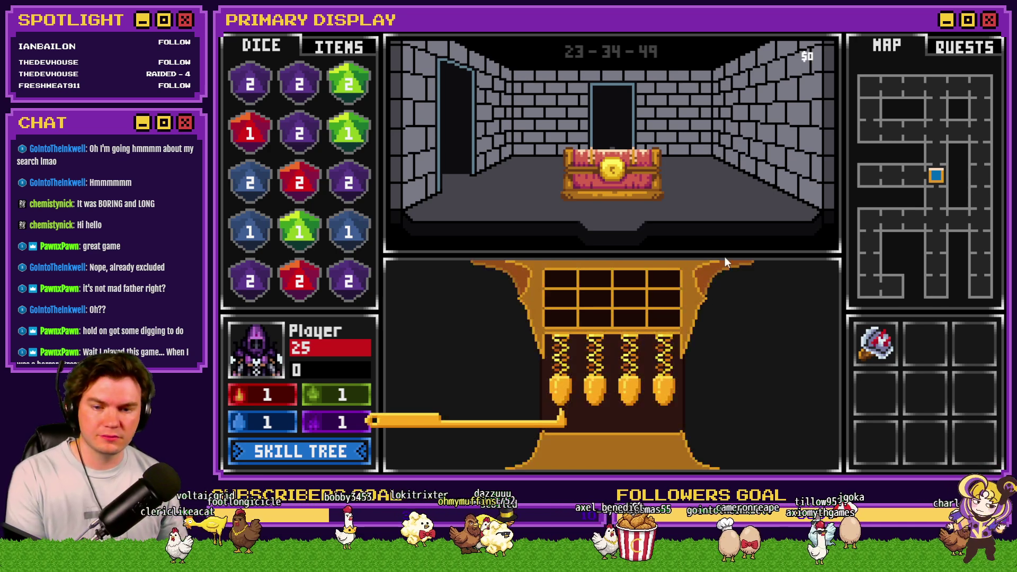
Lift the first pin repeatedly with W to test timing, then quit the playtest.
key("w")
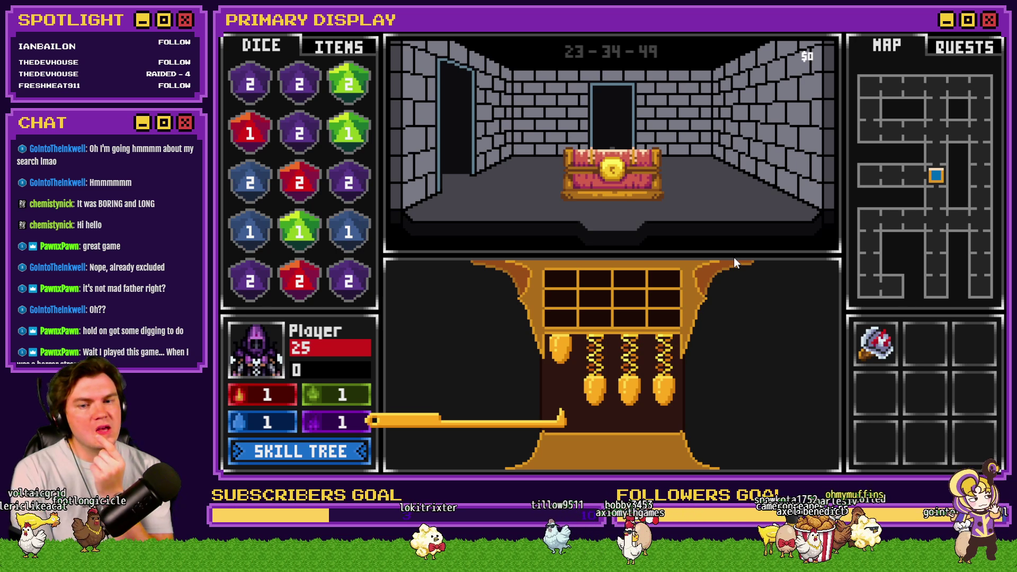
key("w")
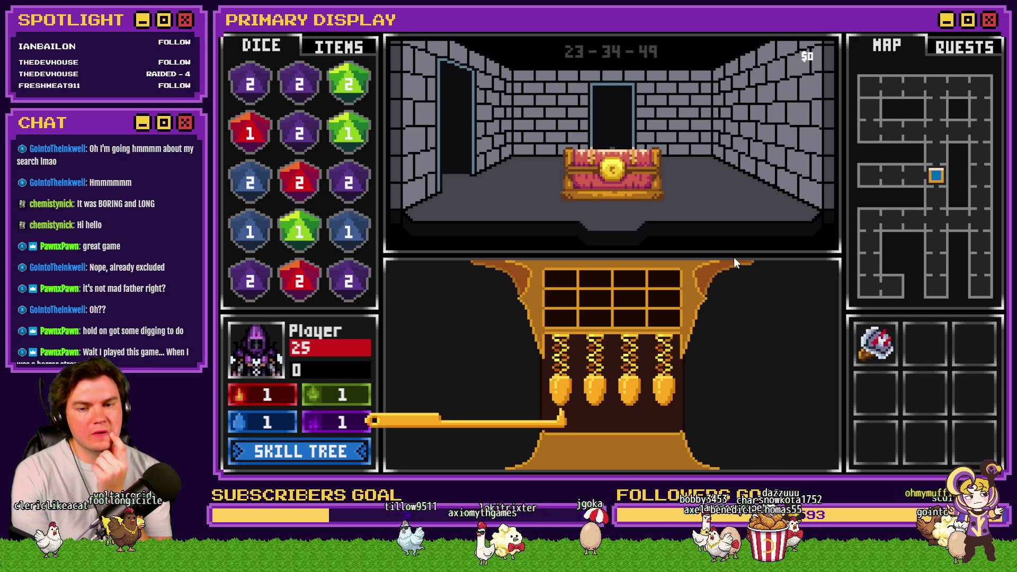
key("w")
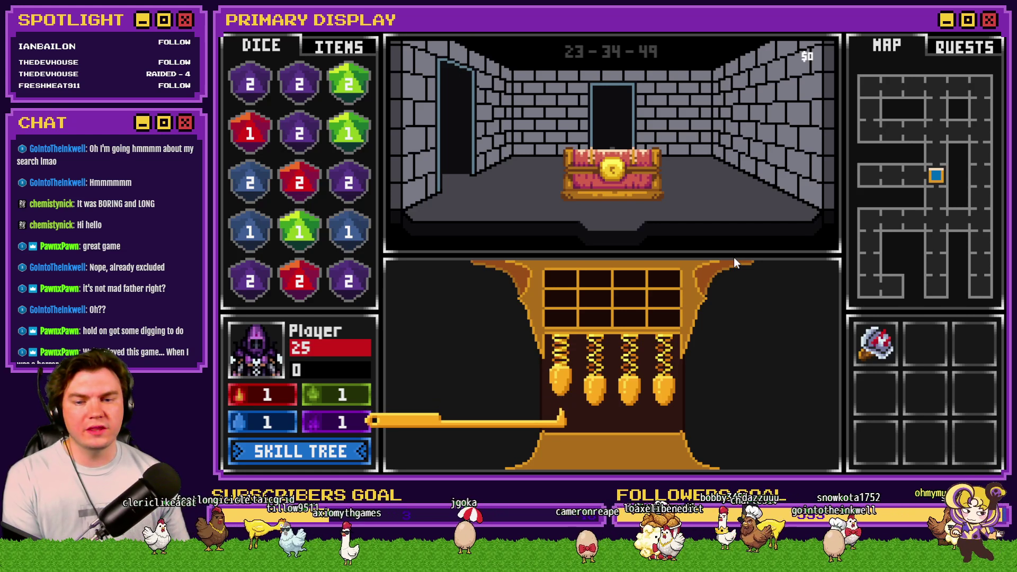
key("w")
key("w")
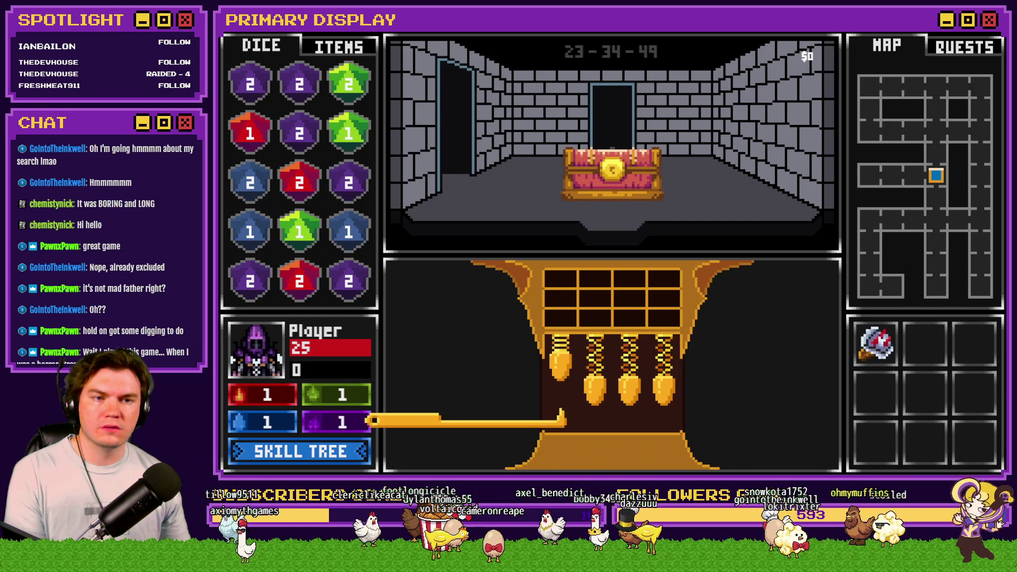
key("alt+F4")
On Tomb Master page 5, change the script's first movePicture duration to 5.
double_click(364, 120)
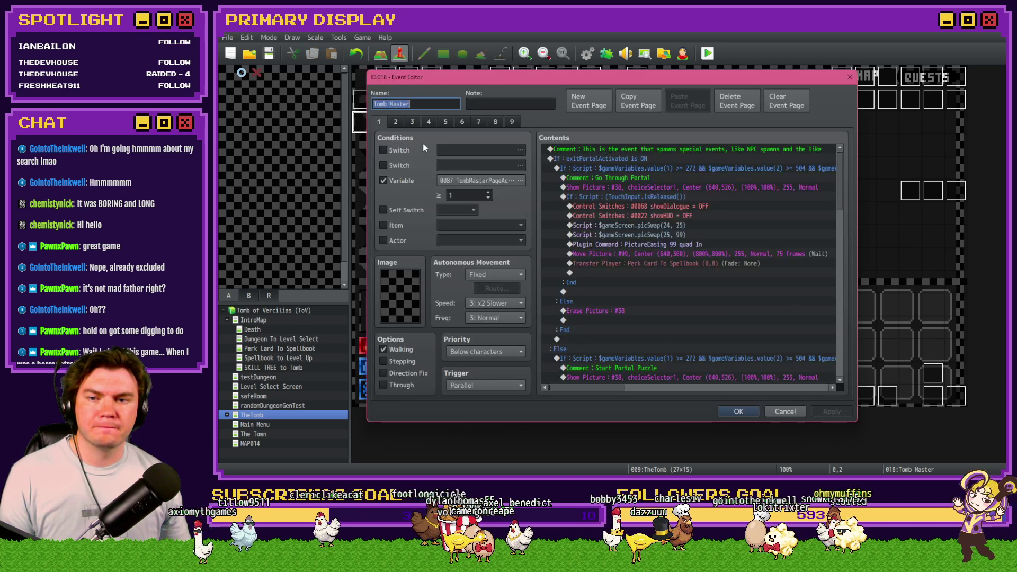
left_click(443, 122)
scroll(606, 275, "down", 10)
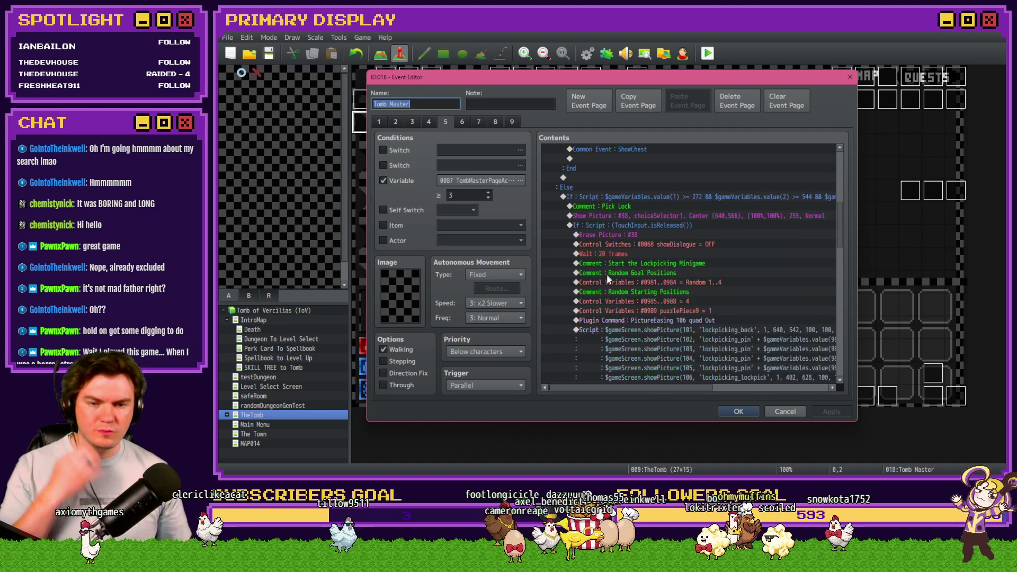
scroll(722, 184, "down", 3)
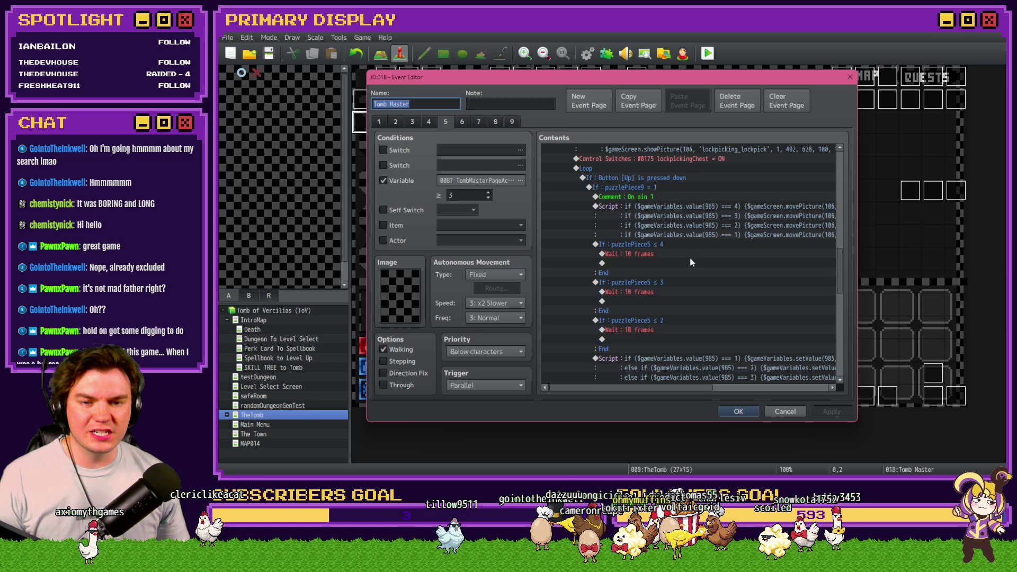
double_click(699, 205)
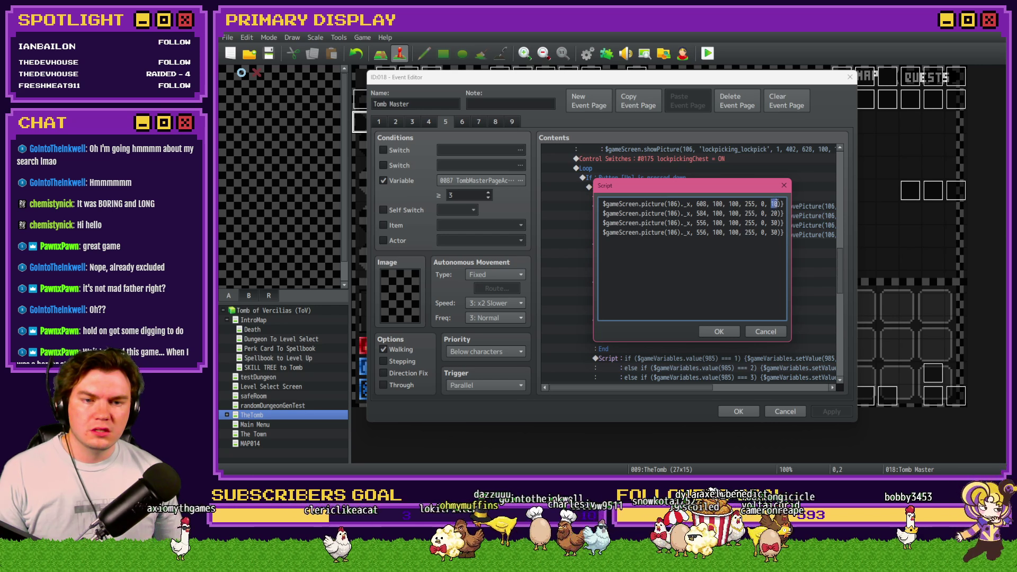
type("5")
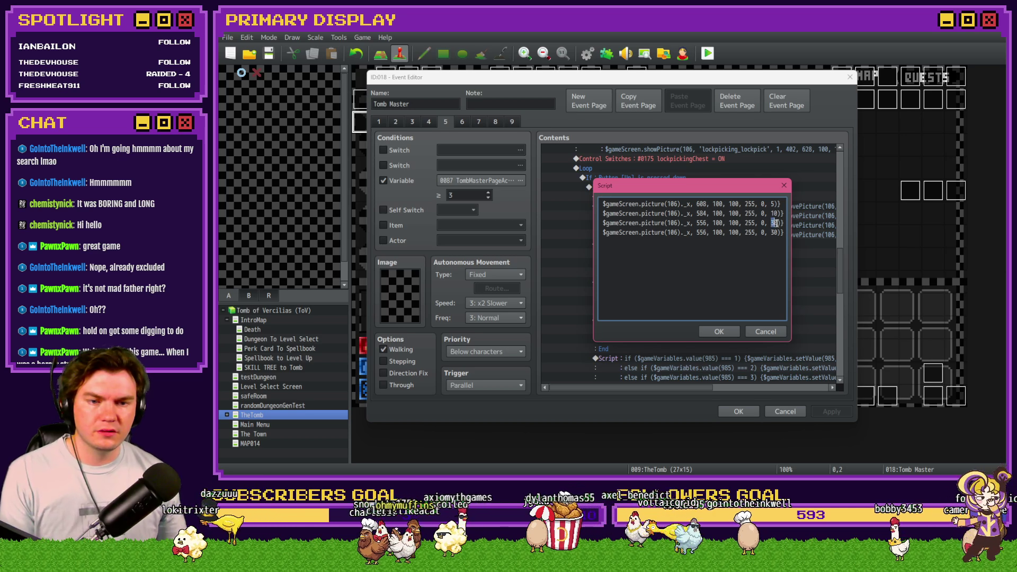
left_click(719, 332)
Set the three puzzlePiece5 Wait commands from 10 to 5 frames.
scroll(654, 184, "down", 5)
double_click(653, 180)
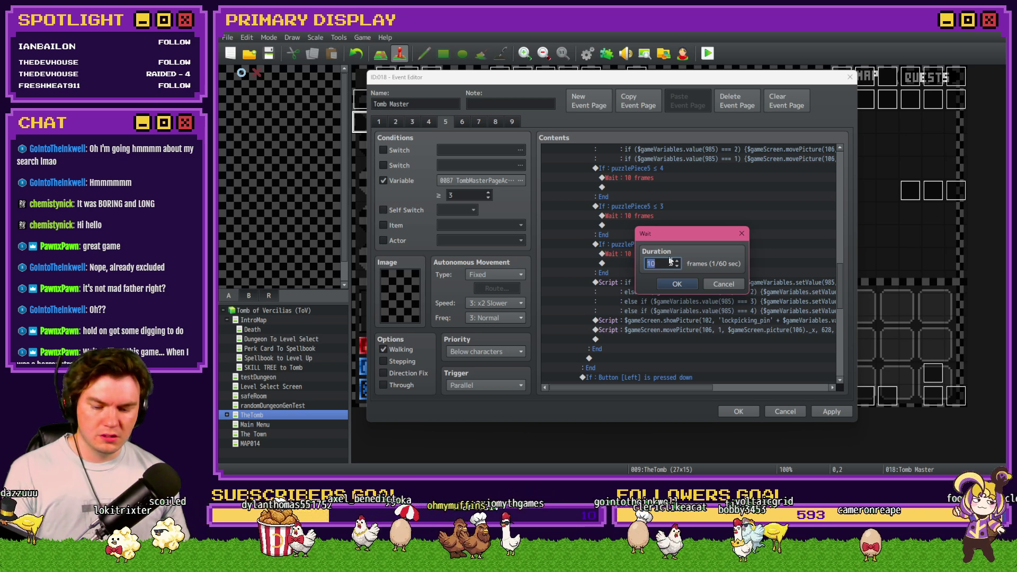
type("5")
key("Return")
double_click(636, 216)
type("5")
left_click(676, 284)
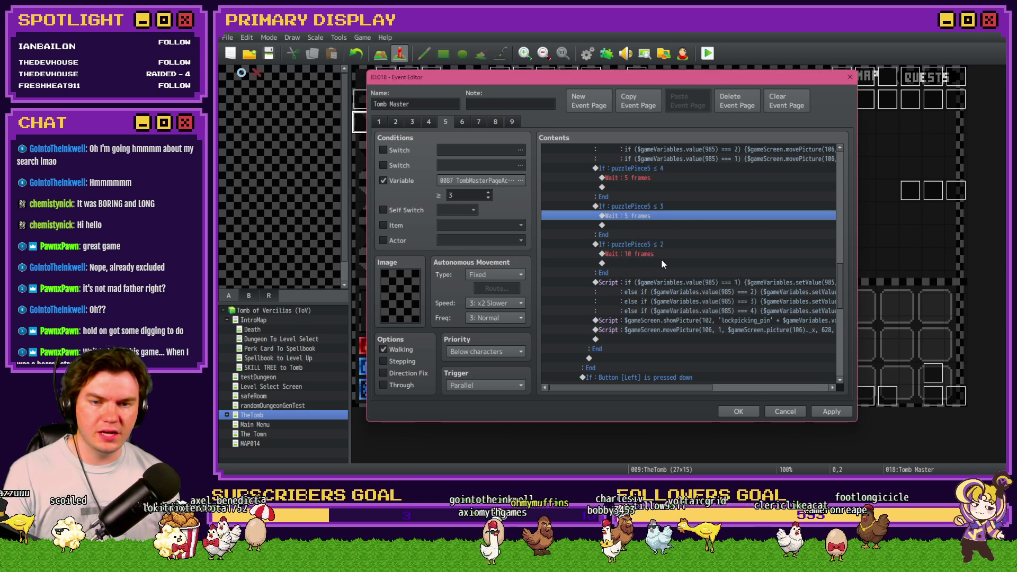
double_click(660, 255)
type("5")
key("Return")
Review the lockpick movement script line and save the event changes.
scroll(672, 243, "down", 2)
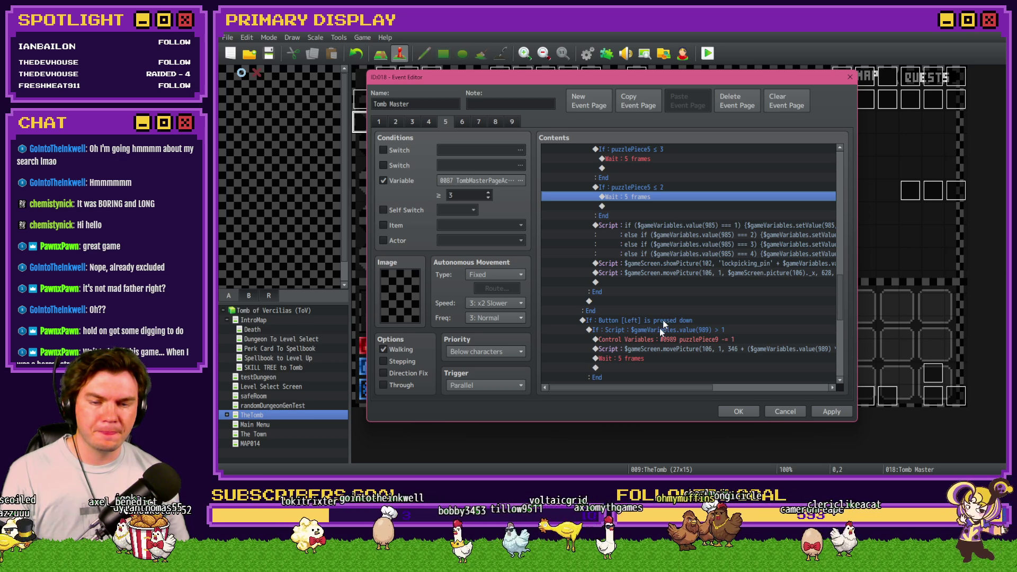
mouse_move(642, 390)
left_mouse_down()
mouse_move(765, 392)
mouse_move(654, 390)
left_mouse_up()
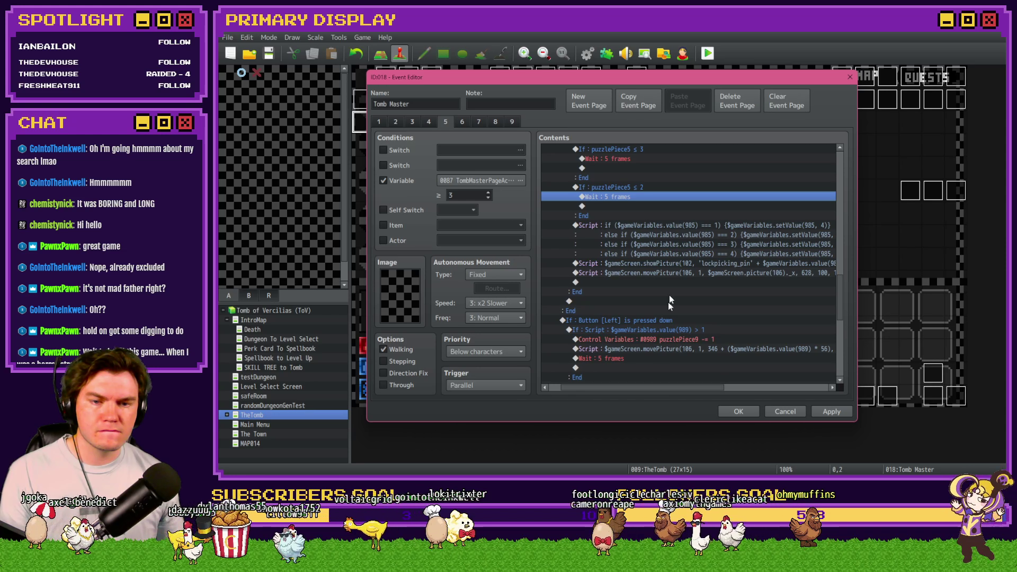
left_click(679, 273)
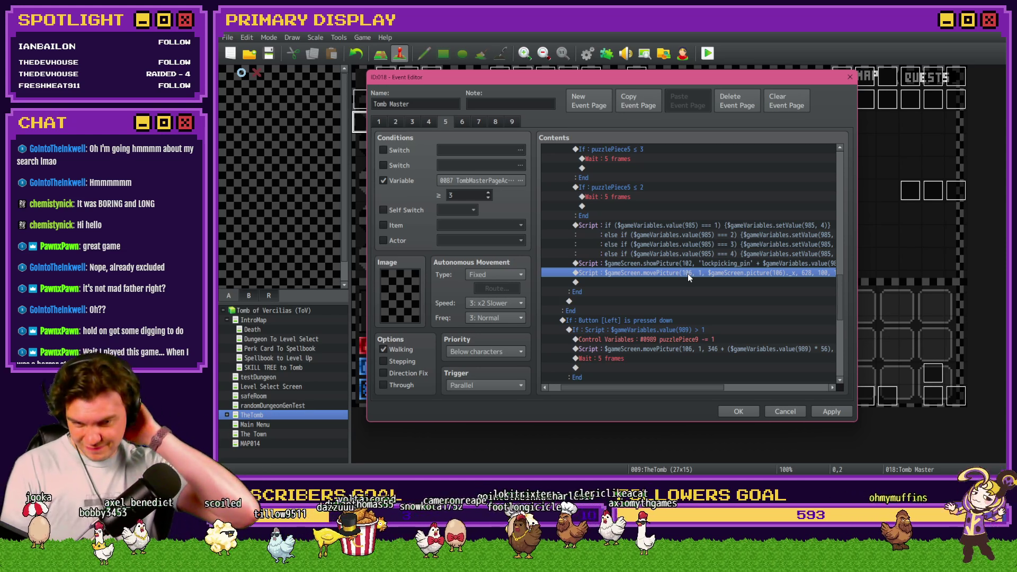
left_click(749, 410)
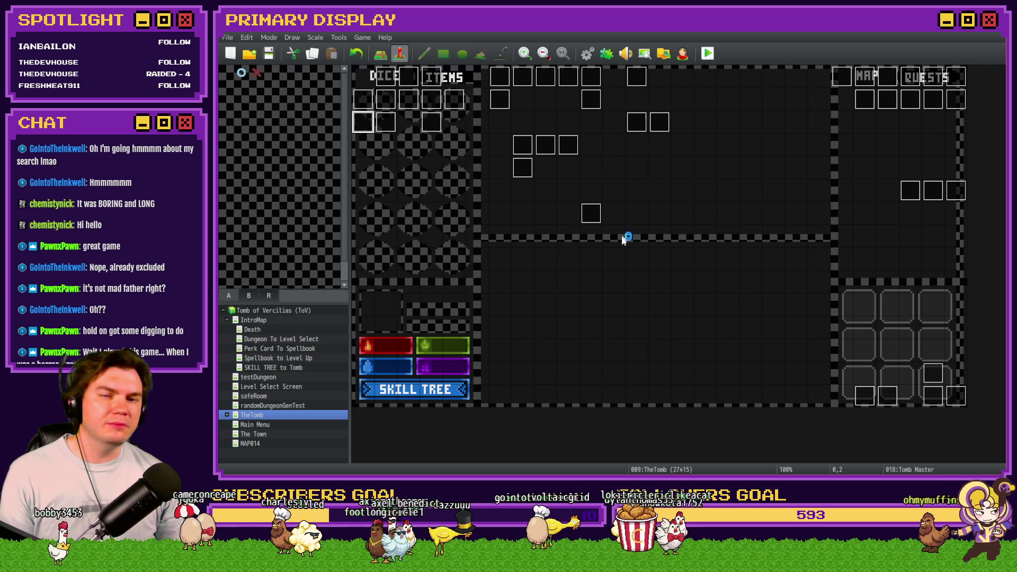
key("ctrl+r")
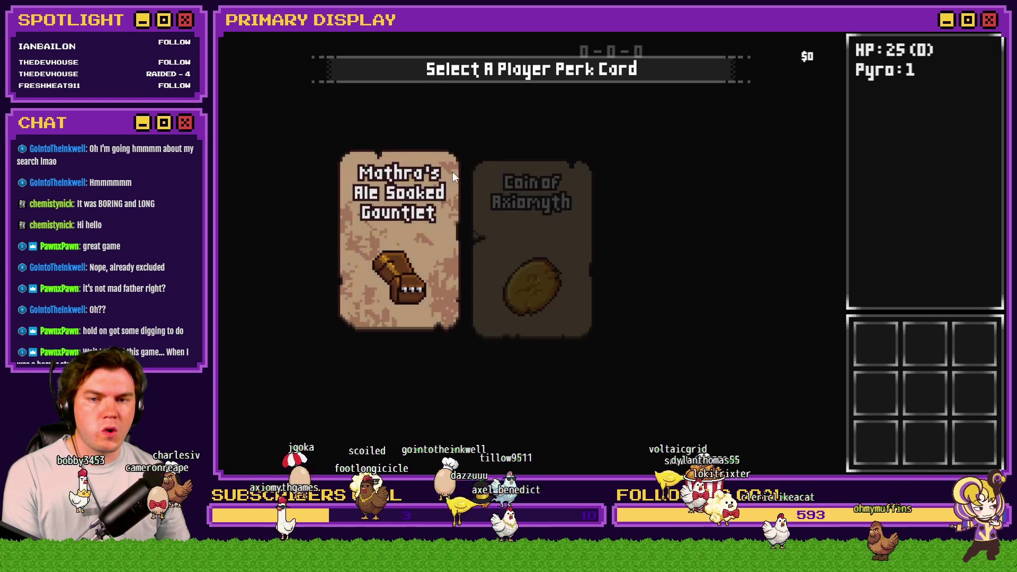
left_click(457, 203)
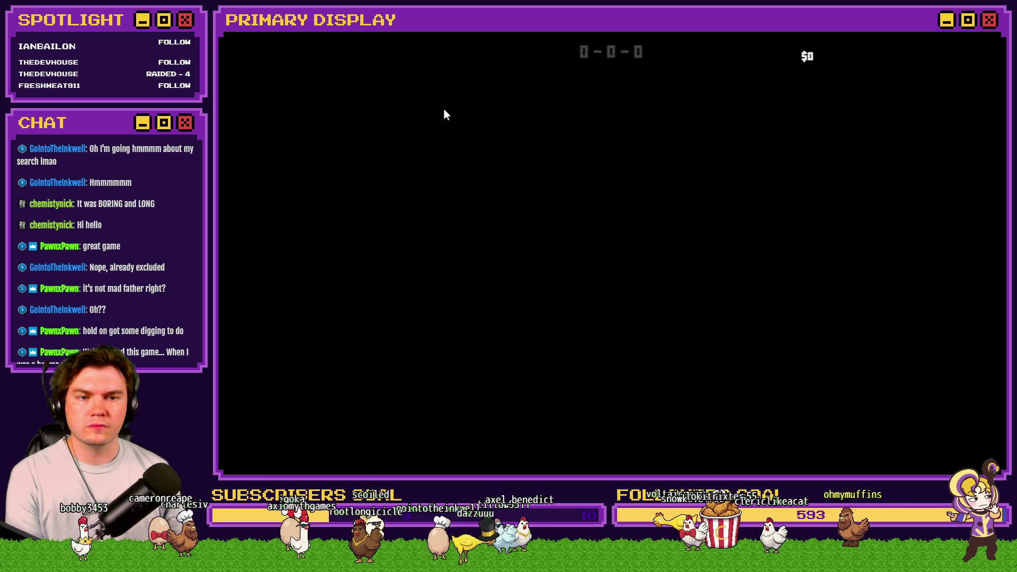
key("Up")
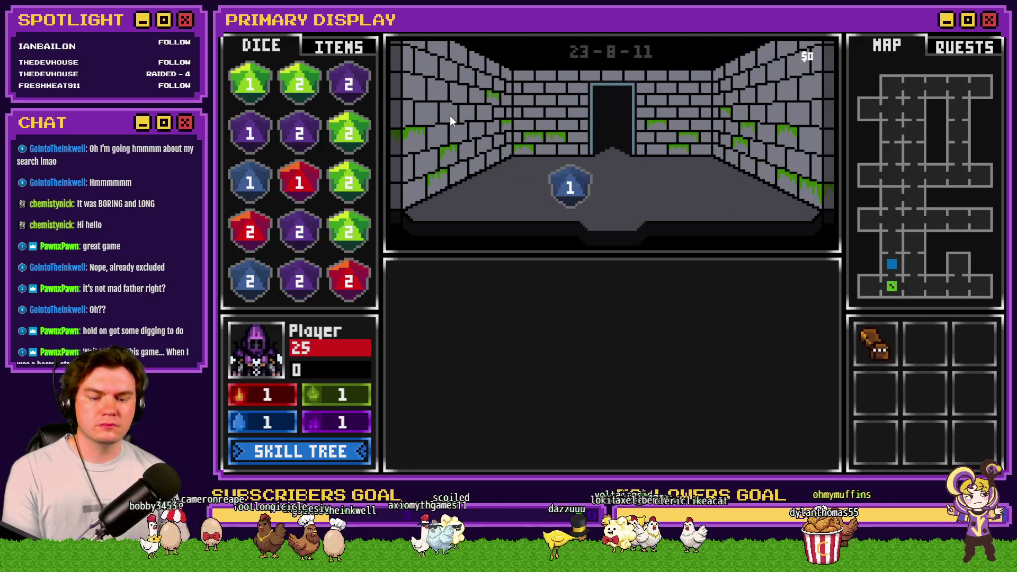
key("F9")
key("Up")
key("Up")
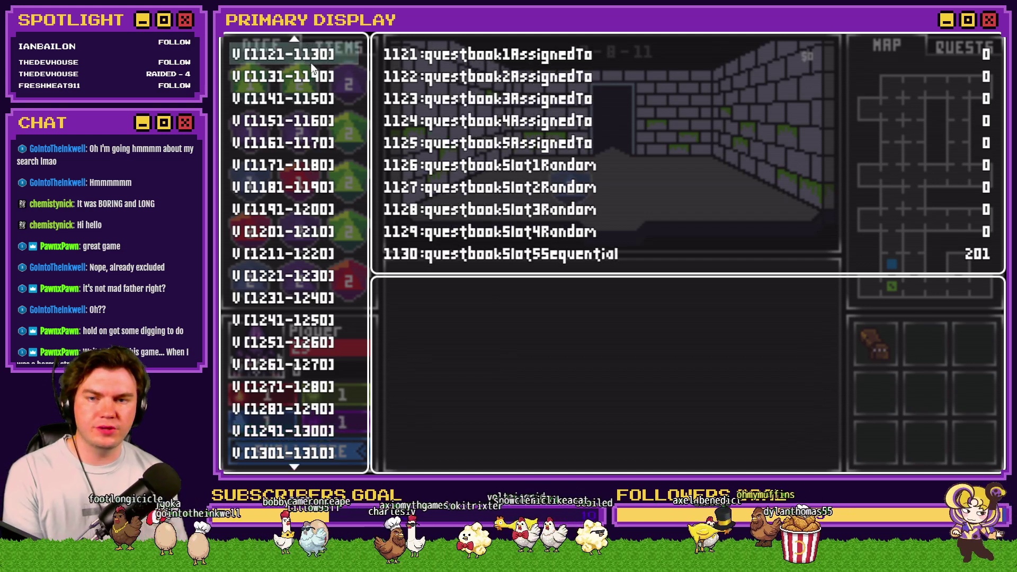
key("Up")
key("Up")
key("Up")
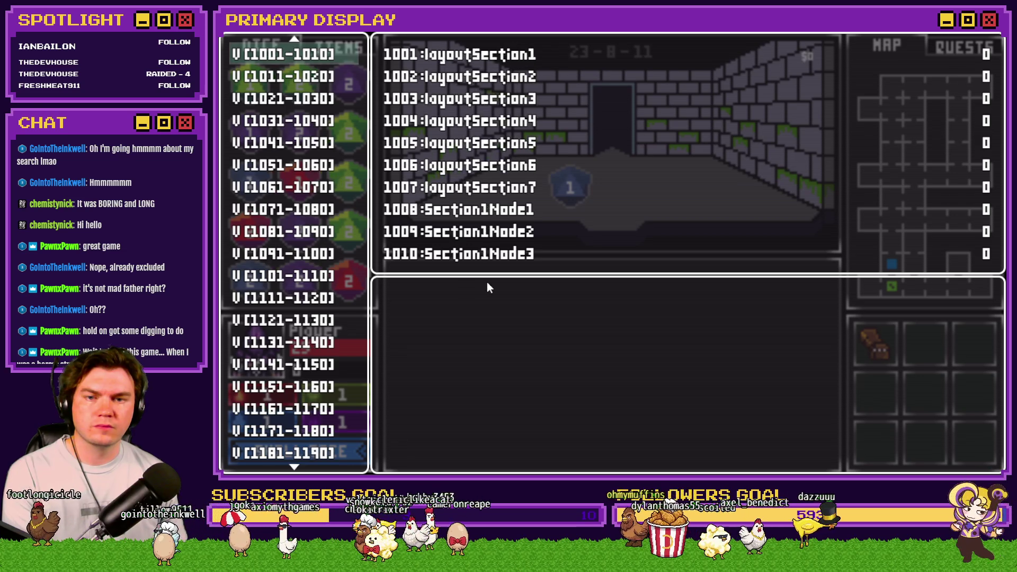
key("Up")
key("Up")
key("Up")
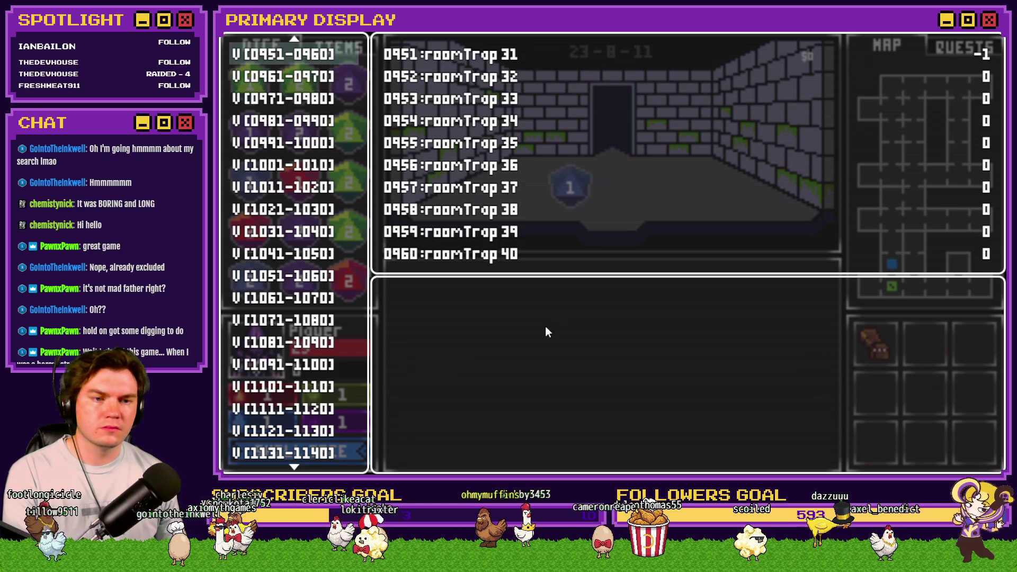
key("Escape")
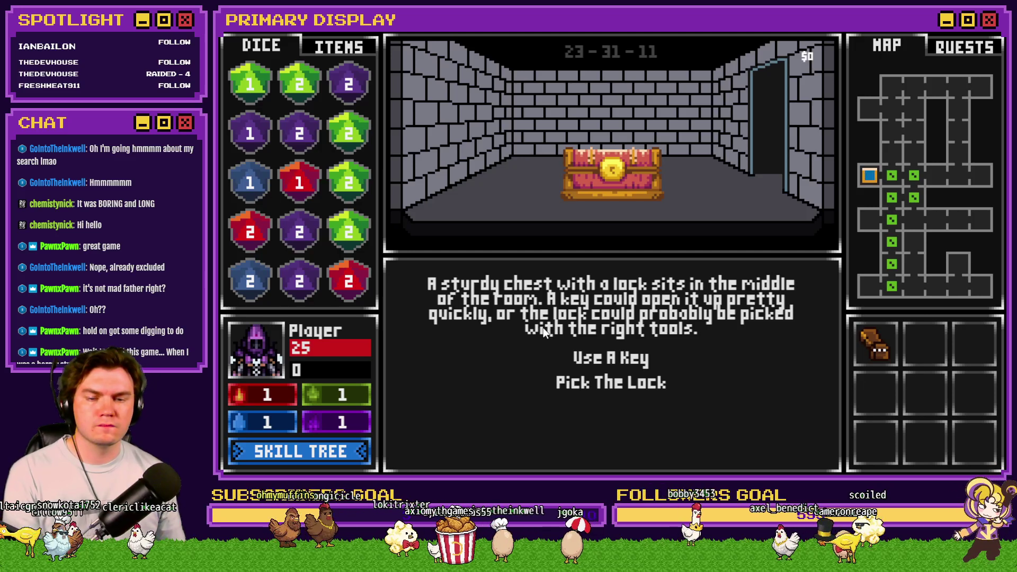
left_click(593, 383)
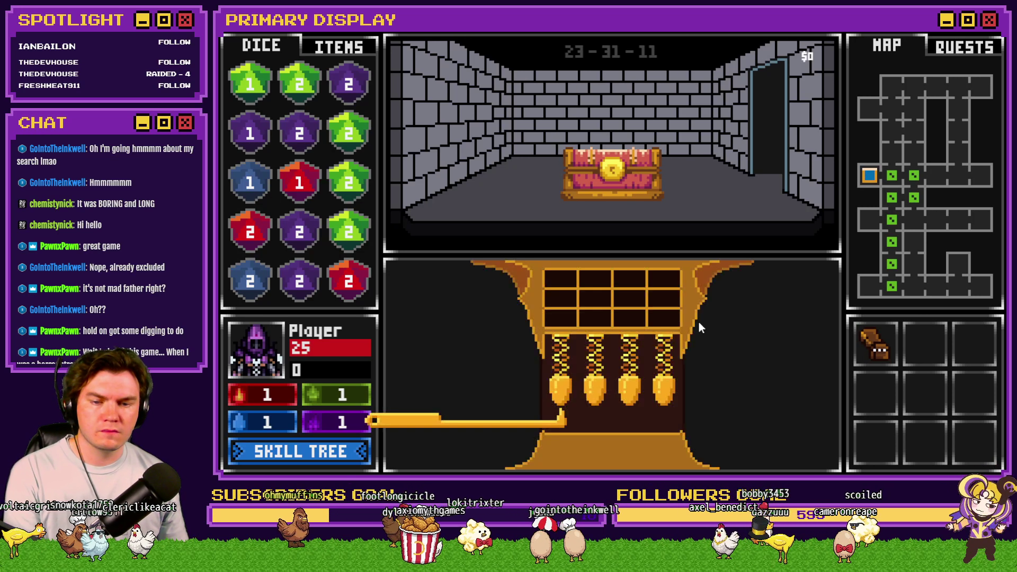
left_click(748, 301)
left_click(748, 301)
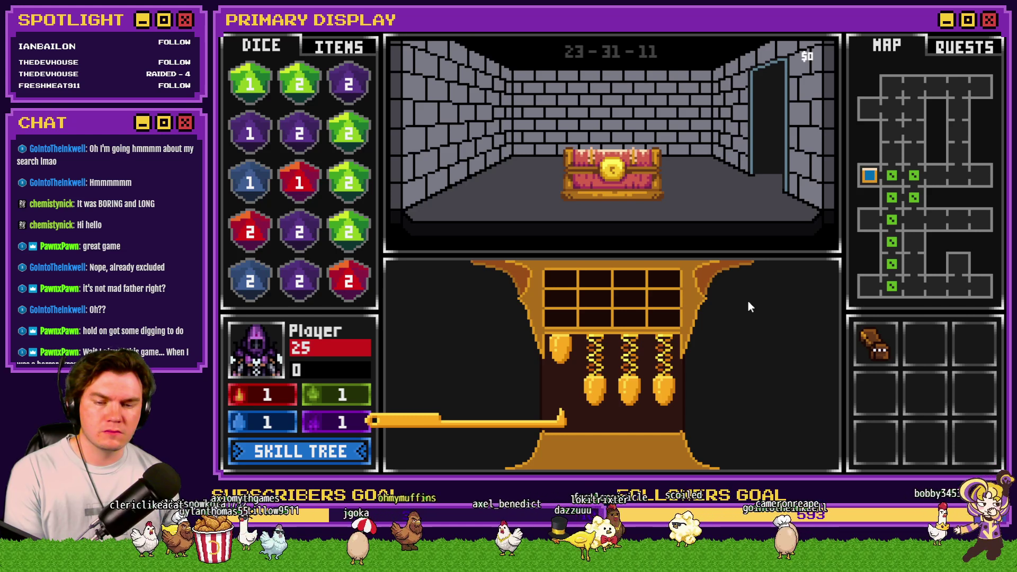
left_click(748, 301)
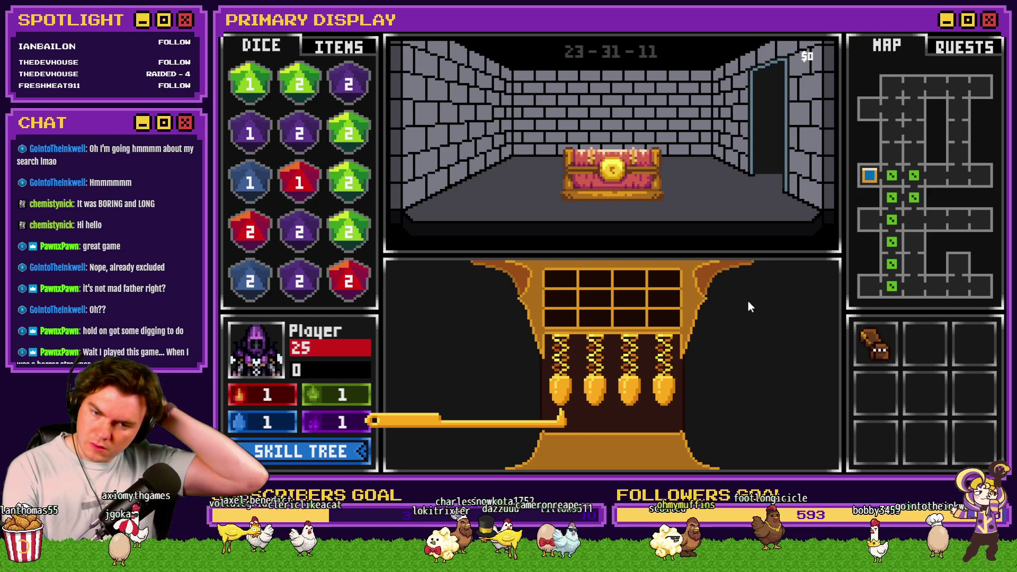
left_click(748, 302)
left_click(748, 302)
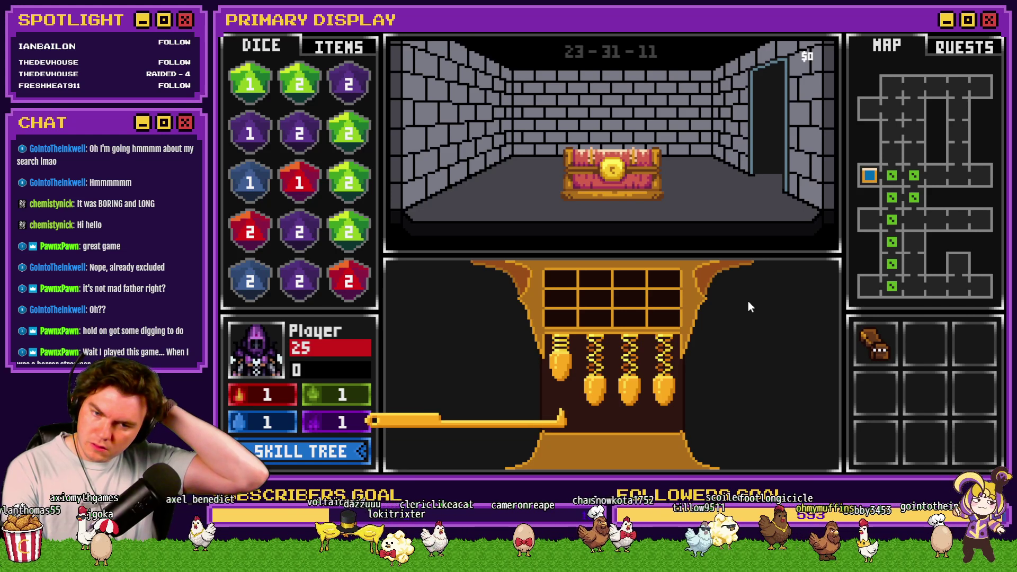
left_click(748, 302)
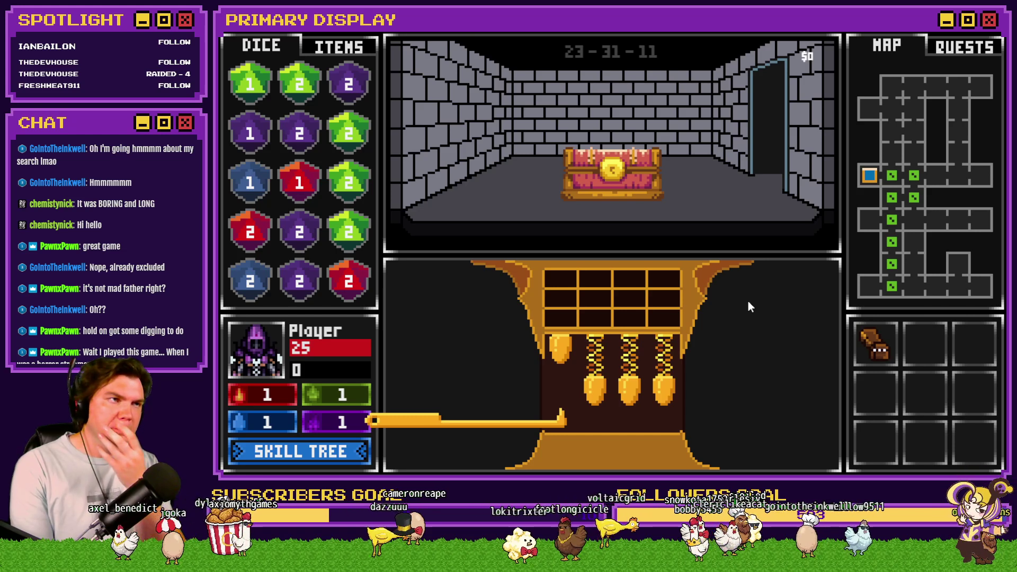
Close the running game and reopen the Tomb Master event's pin loop.
key("alt+F4")
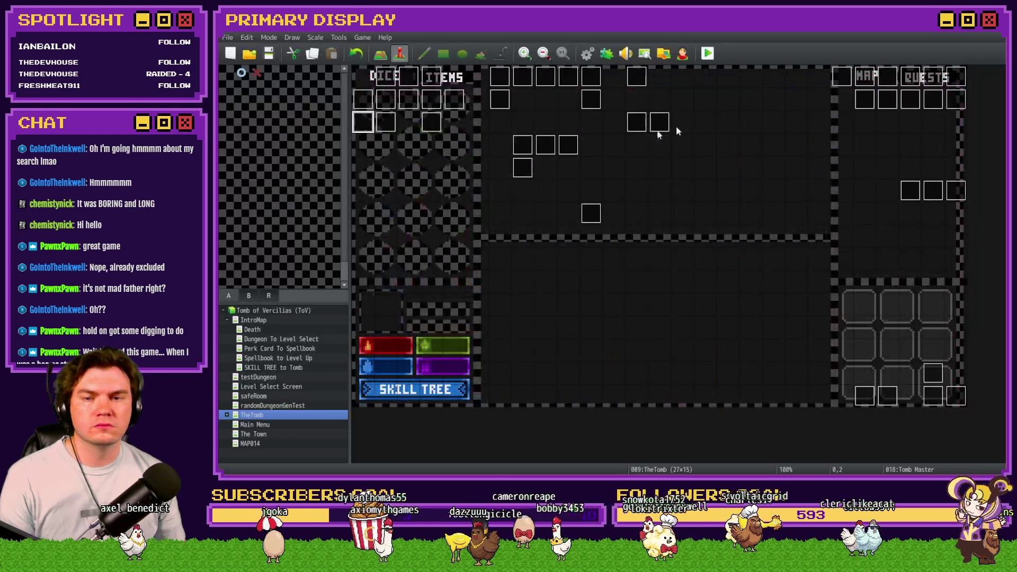
double_click(360, 122)
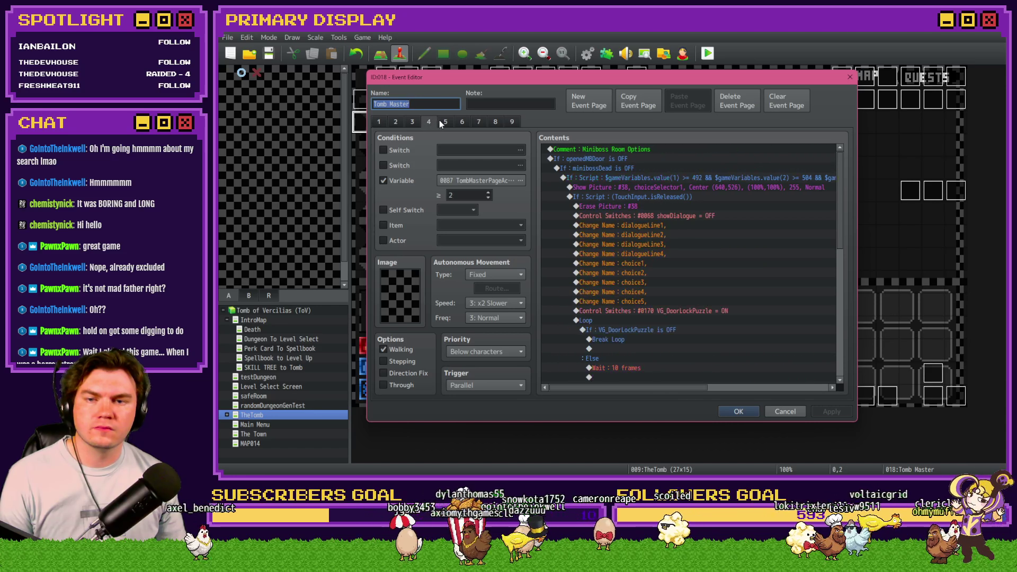
scroll(692, 290, "down", 5)
scroll(701, 294, "down", 10)
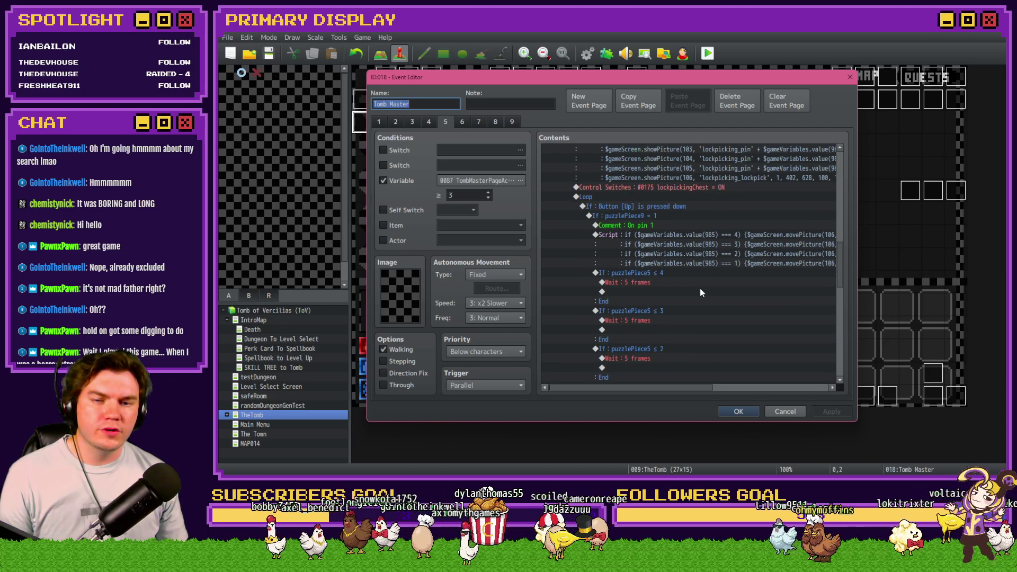
scroll(660, 240, "up", 4)
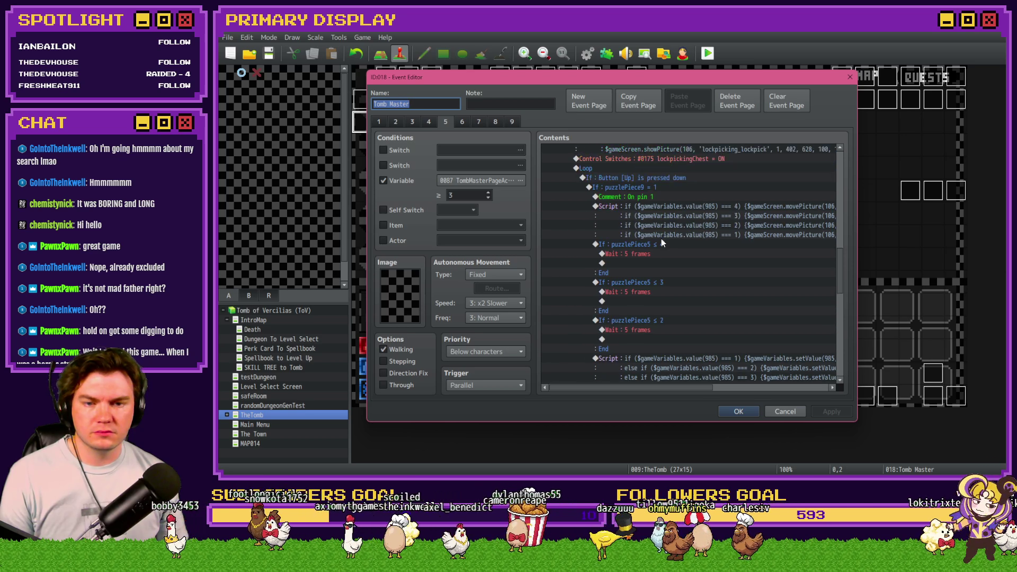
Change all three pin Wait commands to 3 frames and save the event.
double_click(659, 253)
type("3")
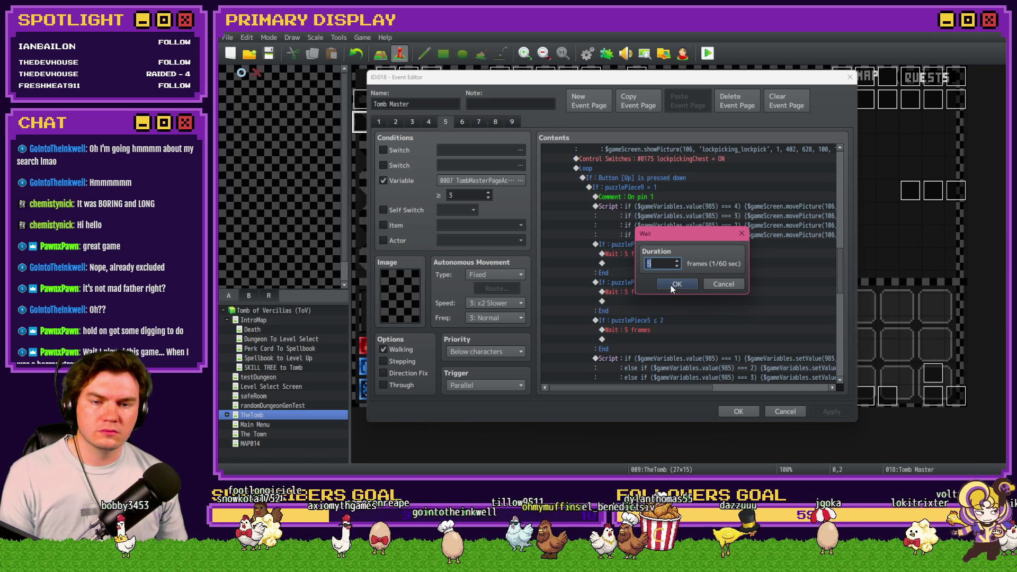
left_click(671, 285)
double_click(672, 292)
type("3")
key("Return")
double_click(657, 328)
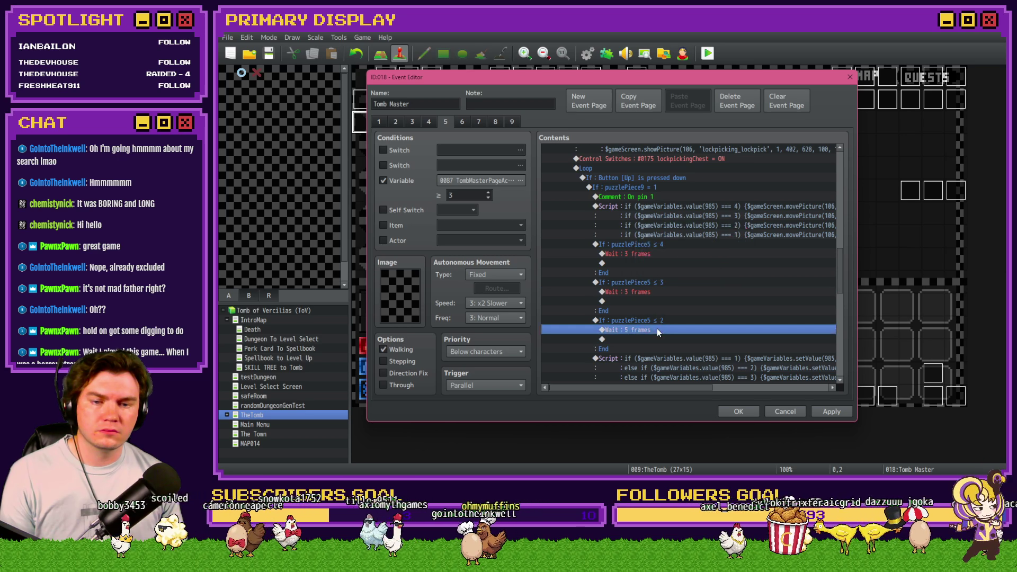
type("3")
left_click(678, 285)
left_click(738, 412)
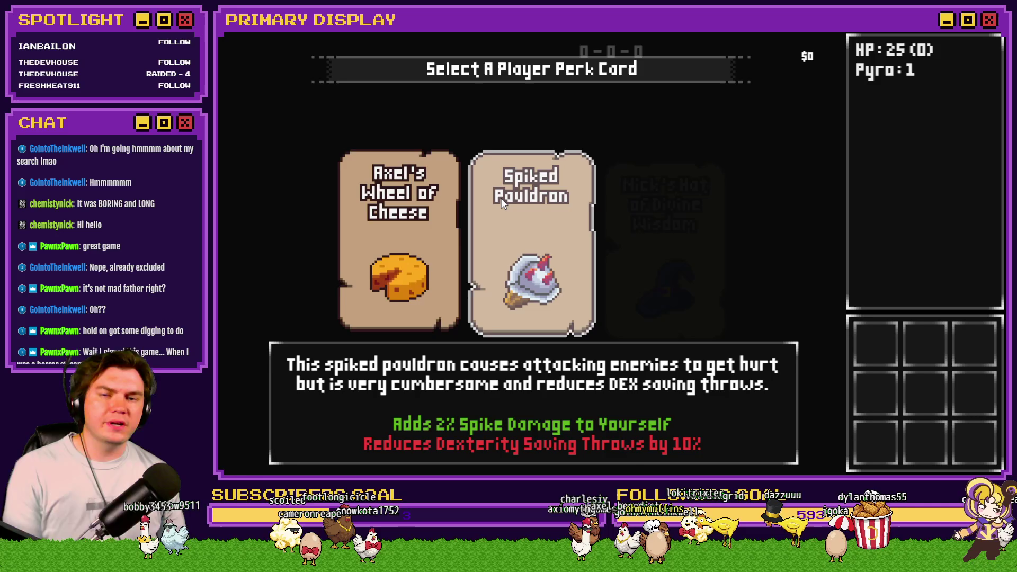
Take Spiked Pauldron, check the F9 variable ranges, then choose Pick The Lock at the chest.
left_click(501, 198)
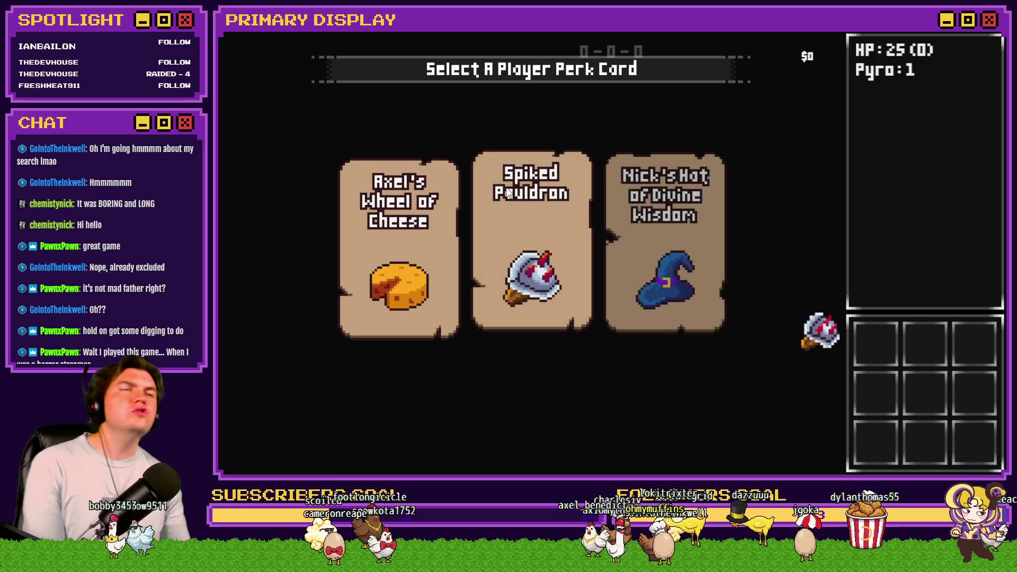
key("F9")
key("Up")
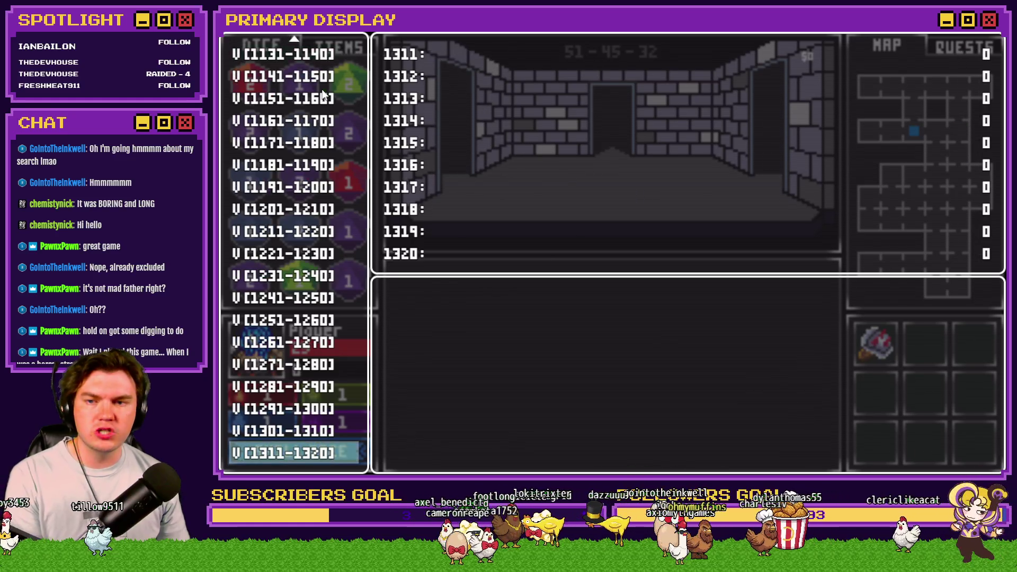
scroll(296, 249, "up", 15)
key("Escape")
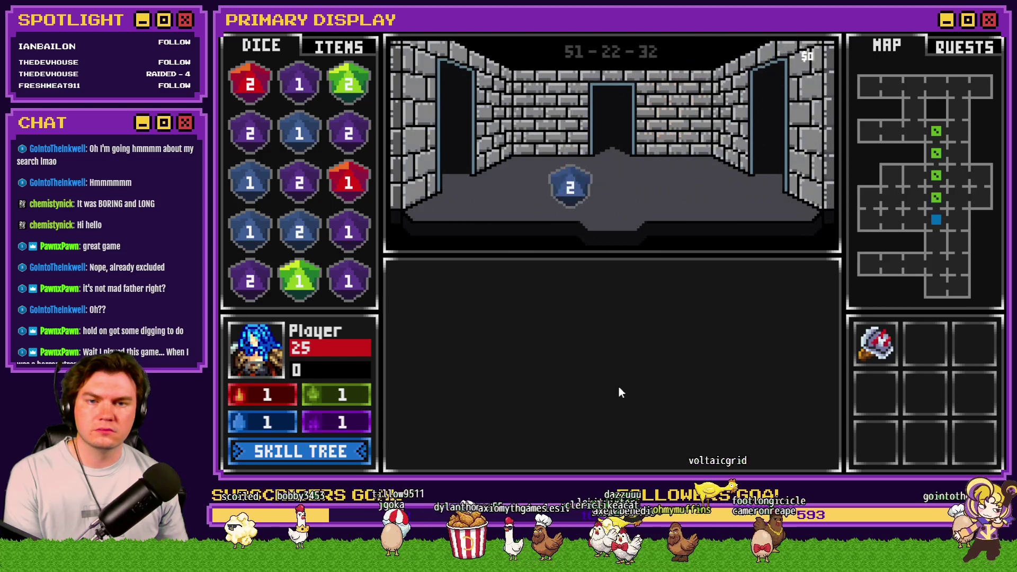
left_click(619, 386)
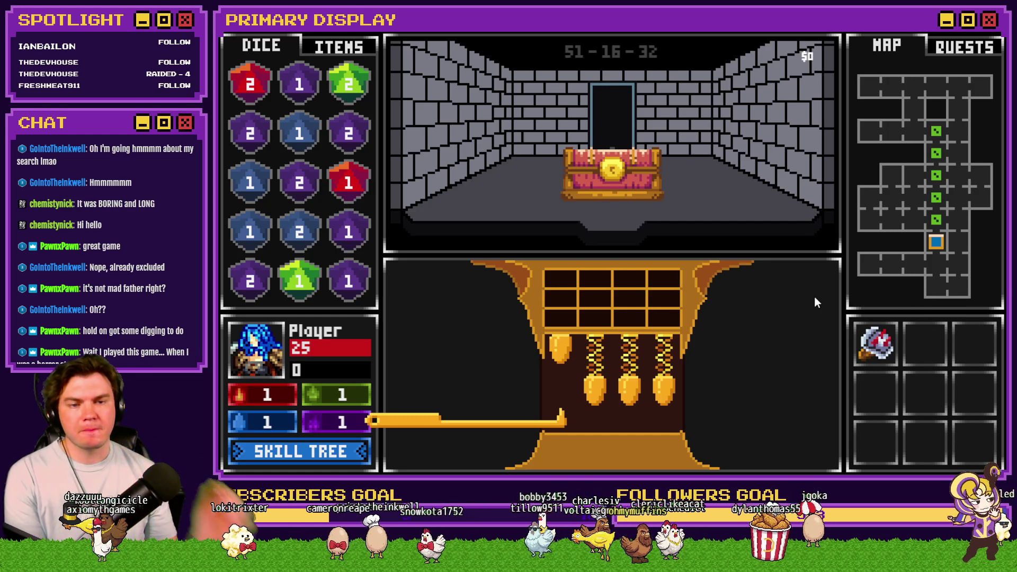
Raise the lockpick to pin 1, let it drop, set the pin, then close the playtest.
key("Up")
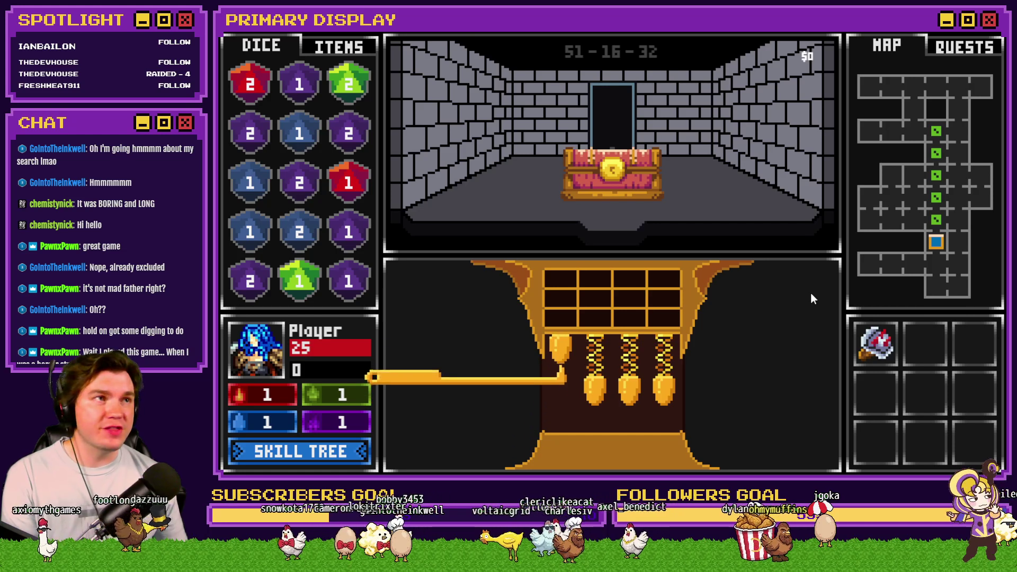
key("Down")
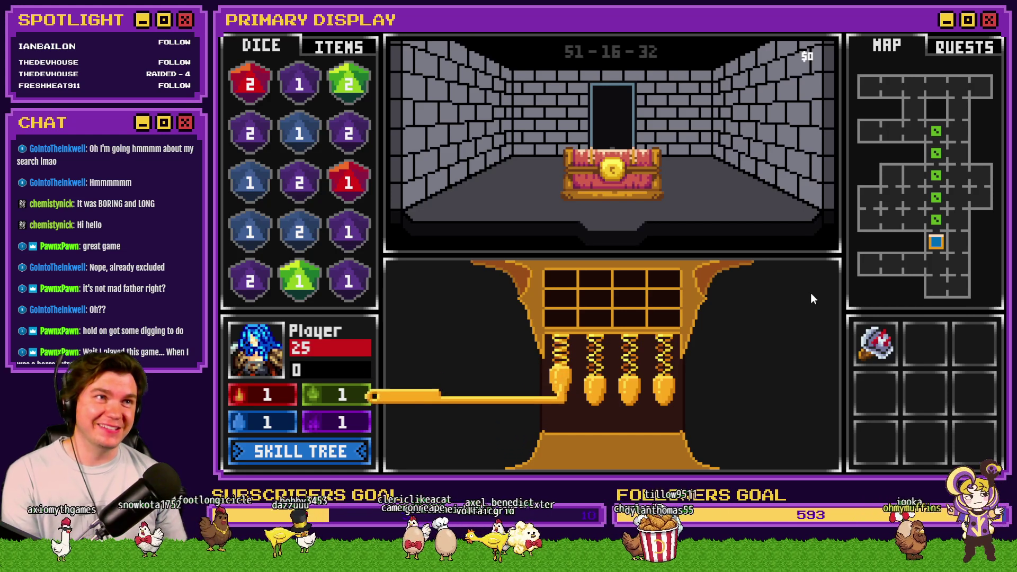
key("Down")
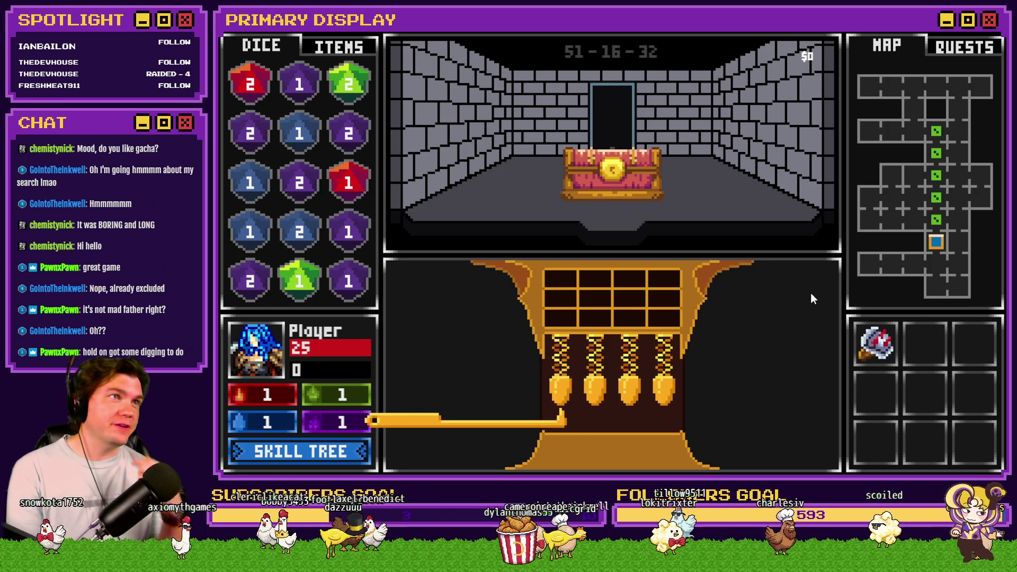
key("Up")
key("Down")
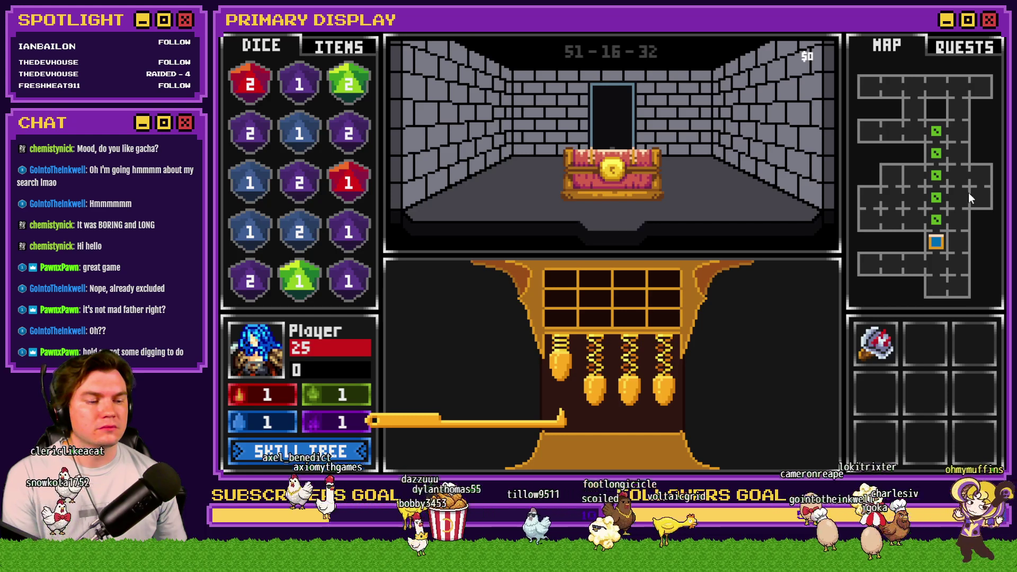
left_click(996, 34)
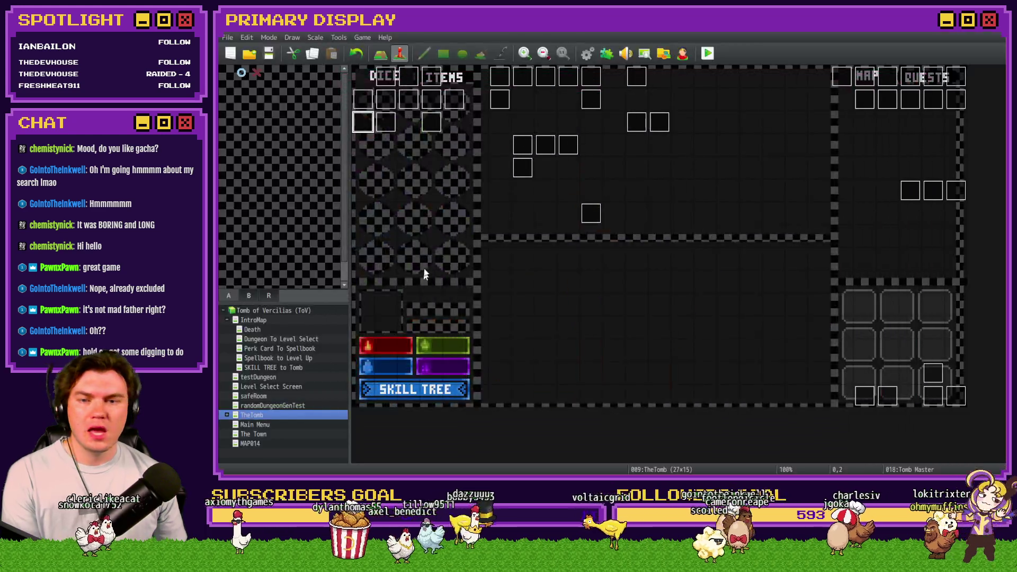
On Tomb Master page 5, select the If : puzzlePiece9 = 1 block and bring up Event Commands.
double_click(361, 125)
left_click(445, 122)
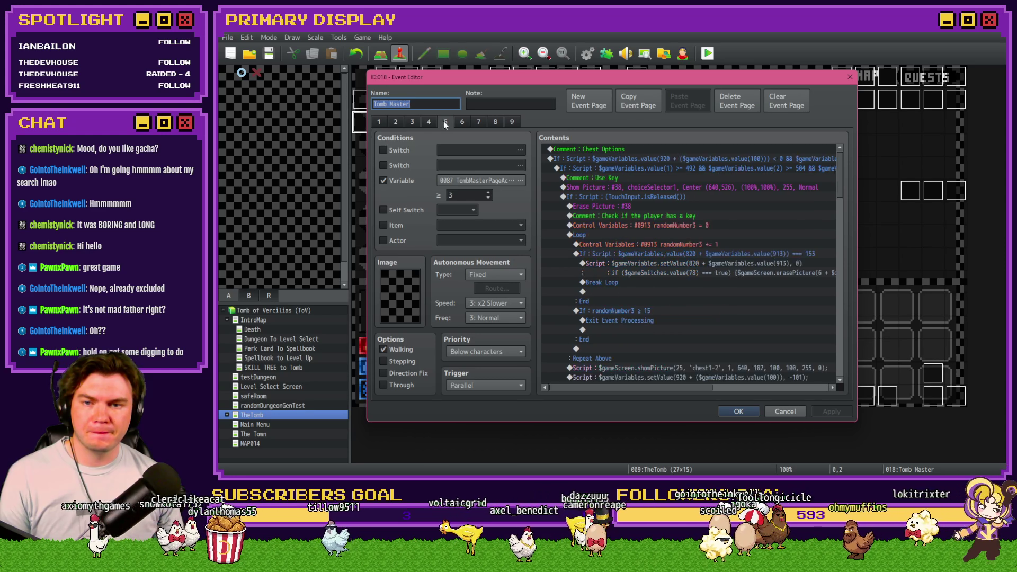
left_click_drag(840, 171, 844, 255)
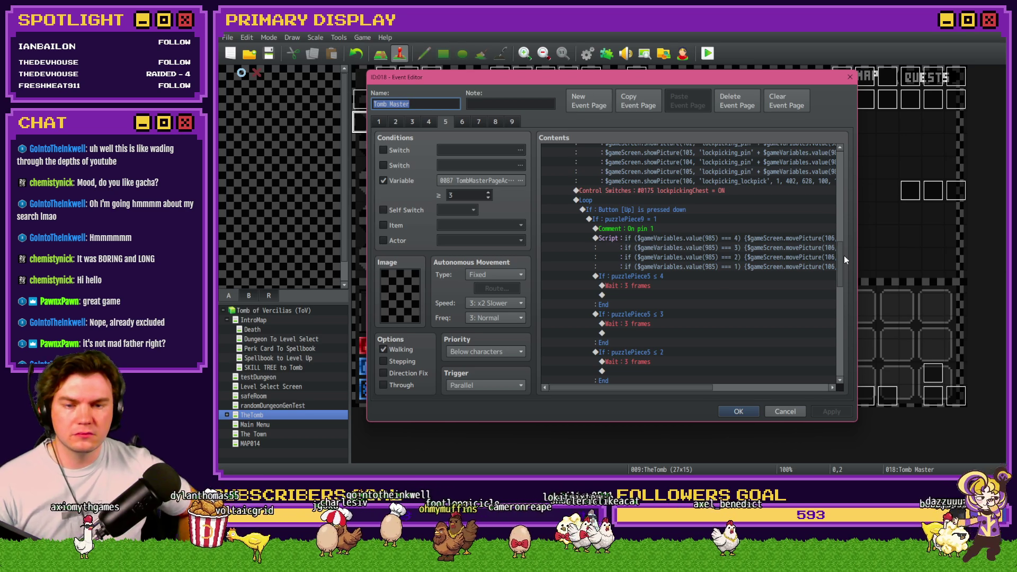
left_click(643, 218)
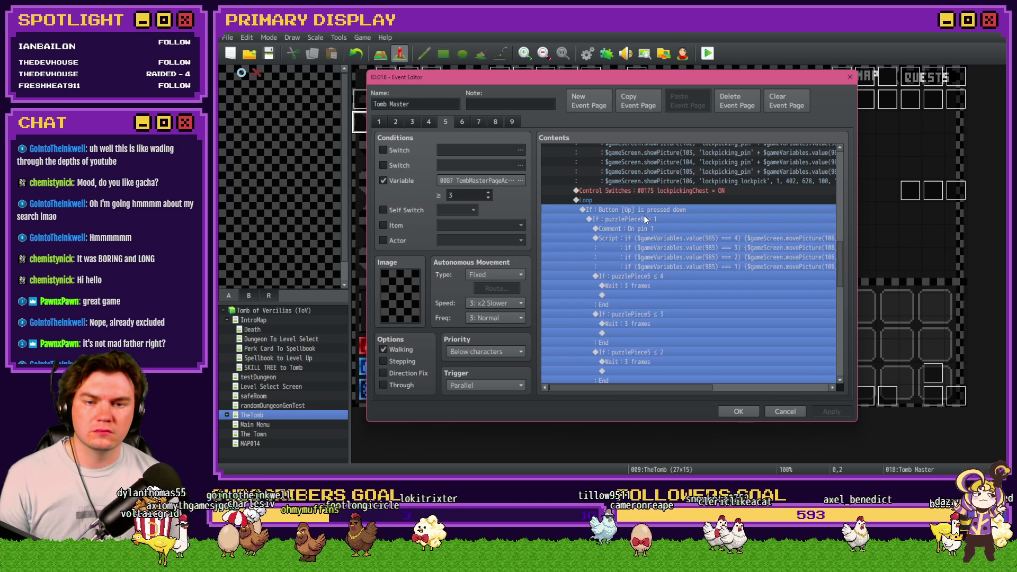
scroll(642, 238, "down", 5)
scroll(645, 249, "up", 4)
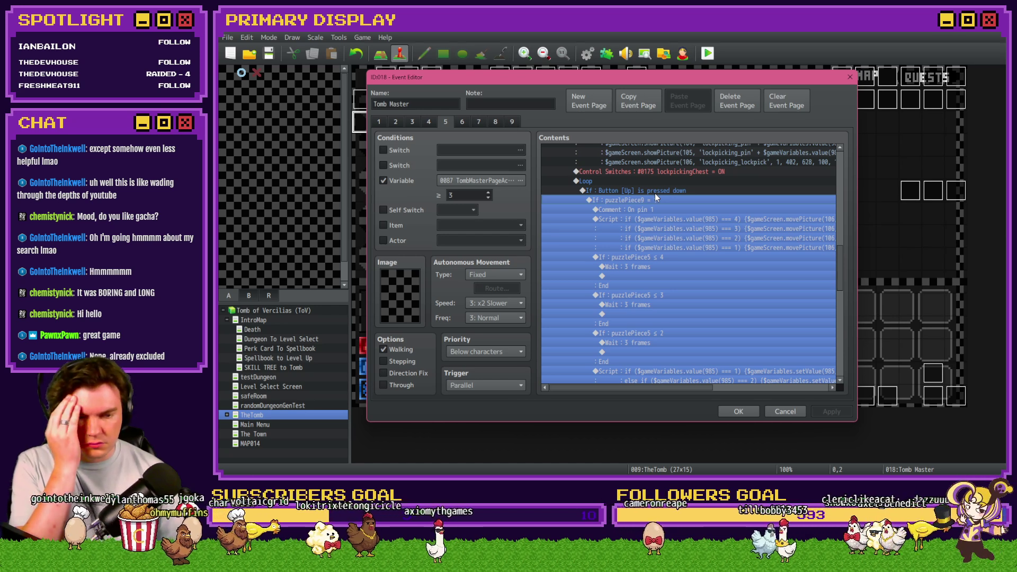
key("Insert")
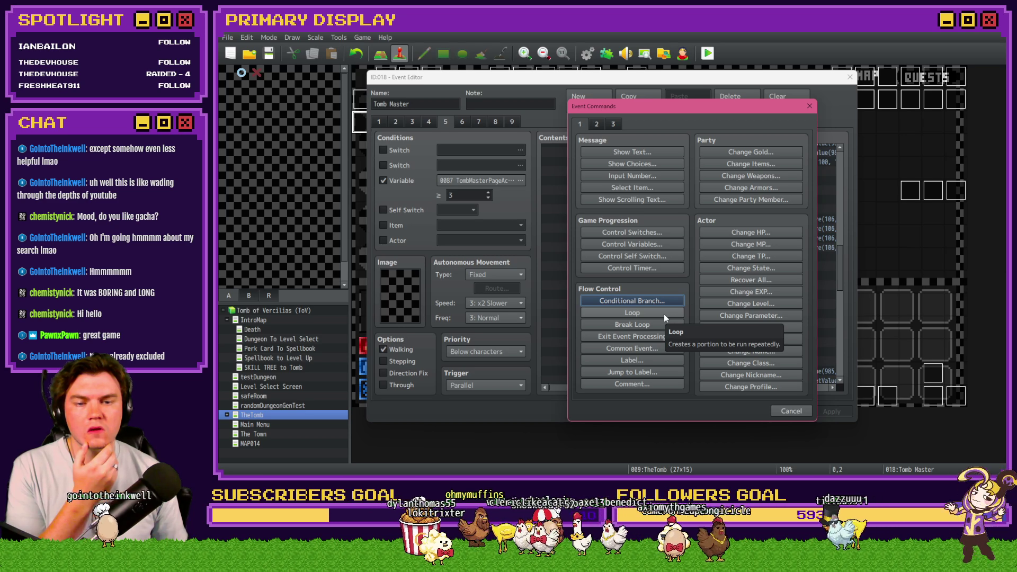
Insert a Loop command after the pin scripts in the Up-press branch.
left_click(663, 313)
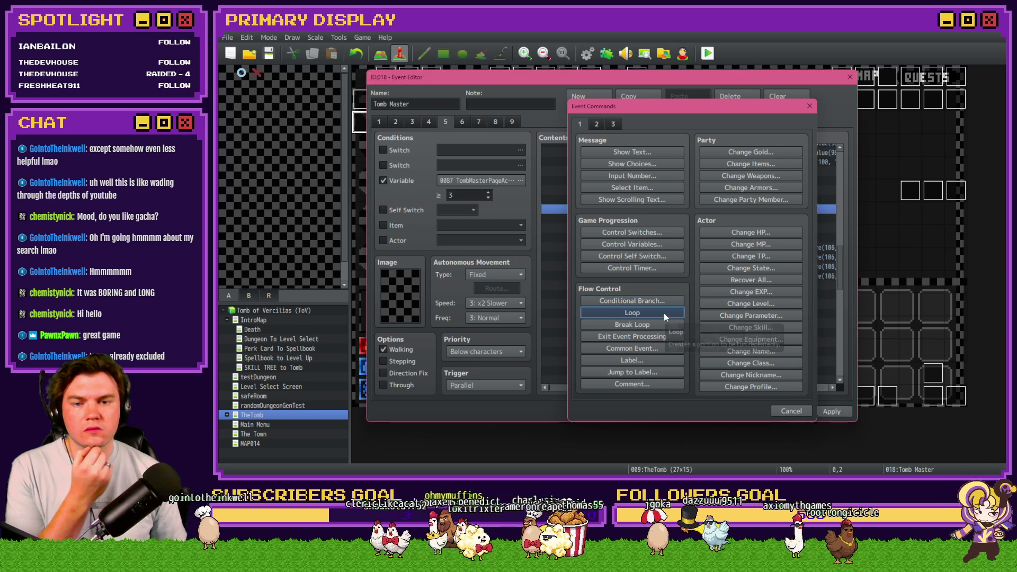
left_click(634, 201)
left_click(631, 228)
scroll(633, 259, "down", 1)
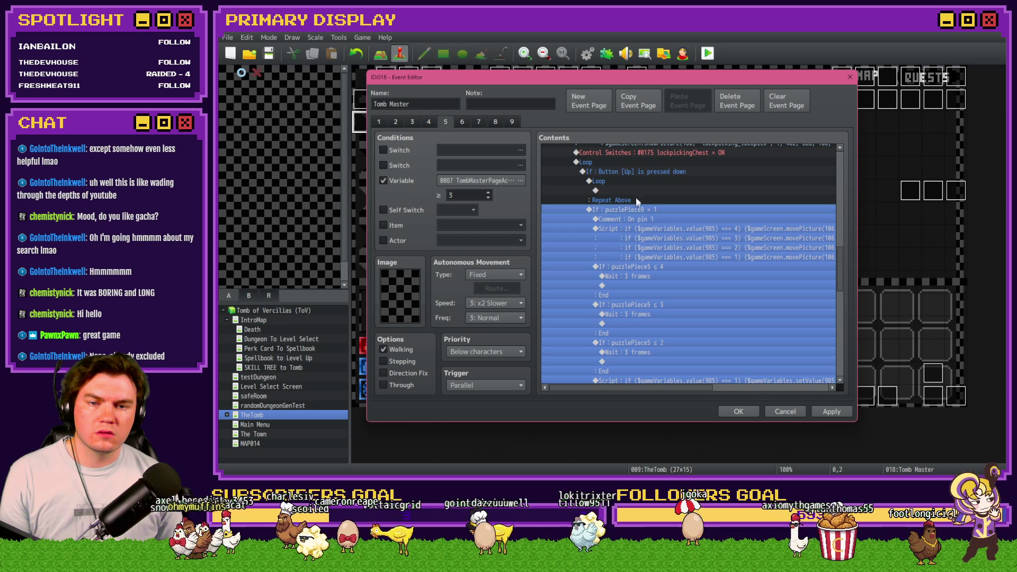
left_click(635, 180)
left_click(634, 208)
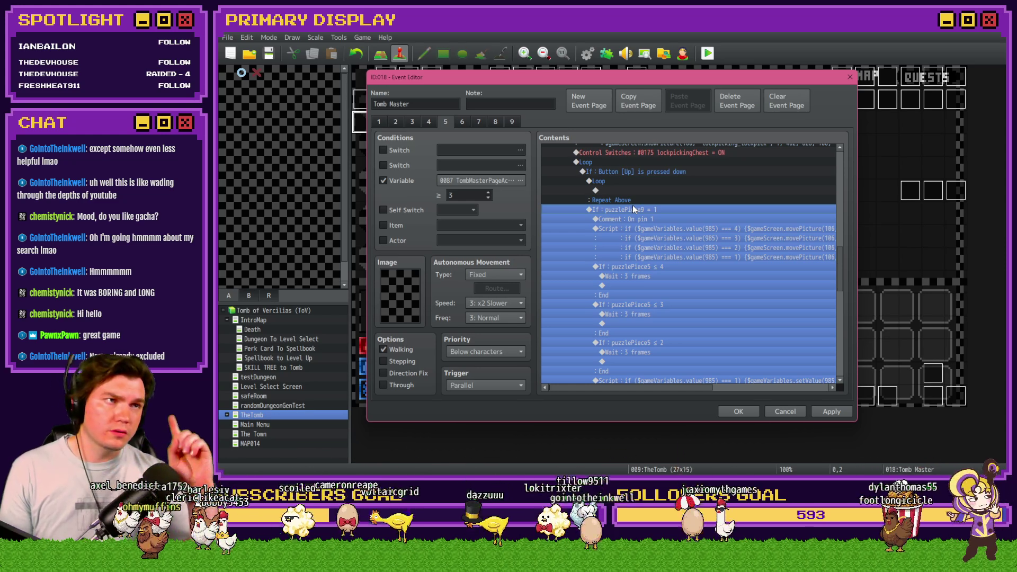
left_click(629, 183)
left_click(634, 237, "shift")
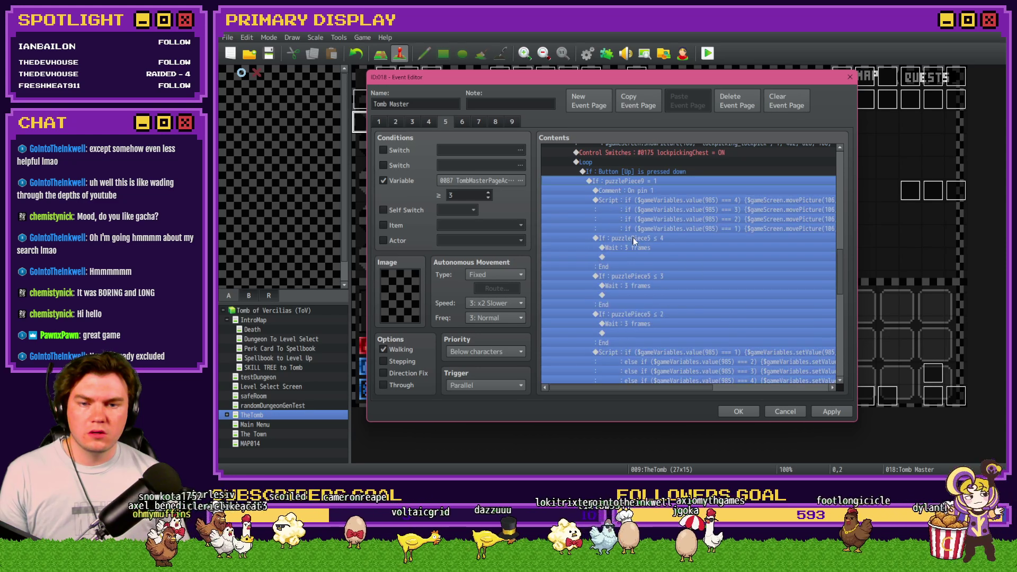
scroll(634, 246, "down", 5)
Inside the loop, add a Conditional Branch on Button Up pressed with an Else branch.
left_click(651, 266)
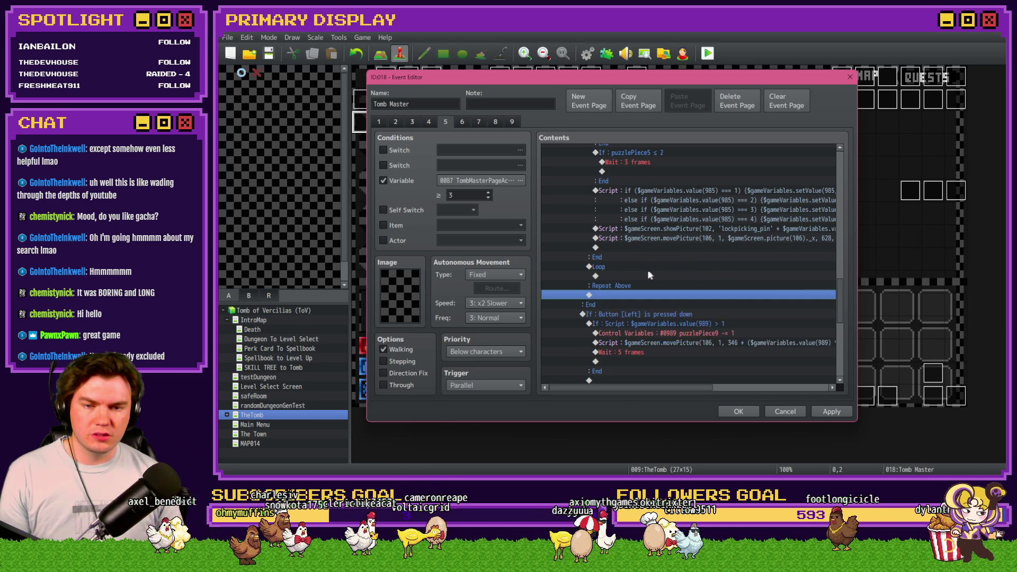
double_click(646, 263)
left_click(632, 300)
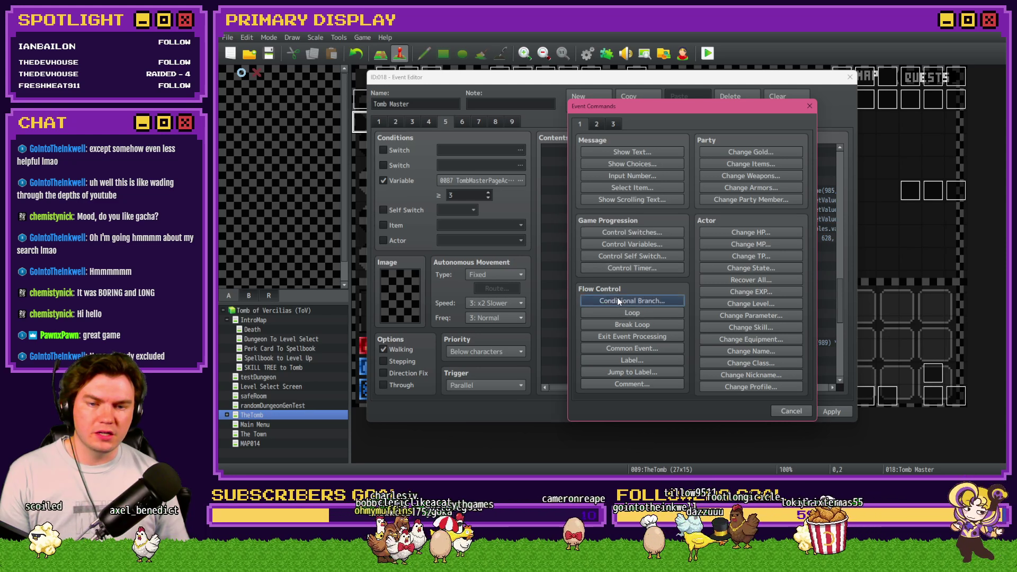
left_click(626, 190)
left_click(640, 188)
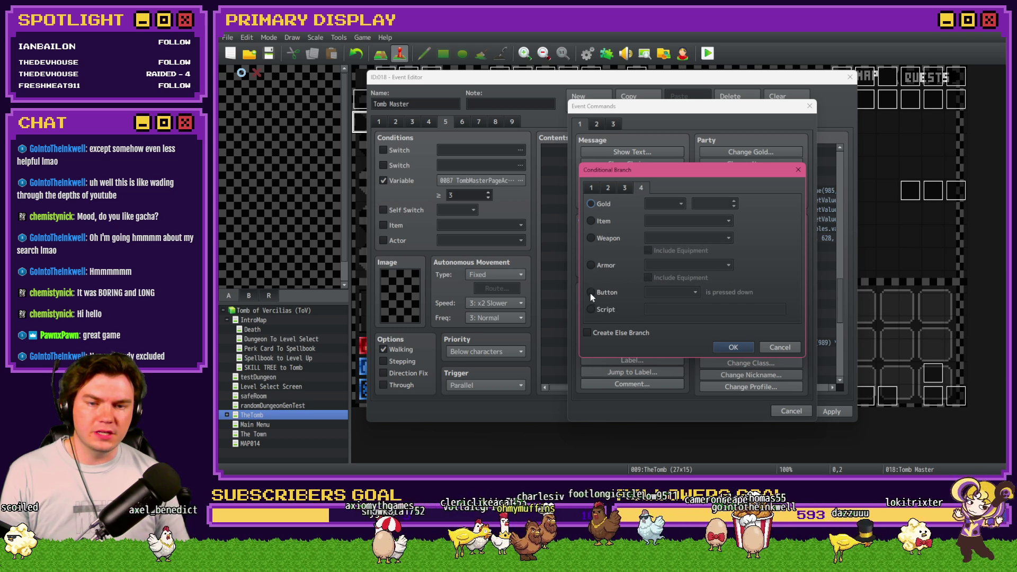
left_click(591, 292)
left_click(670, 292)
left_click(666, 302)
left_click(672, 292)
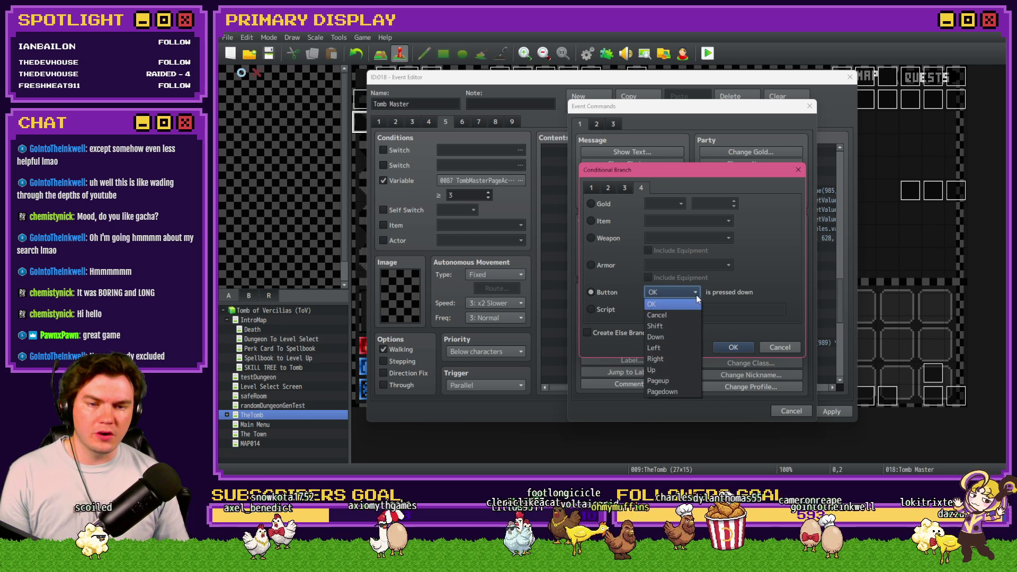
left_click(659, 368)
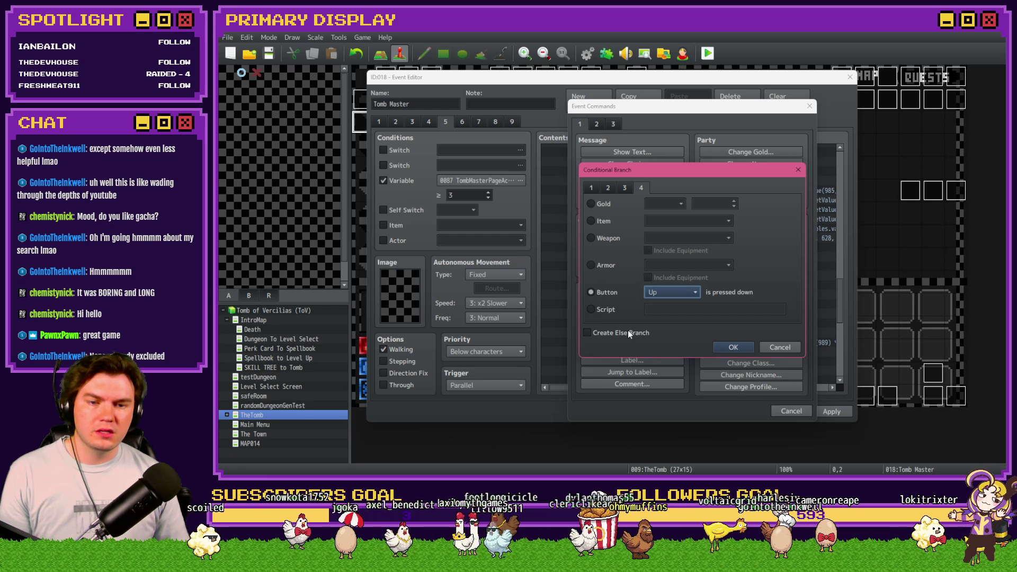
left_click(629, 333)
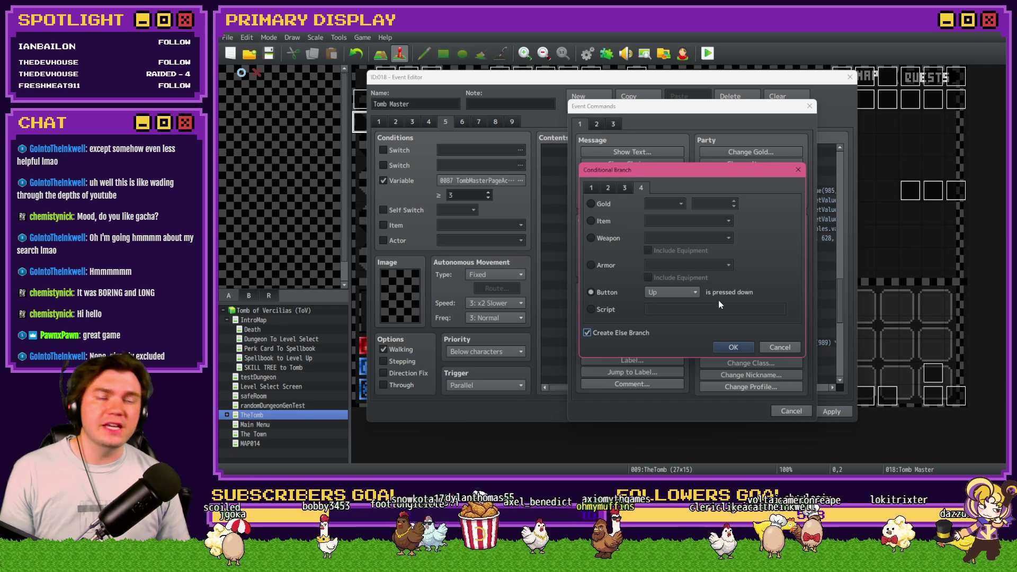
left_click(729, 348)
Put Break Loop in the Else part, save the event and start a saved playtest.
double_click(636, 306)
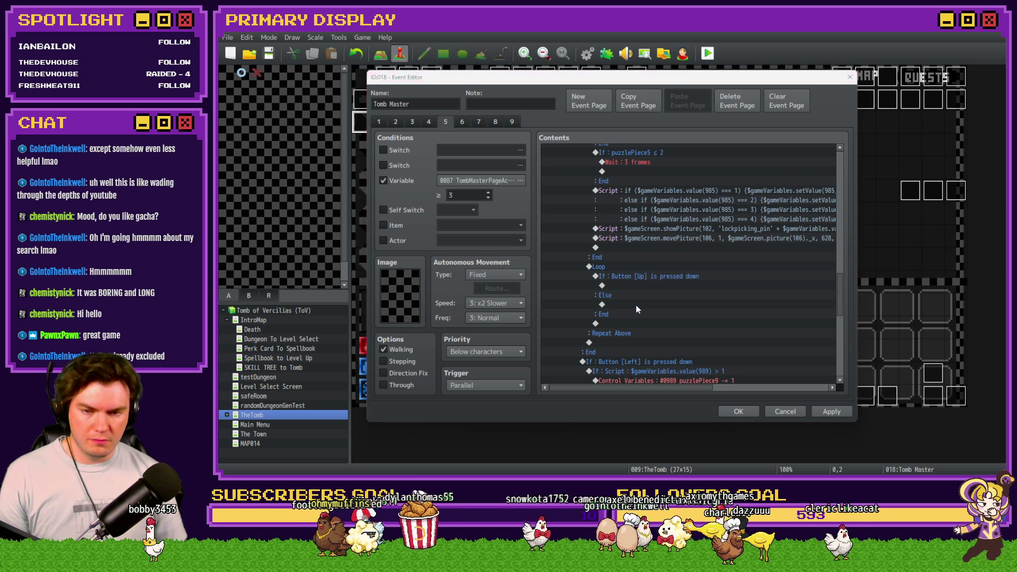
left_click(652, 324)
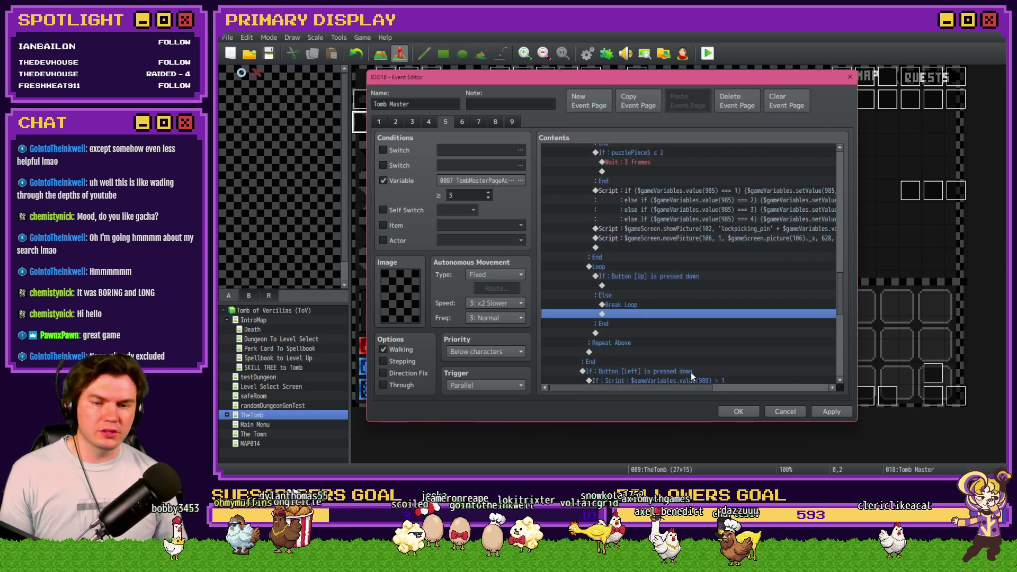
left_click(742, 411)
key("ctrl+r")
left_click(571, 266)
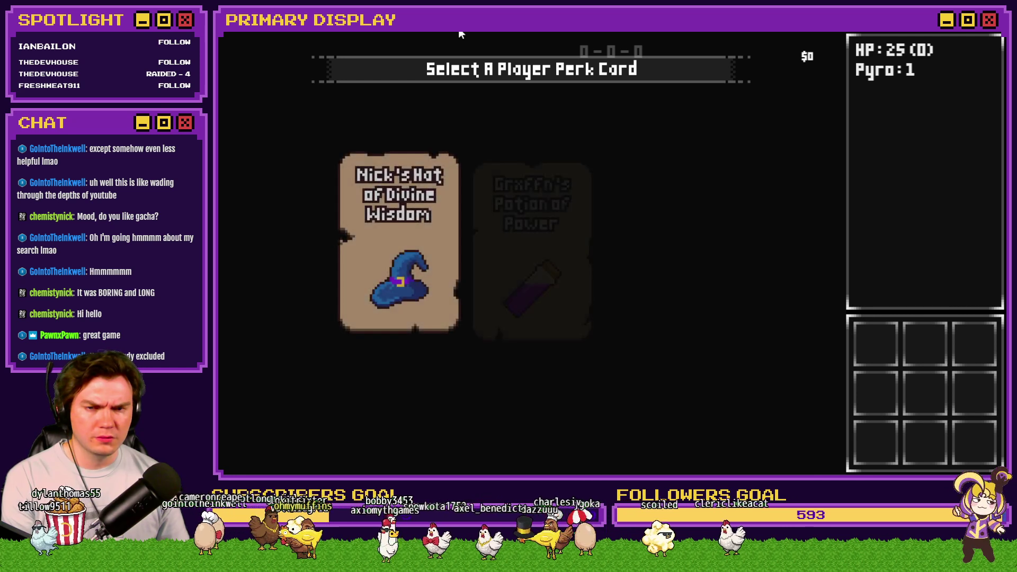
Pick a perk card, check variables 0941–0950 in the debug list, and walk into the chest room.
left_click(562, 207)
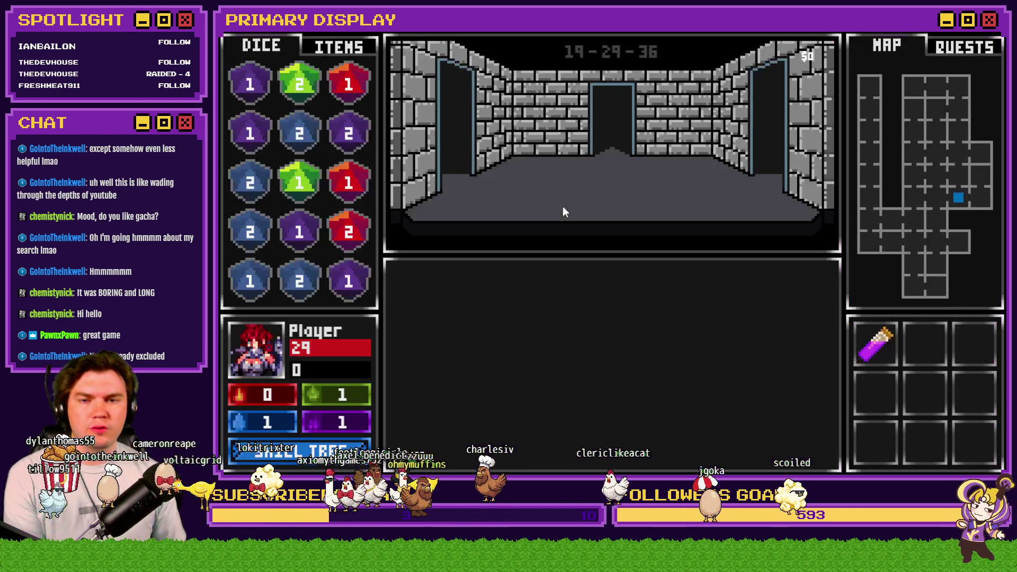
key("F1")
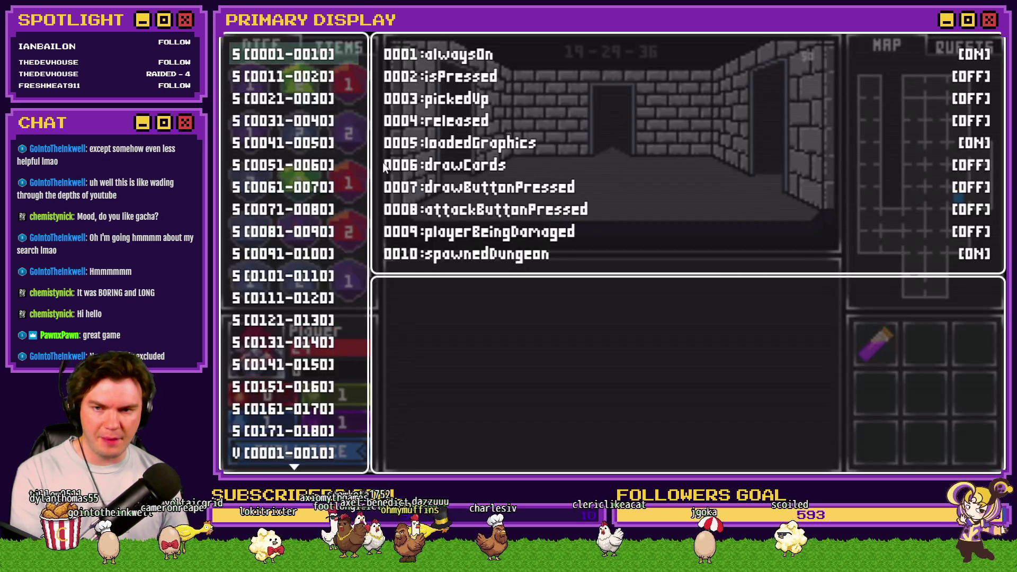
scroll(332, 79, "down", 10)
scroll(329, 57, "up", 3)
key("Up")
key("Up")
key("Up")
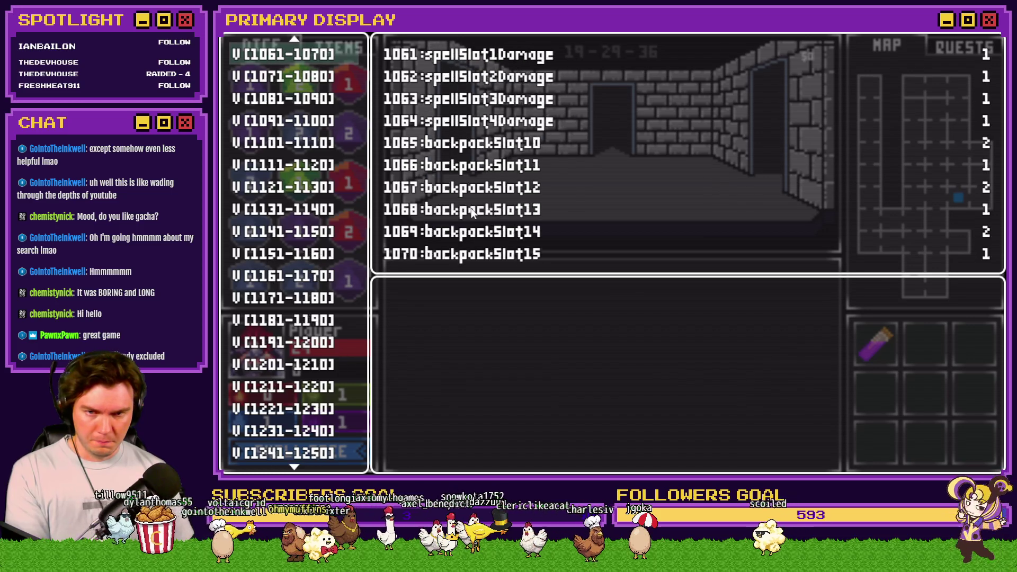
key("Down")
key("Up")
key("Up")
key("Up")
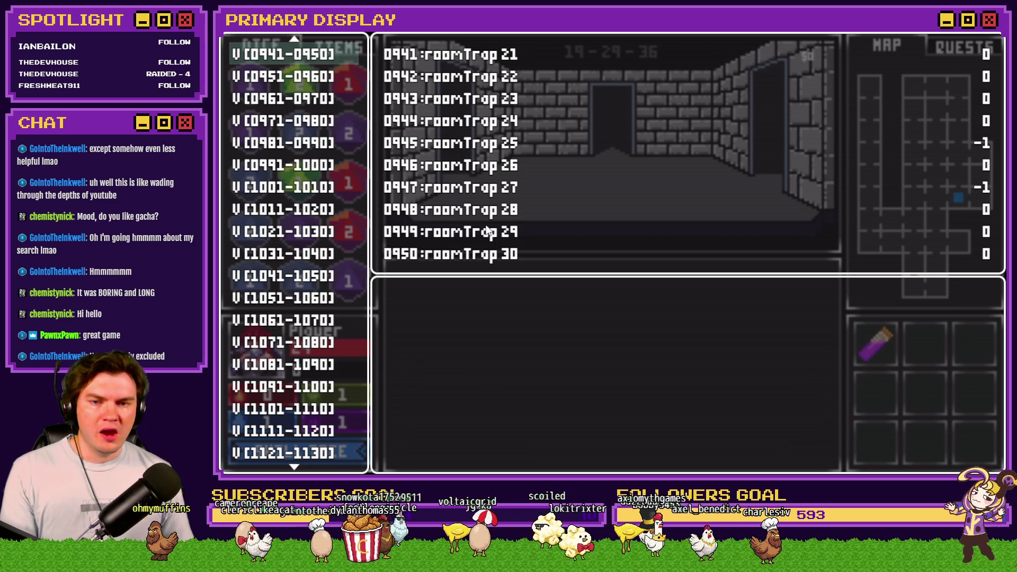
key("F1")
key("Up")
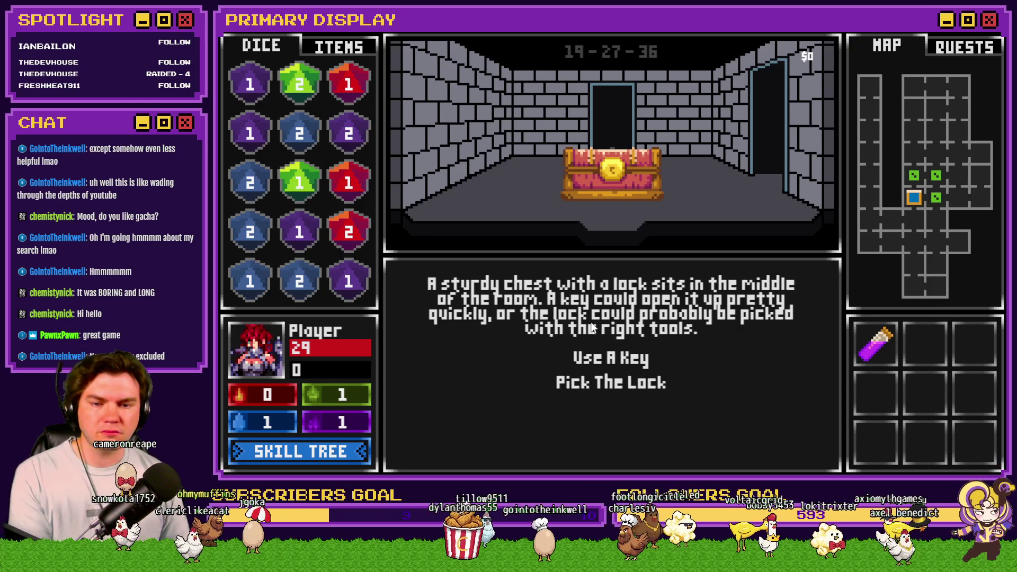
Choose Pick The Lock, push the first pin up and release, then close the game.
left_click(615, 380)
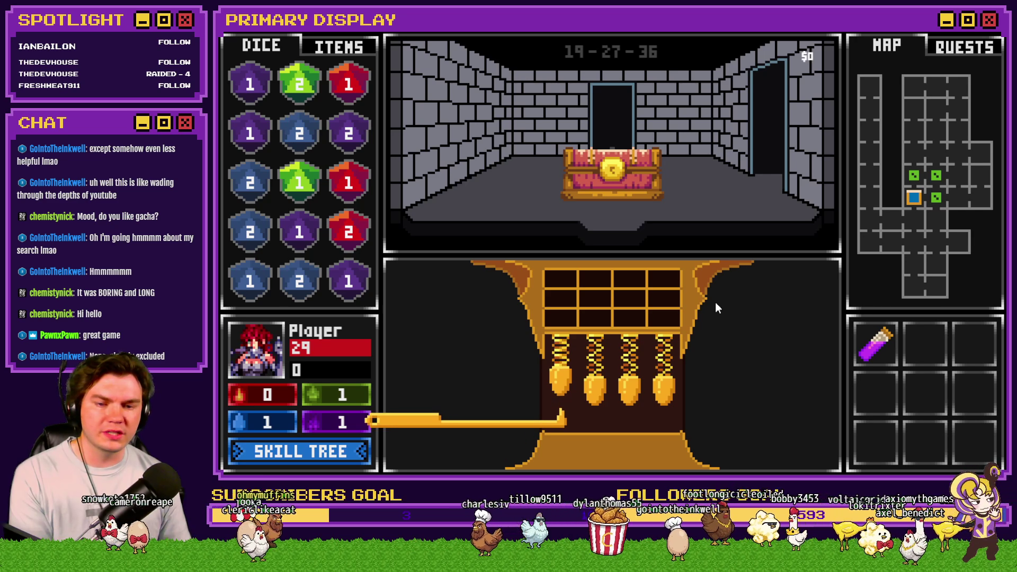
key("Up")
key("Down")
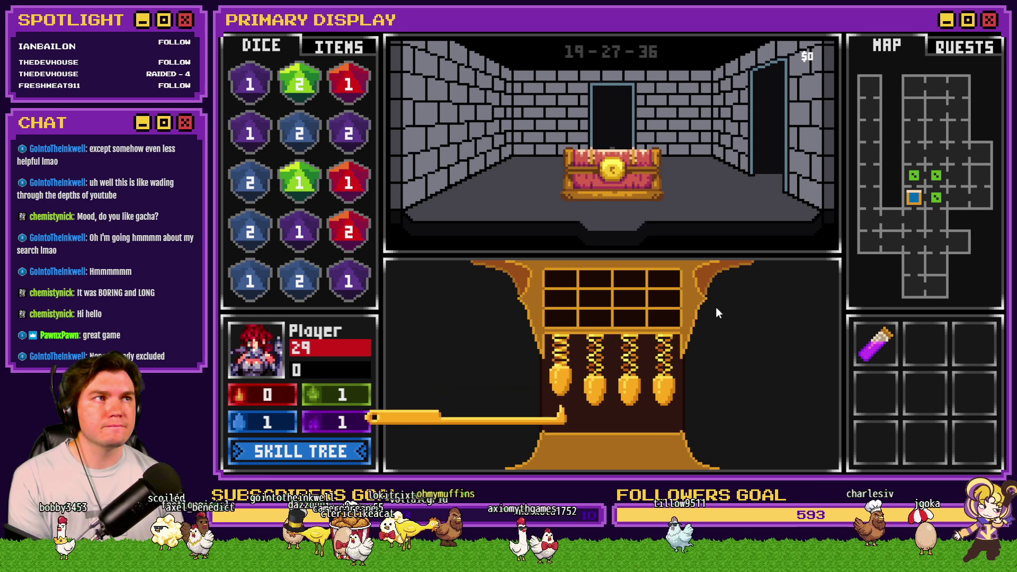
left_click(981, 35)
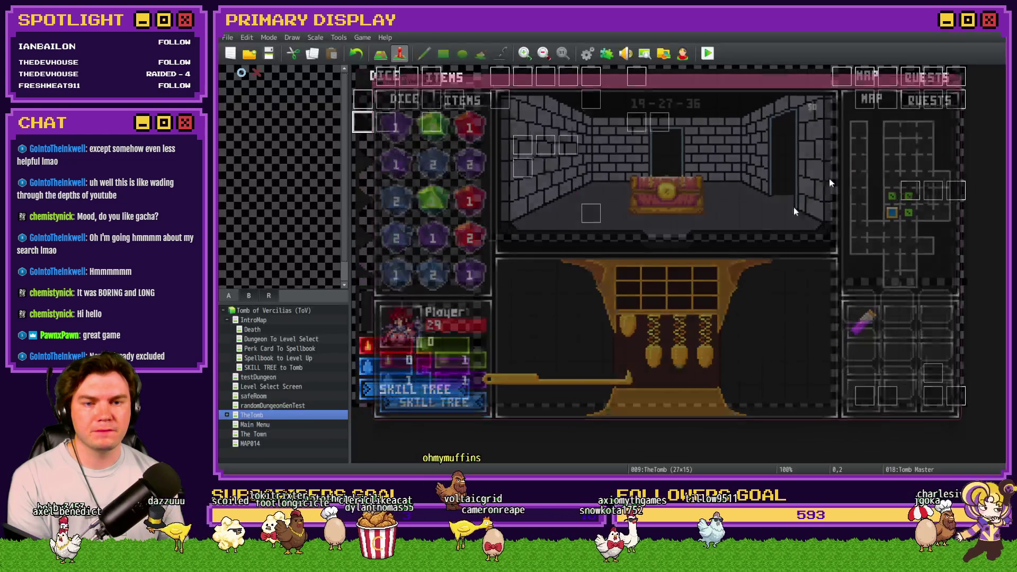
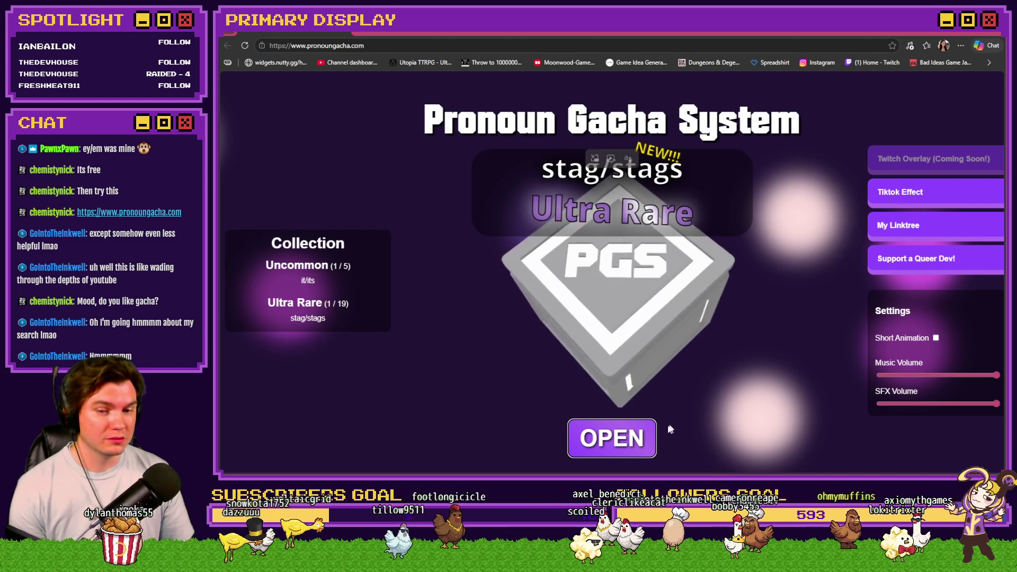
Enable Short Animation and open five more pronoun boxes, gaining ve/vis and none (use name).
left_click(637, 441)
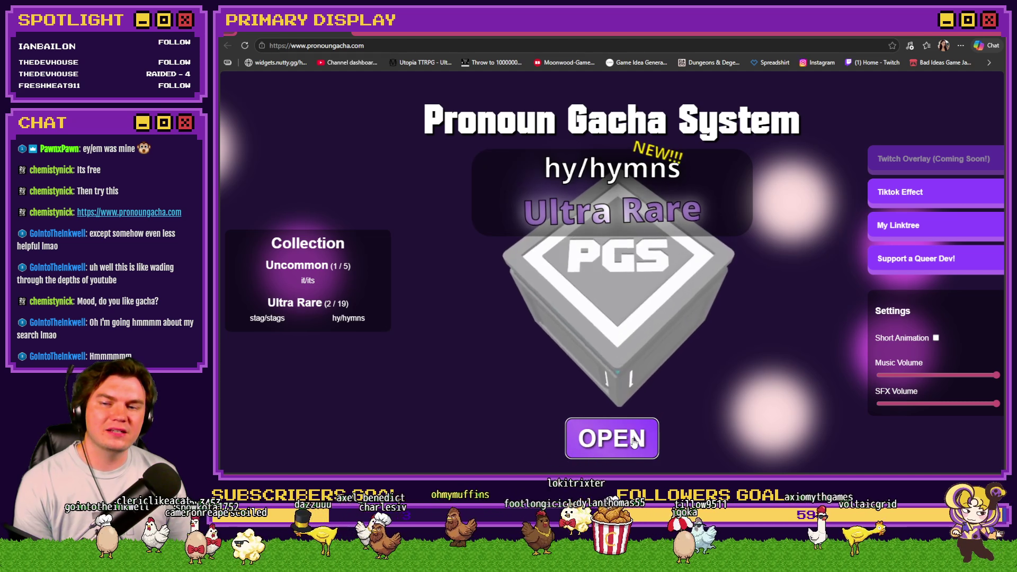
left_click(633, 439)
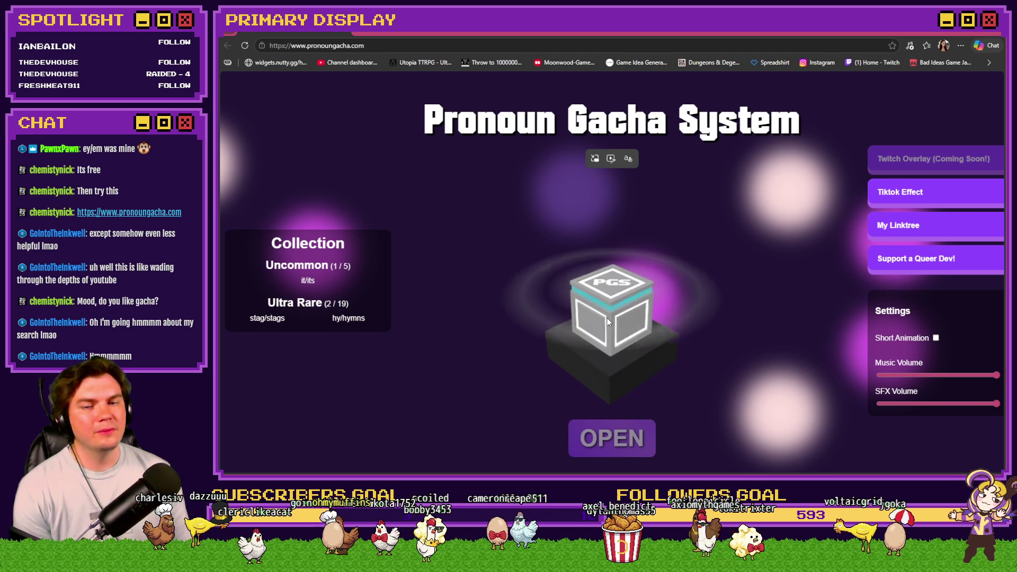
left_click(935, 338)
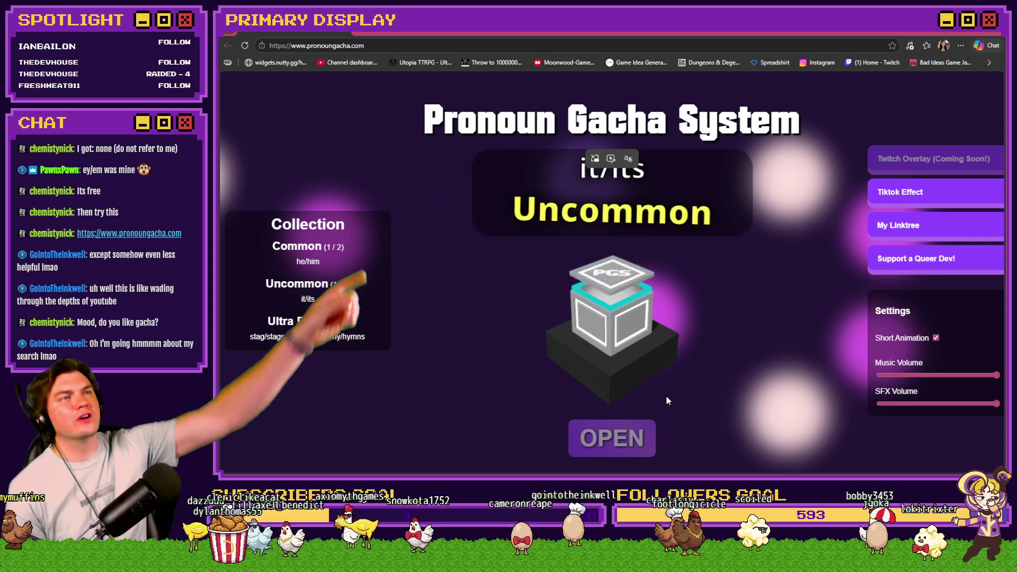
left_click(601, 442)
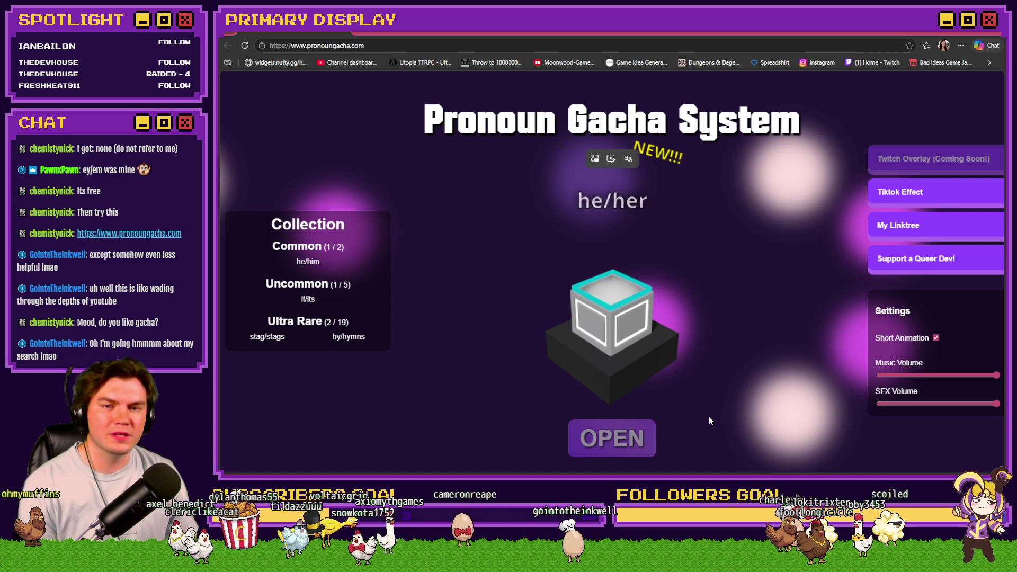
left_click(631, 437)
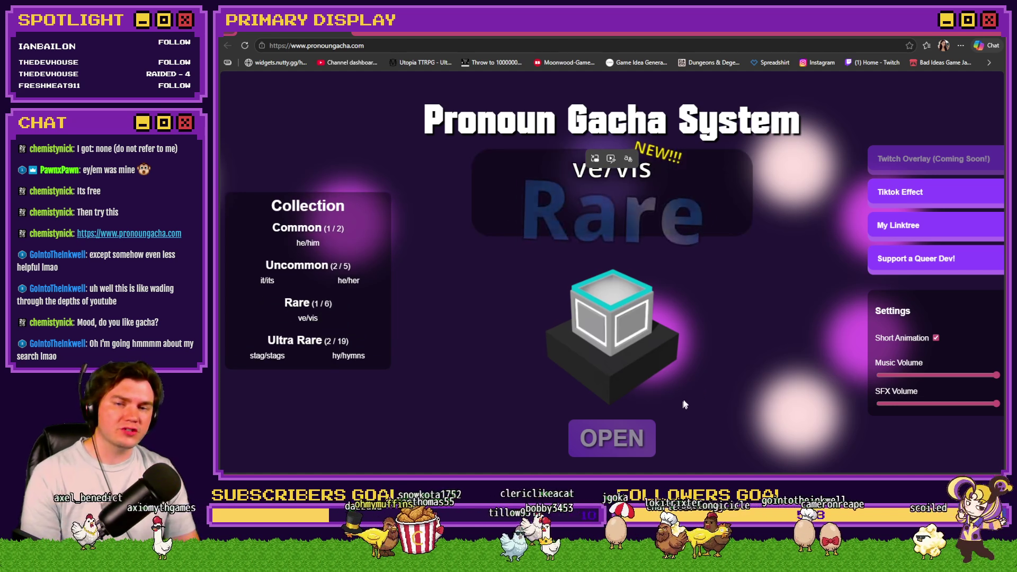
left_click(614, 443)
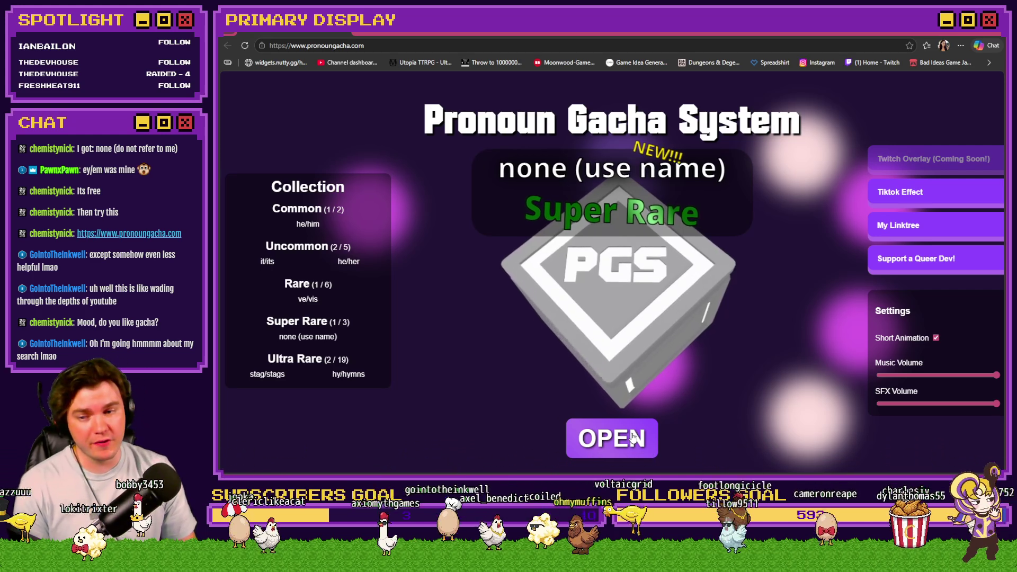
Pull about ten more pronoun boxes, collecting ey/em, one/ones, bun/buns and stag/stags.
left_click(609, 447)
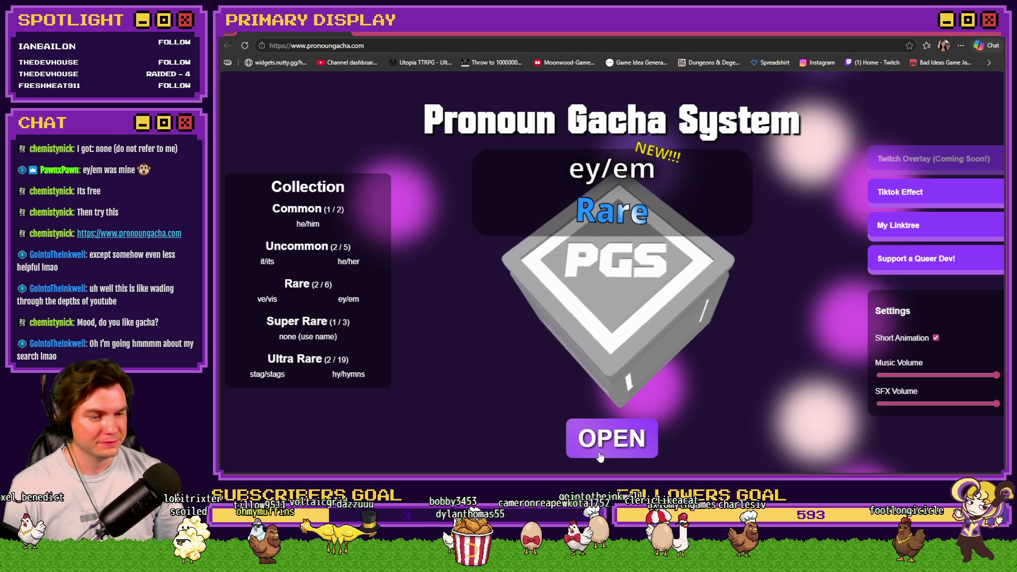
left_click(600, 456)
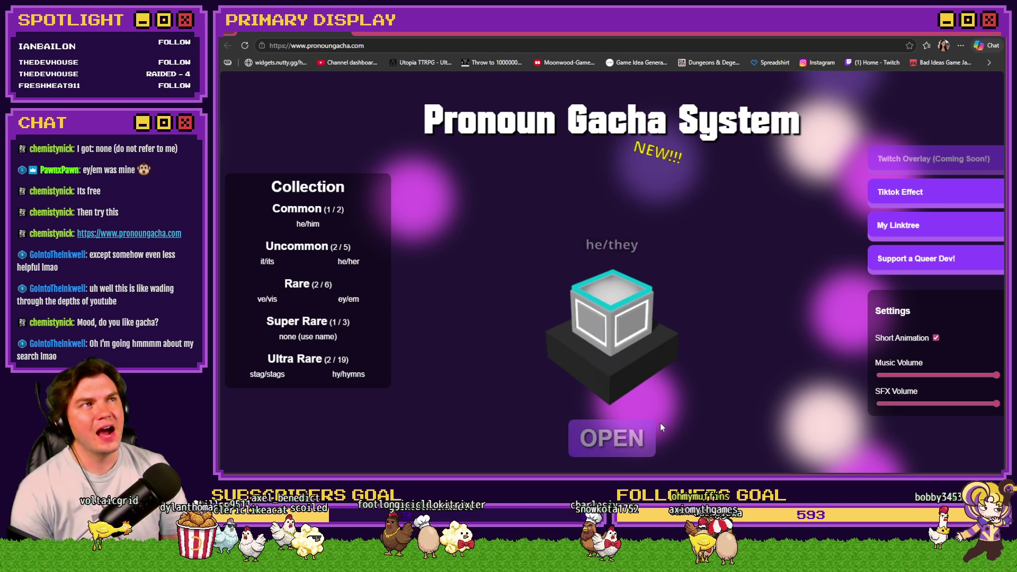
left_click(629, 441)
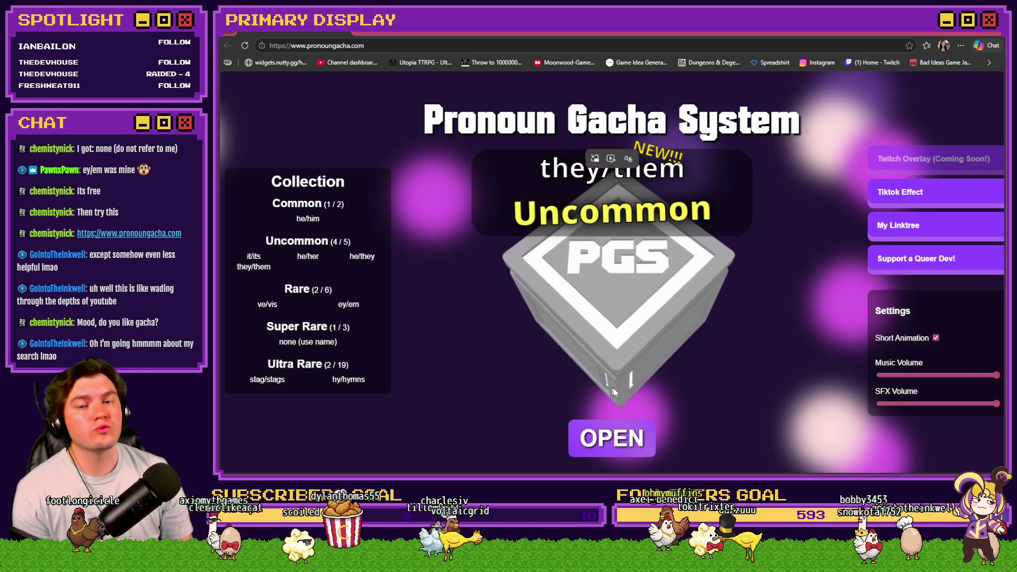
left_click(618, 428)
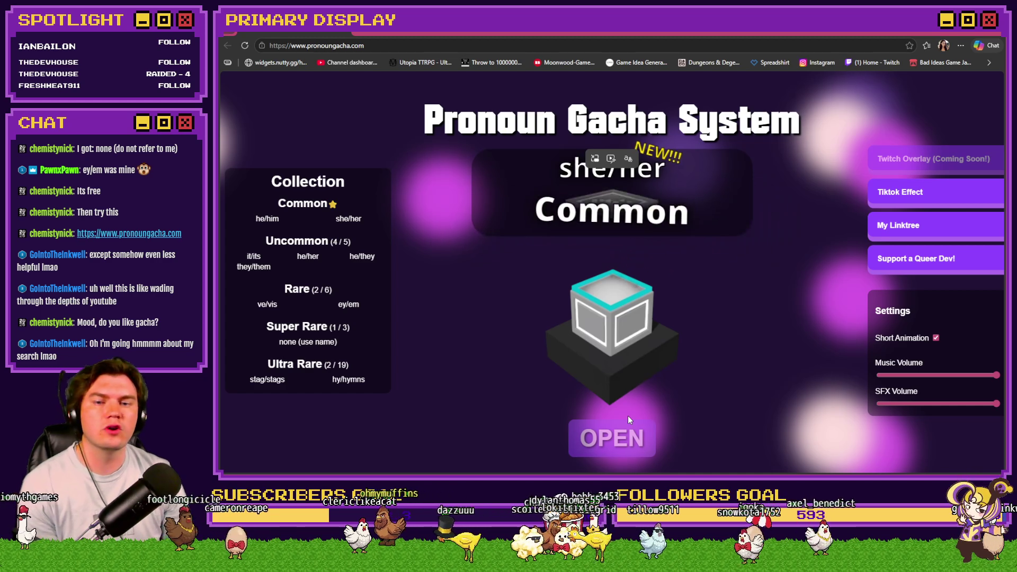
left_click(623, 437)
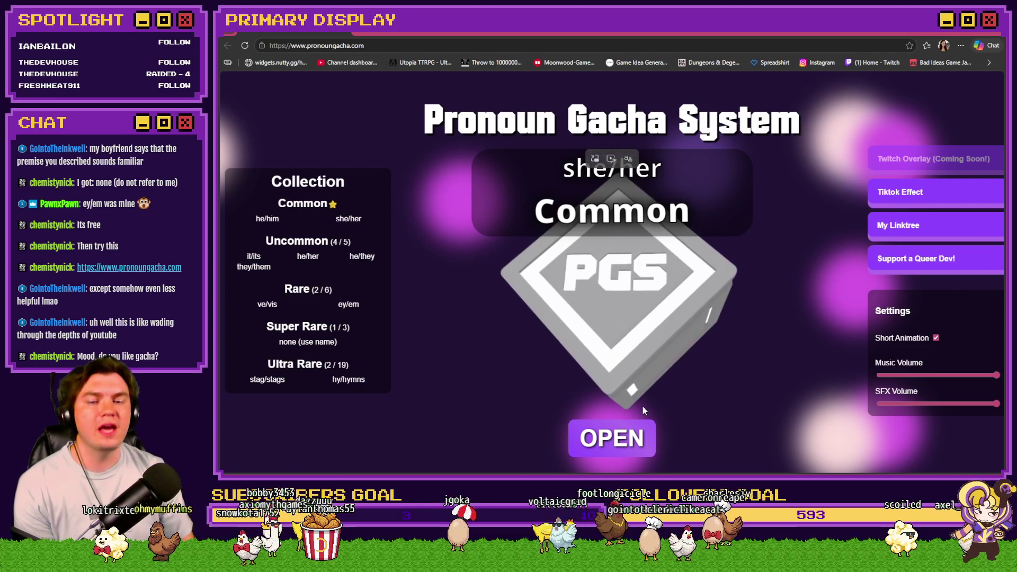
left_click(631, 447)
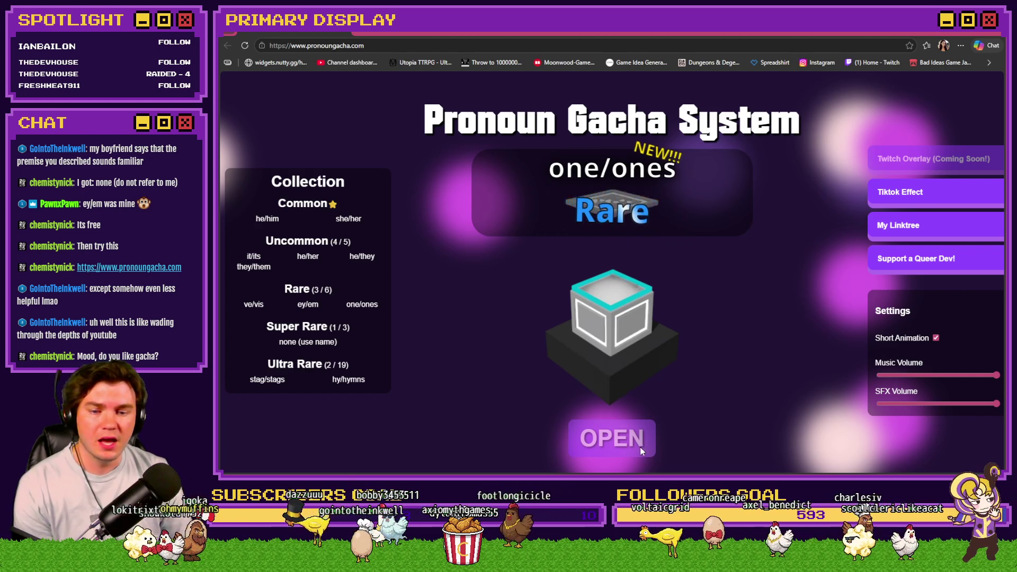
left_click(640, 447)
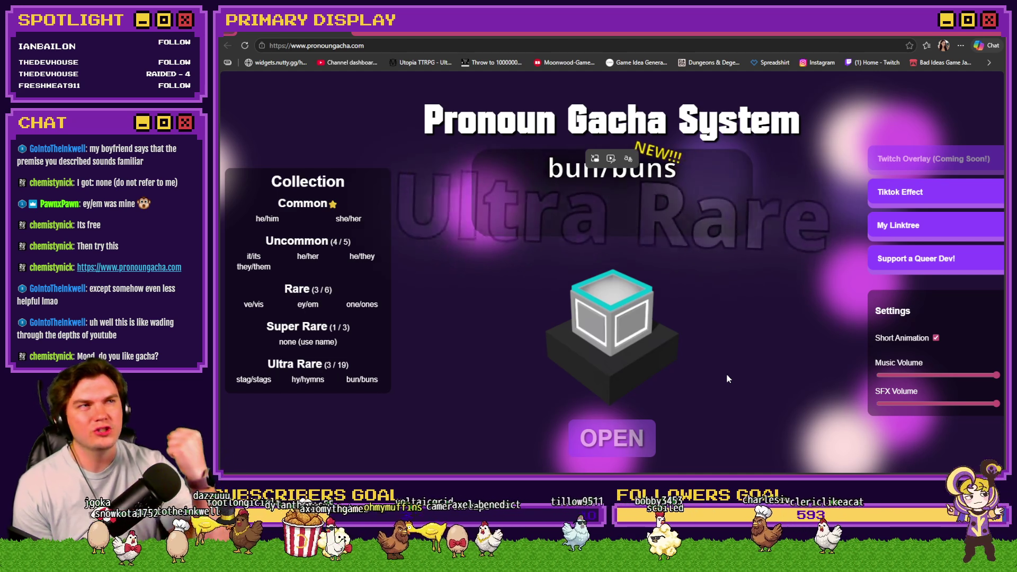
left_click(621, 435)
left_click(621, 436)
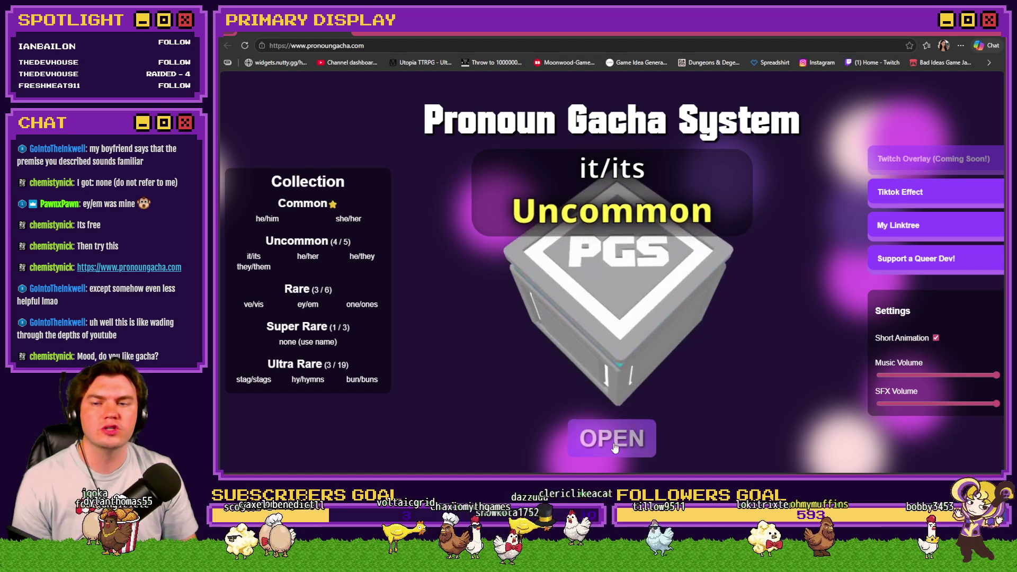
left_click(618, 442)
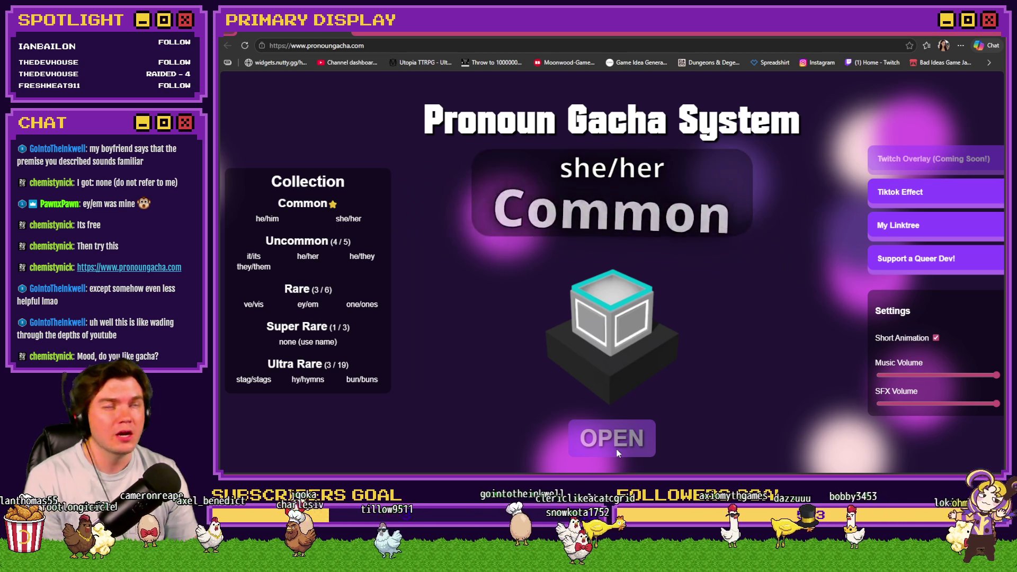
left_click(618, 447)
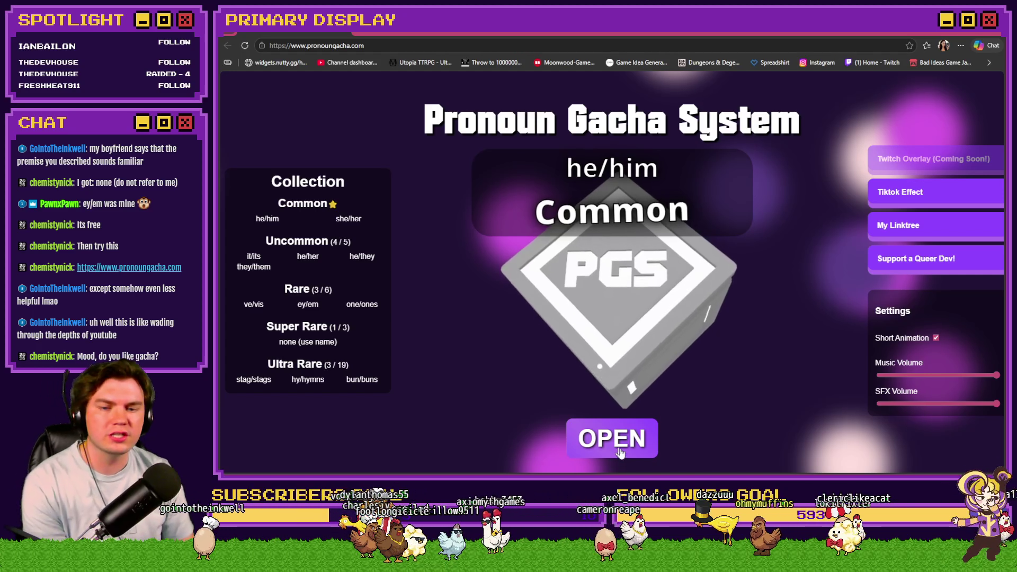
Pull more boxes to collect pup/pups, she/they and claw/claws, then close the pronoun site.
left_click(619, 452)
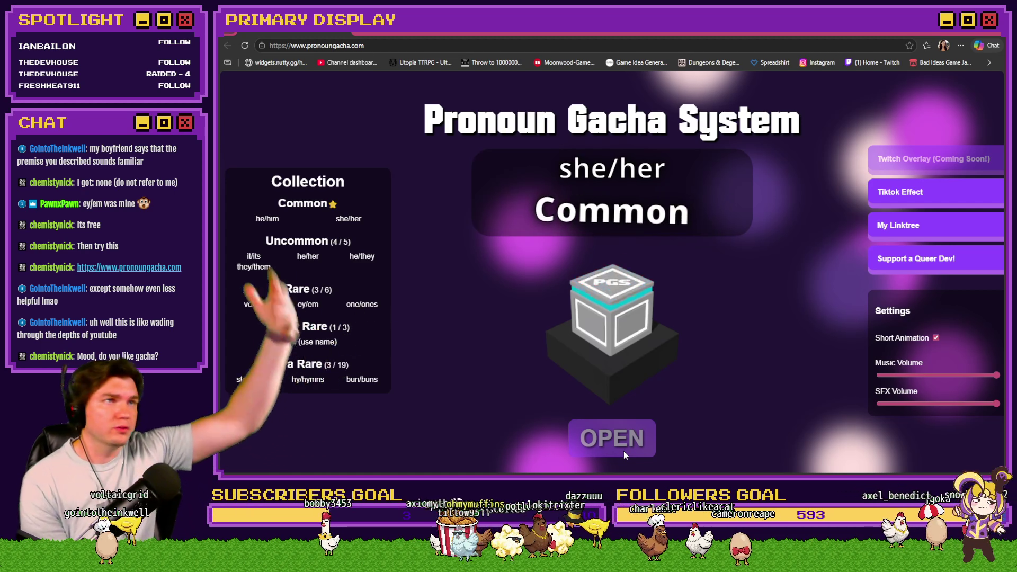
left_click(621, 452)
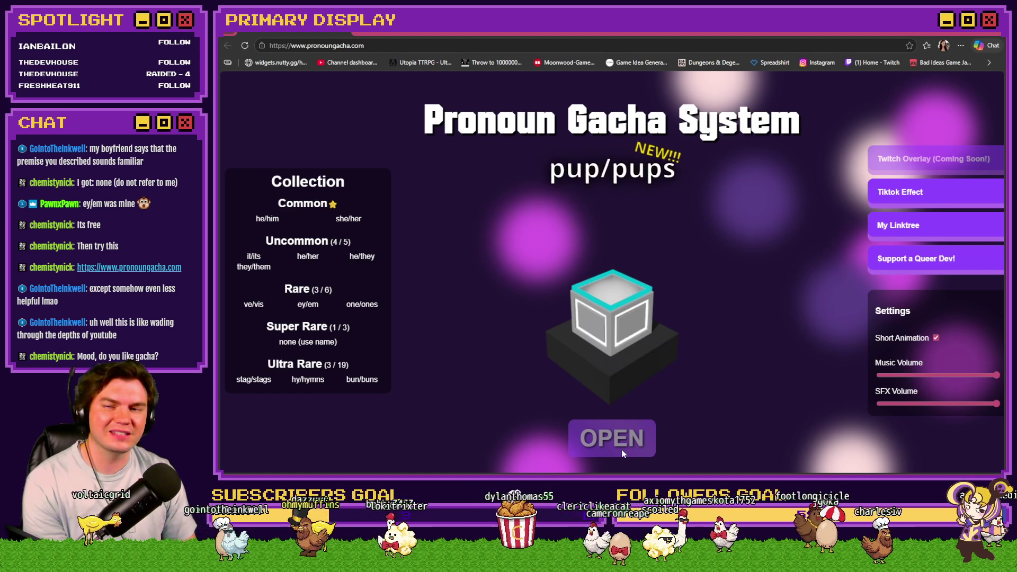
left_click(622, 449)
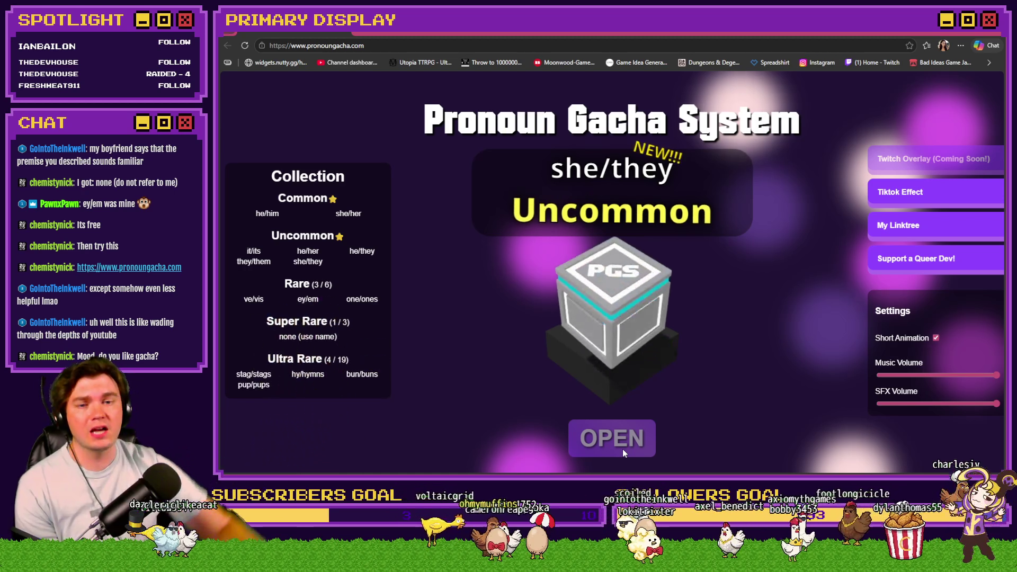
left_click(622, 449)
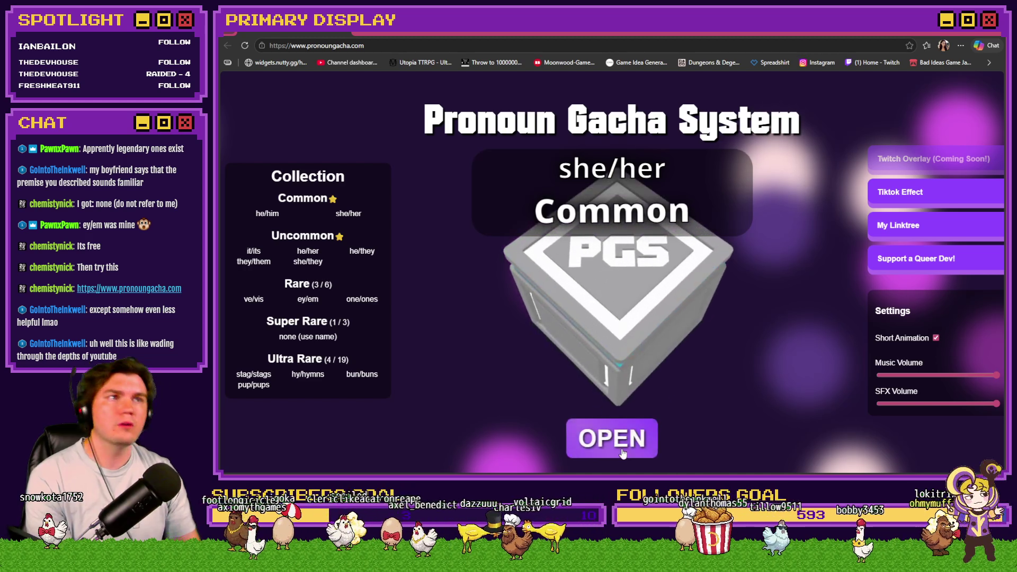
left_click(623, 453)
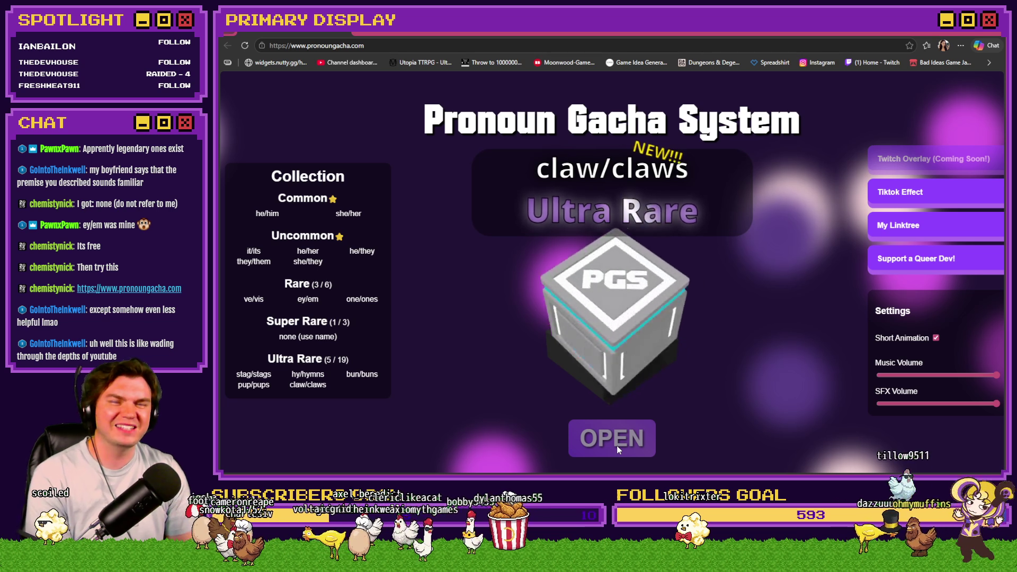
left_click(621, 447)
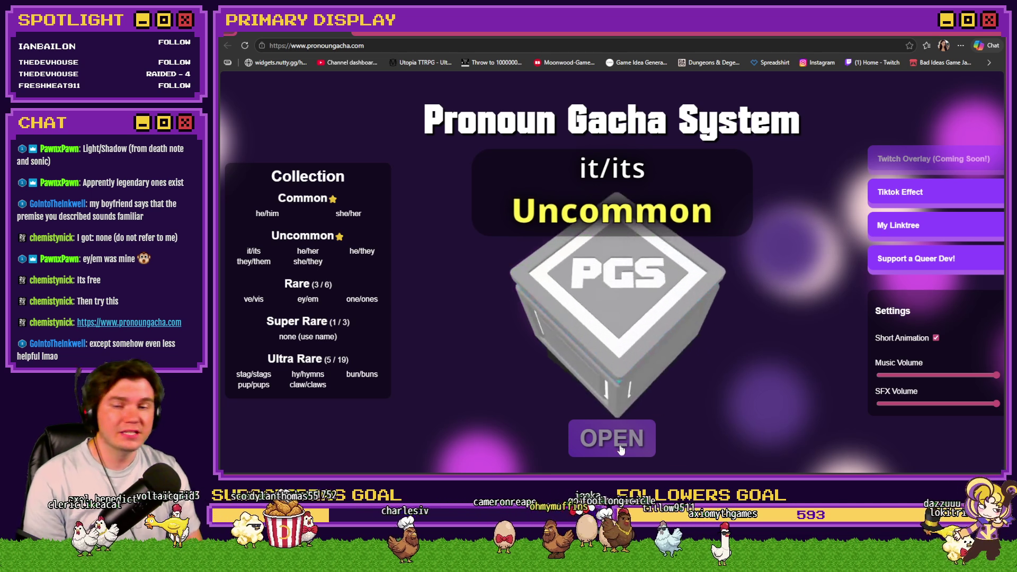
double_click(621, 444)
left_click(621, 441)
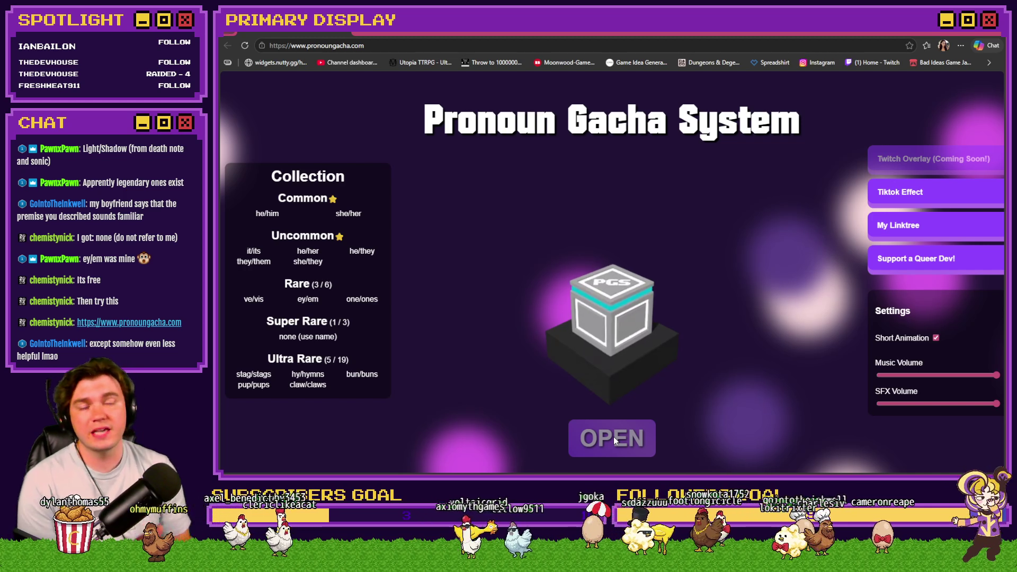
left_click(613, 437)
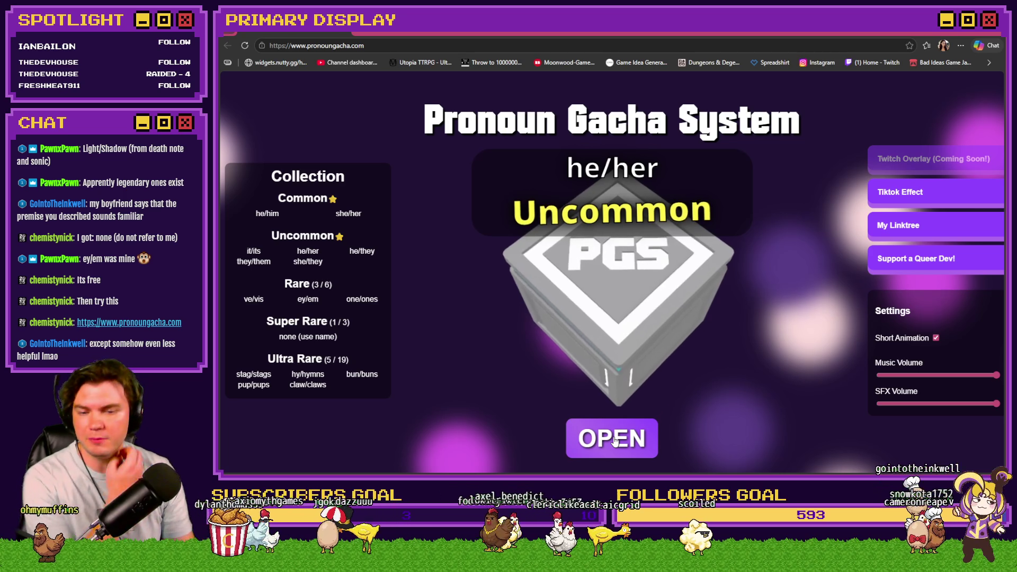
left_click(614, 436)
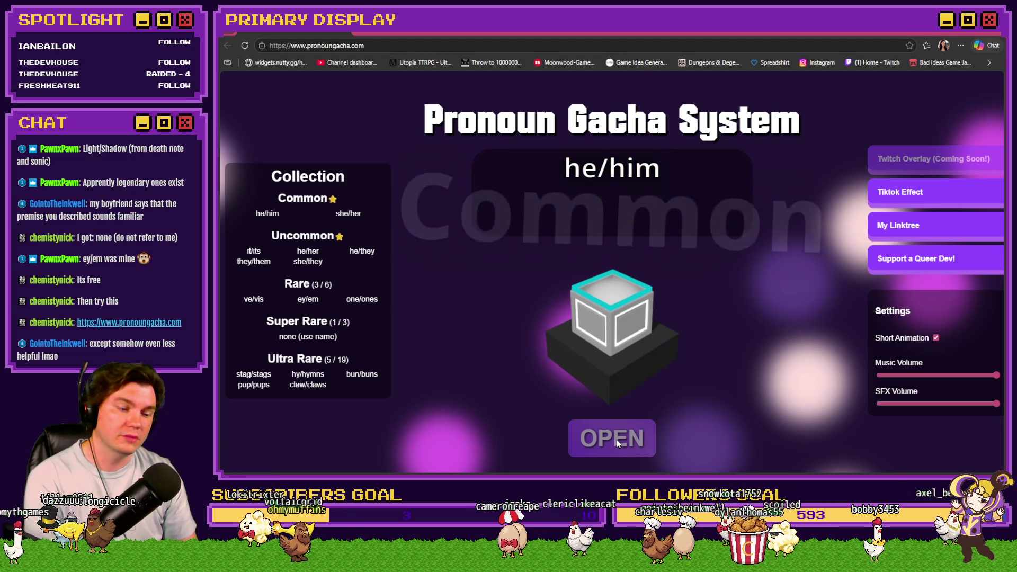
left_click(618, 443)
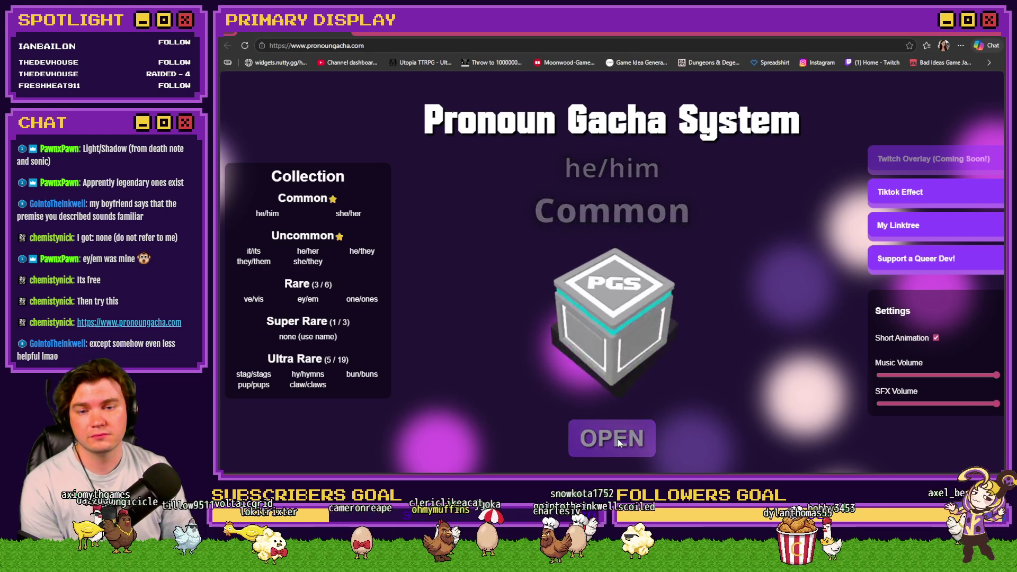
left_click(999, 32)
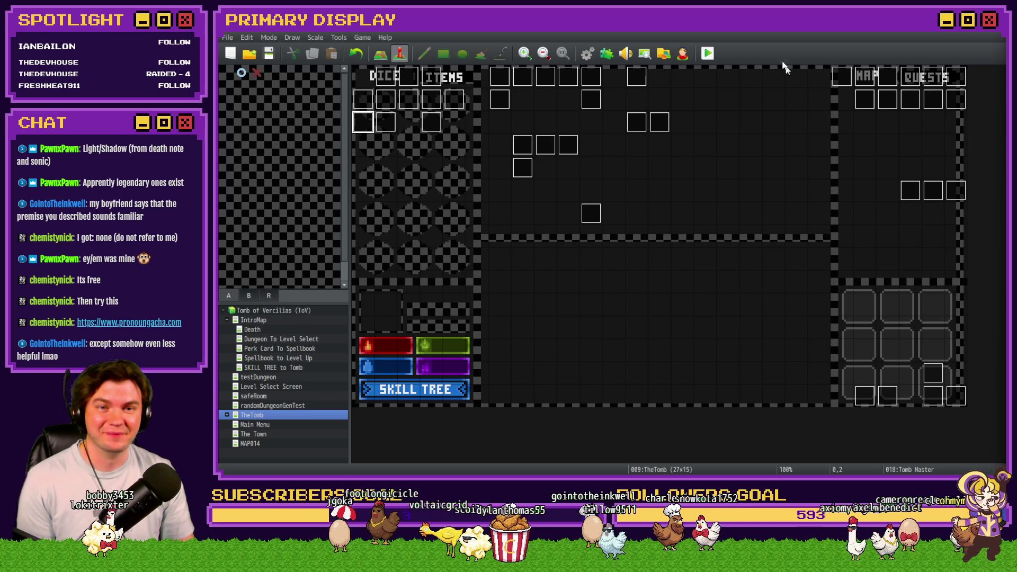
Review the Tomb Master event's commands, then start a playtest, saving the changes.
double_click(364, 121)
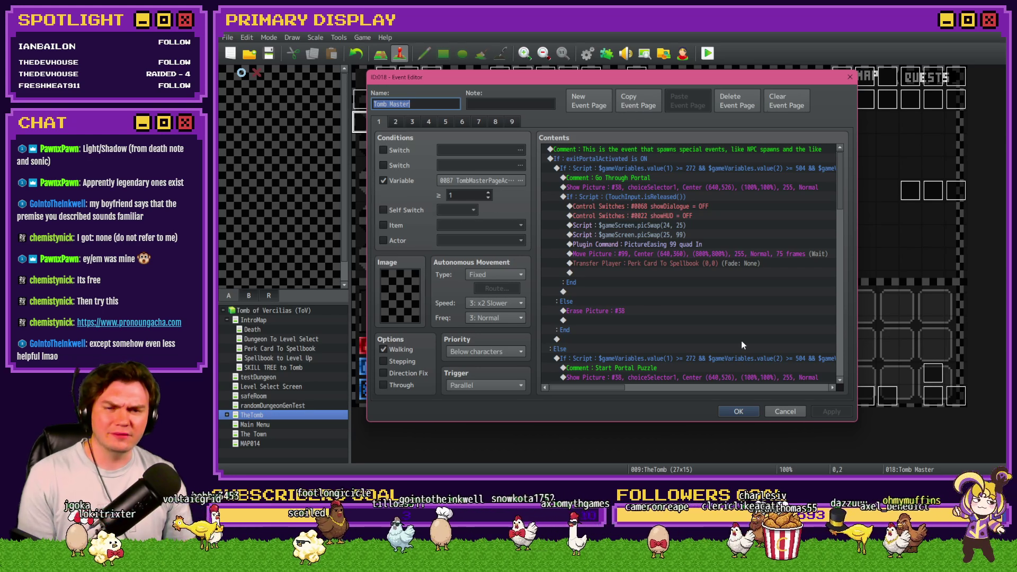
left_click(752, 413)
left_click(683, 53)
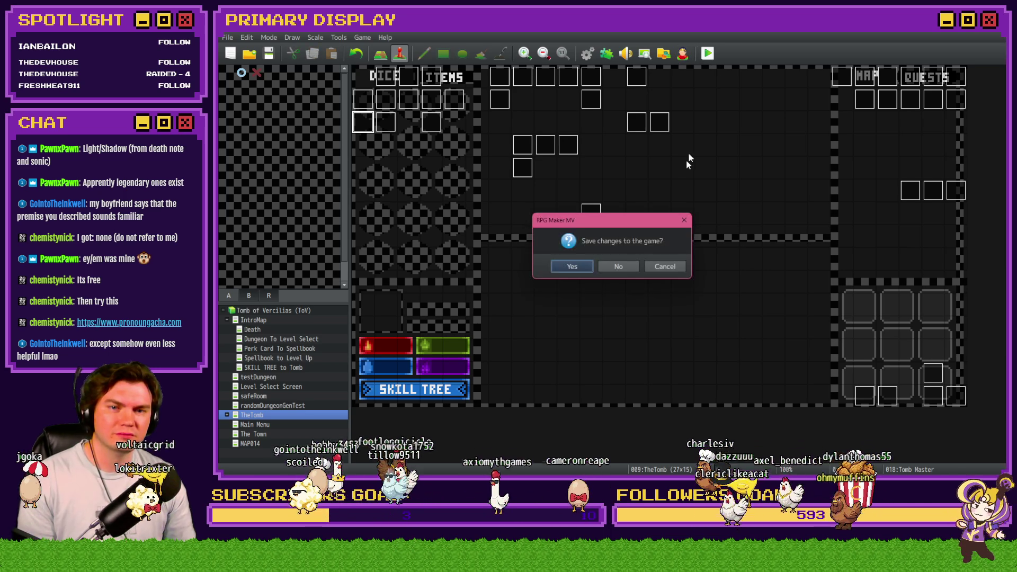
left_click(583, 265)
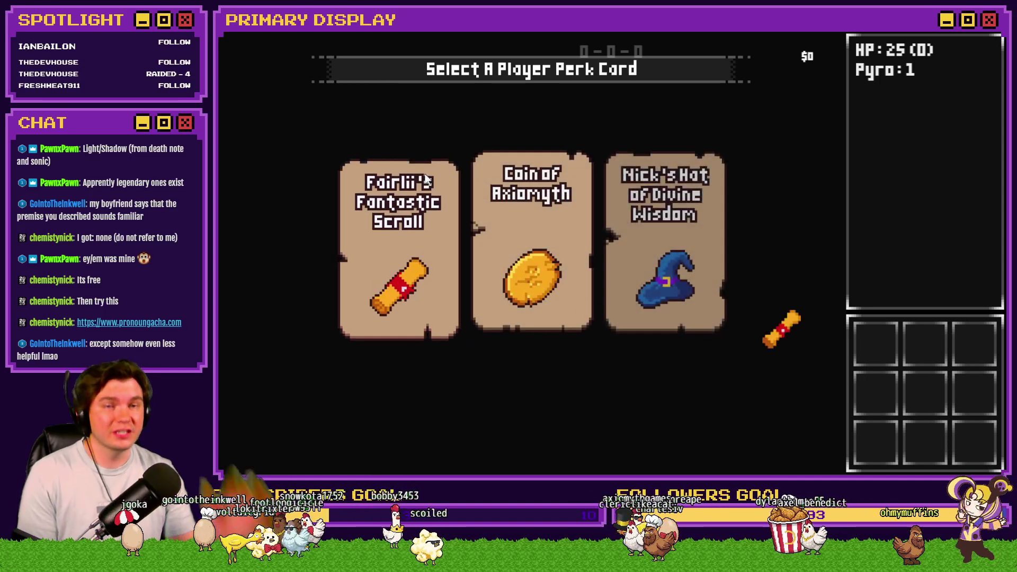
Pick the scroll perk card and check the roomTrap variables in the F9 debug window.
left_click(426, 181)
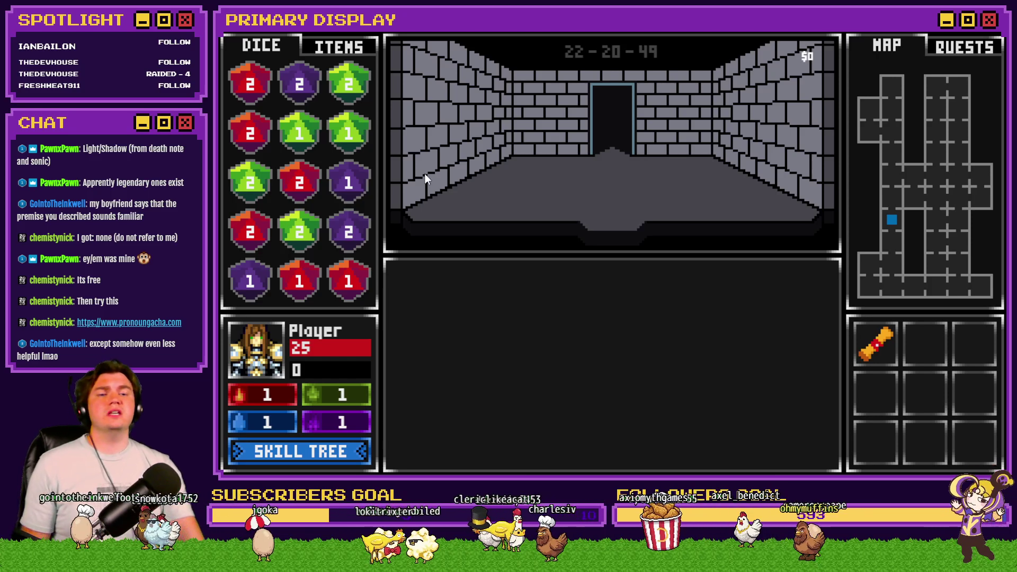
key("Up")
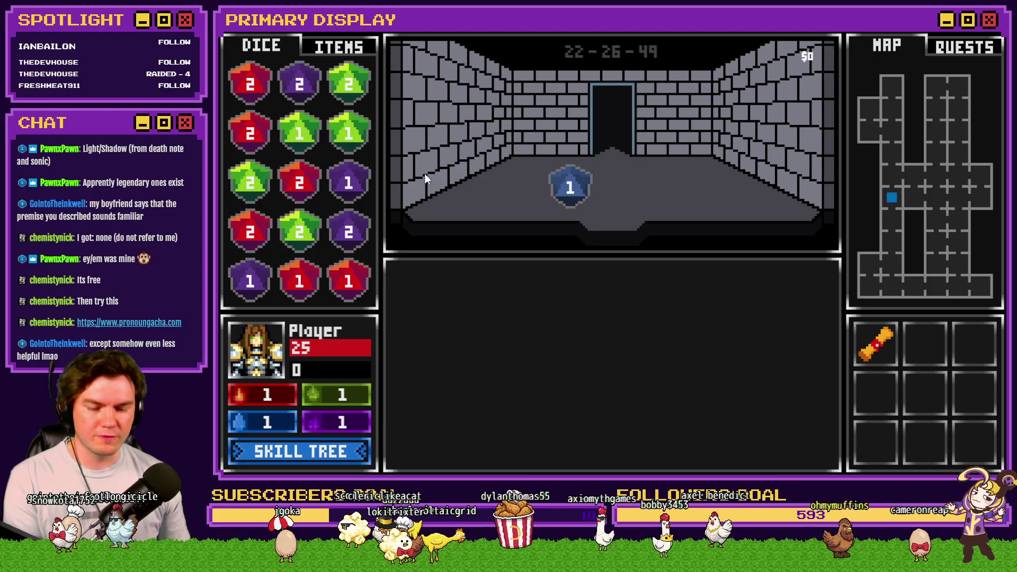
key("F9")
key("Up")
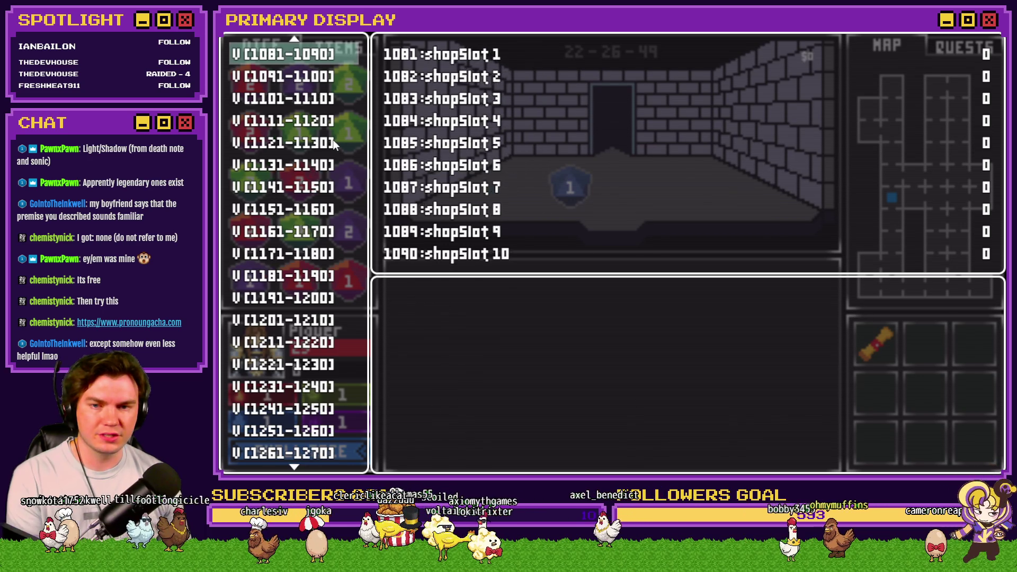
key("Up")
key("Up")
key("Up")
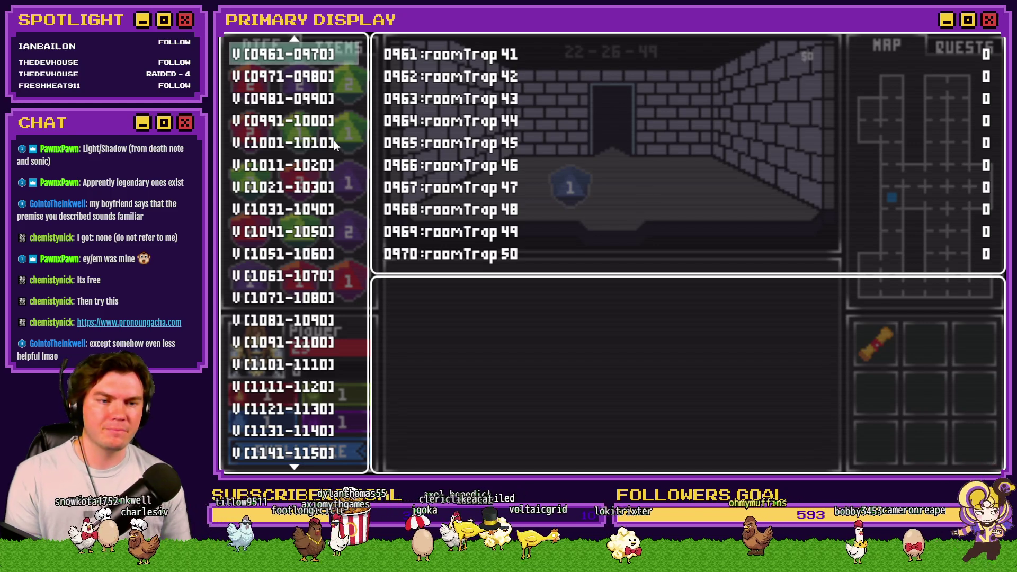
key("Up")
key("Down")
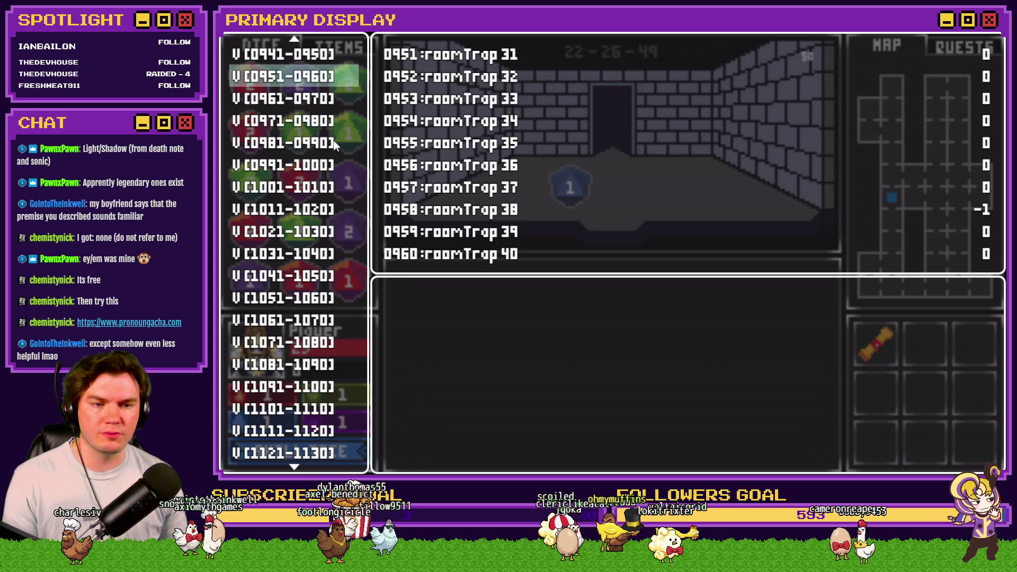
key("Escape")
Walk through the dungeon to the chest and choose Pick The Lock.
key("Up")
key("Right")
key("Right")
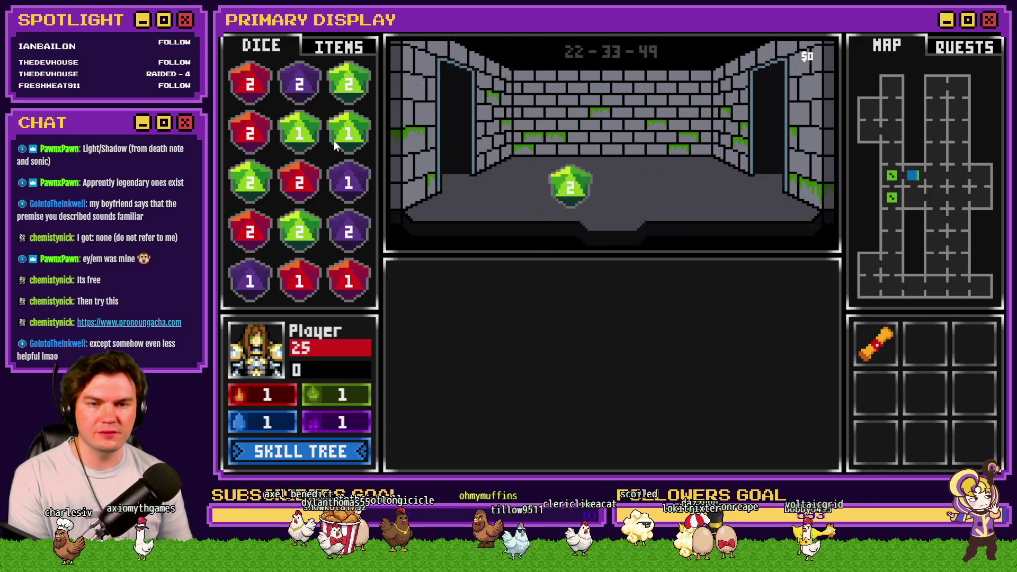
key("Up")
key("Left")
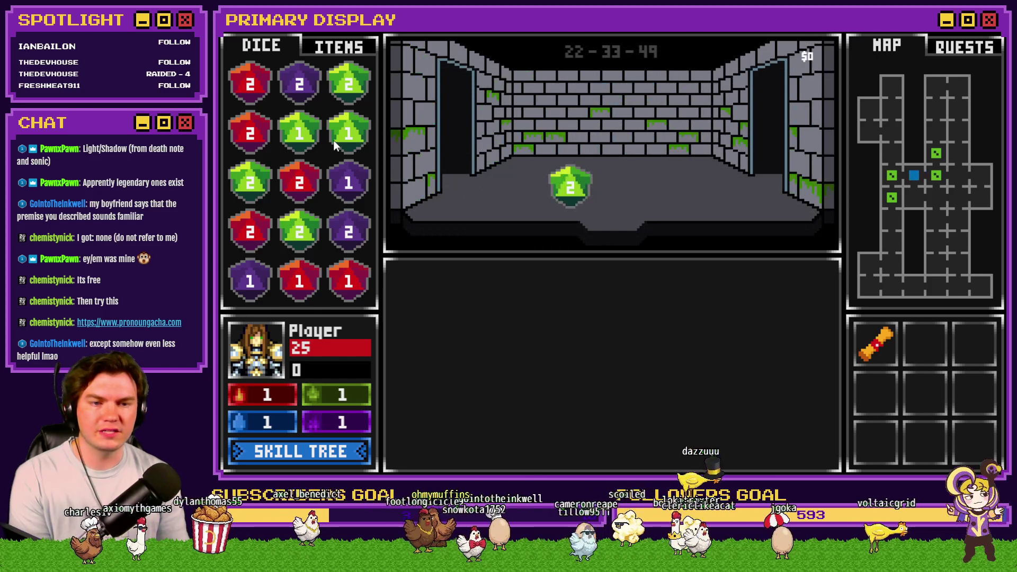
key("Left")
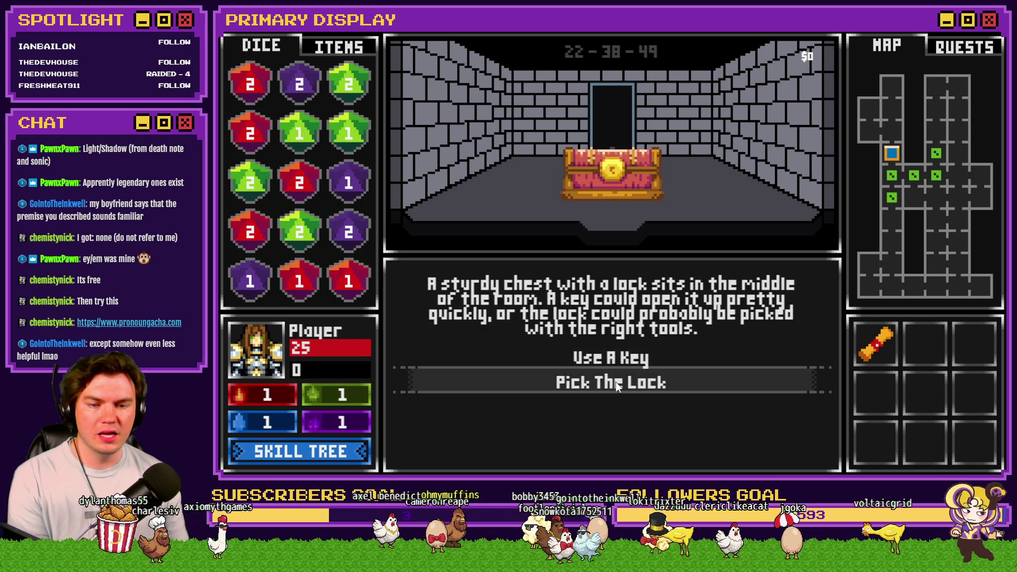
left_click(617, 380)
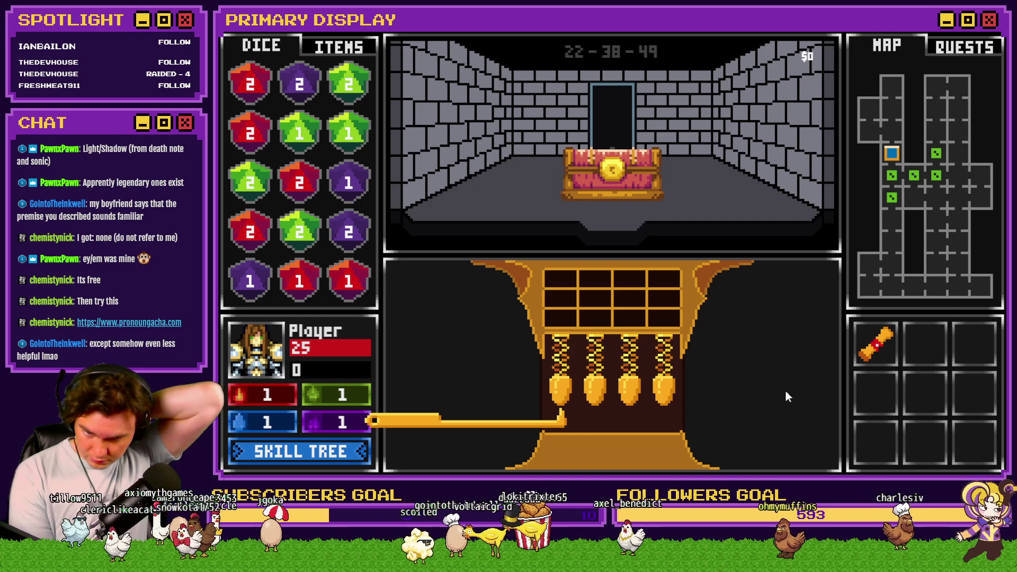
Slide the lockpick back and forth across pins 1–4, then end the playtest and reopen Tomb Master.
key("Right")
key("Right")
key("Right")
key("Left")
key("Left")
key("Left")
key("Right")
key("Right")
key("Right")
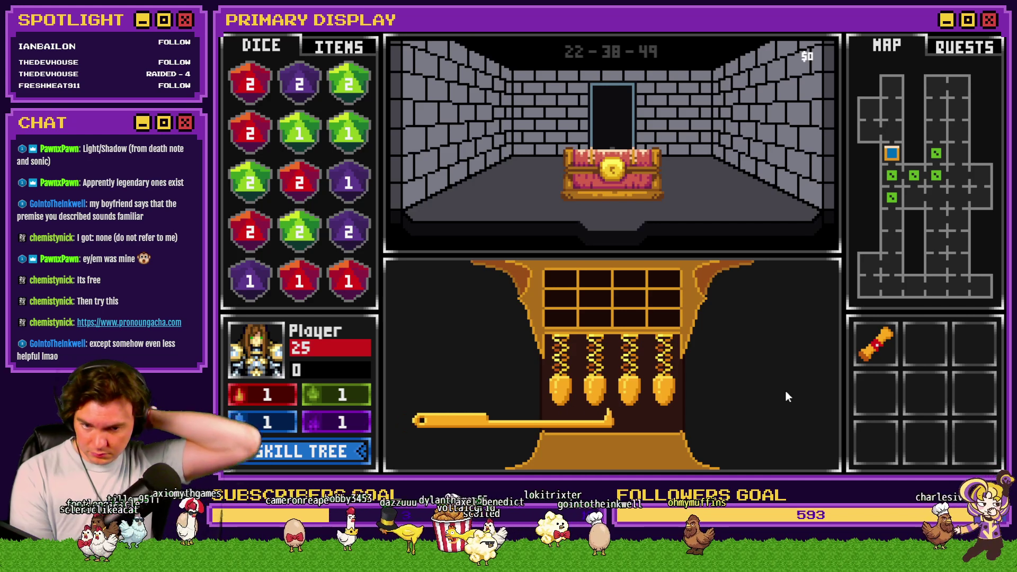
key("Left")
key("Left")
key("Left")
key("Right")
key("Right")
key("Right")
key("Left")
key("Left")
key("Left")
key("Right")
key("Right")
key("Right")
key("Left")
key("Left")
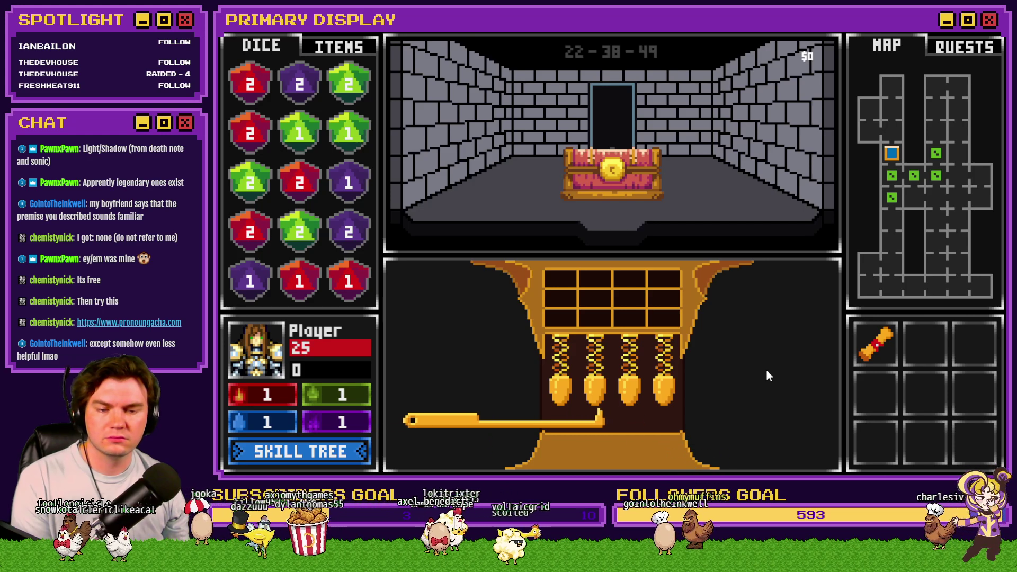
key("Right")
key("Right")
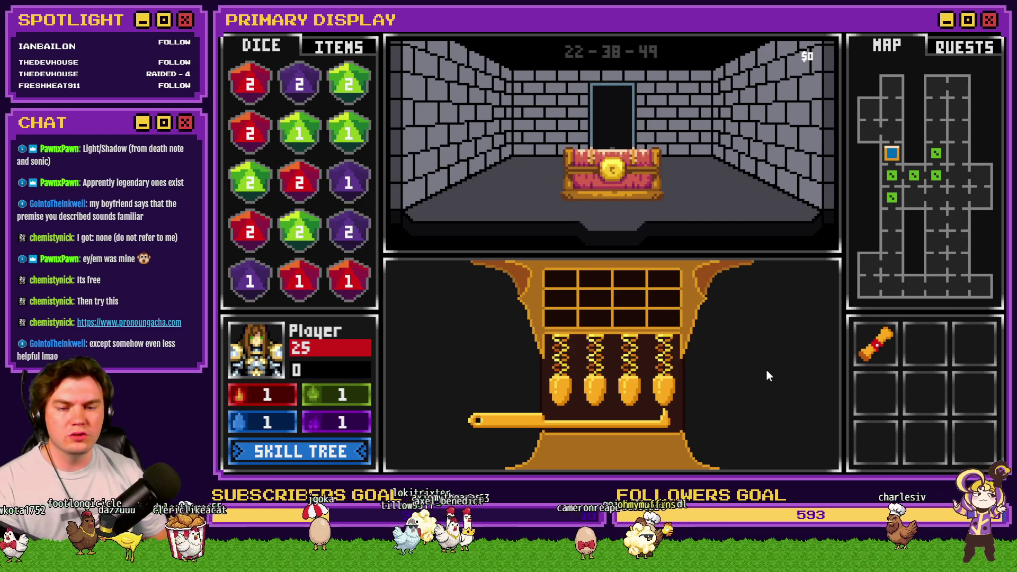
key("Left")
key("Left")
key("Left")
key("Right")
key("Right")
key("Right")
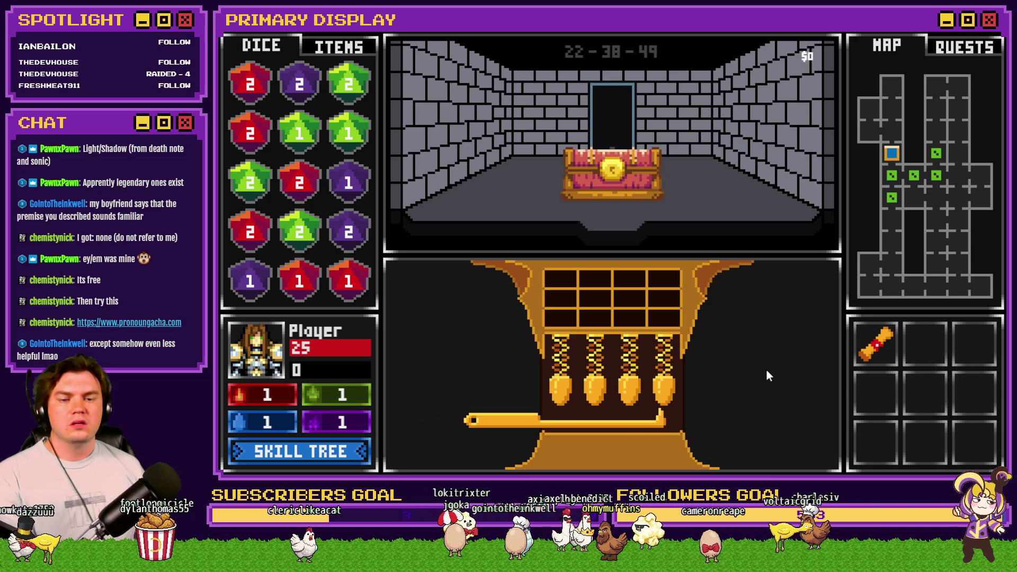
key("Left")
key("Left")
key("Left")
key("Right")
key("Right")
key("Right")
key("Left")
key("Left")
key("Right")
key("Right")
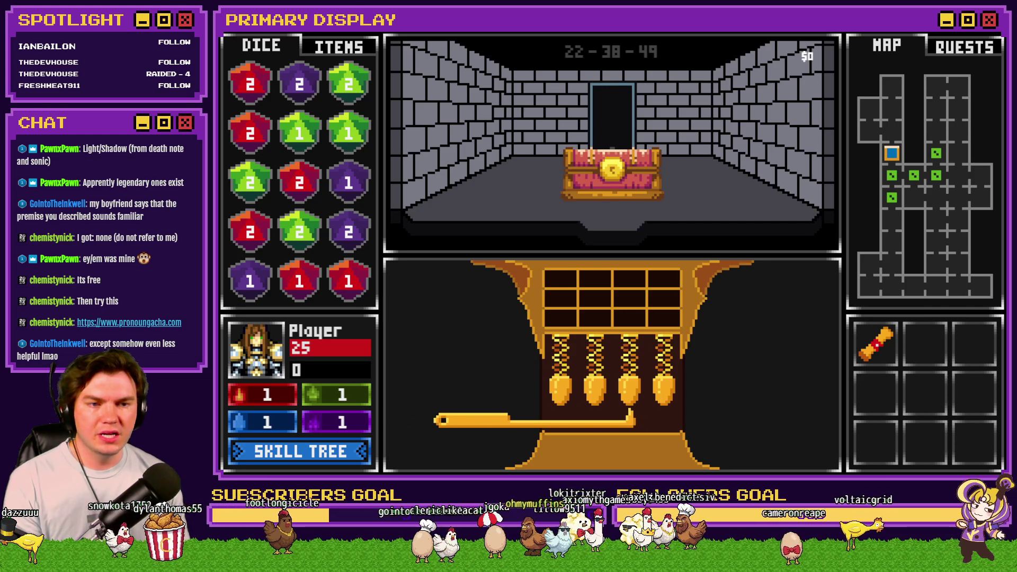
key("alt+F4")
double_click(376, 120)
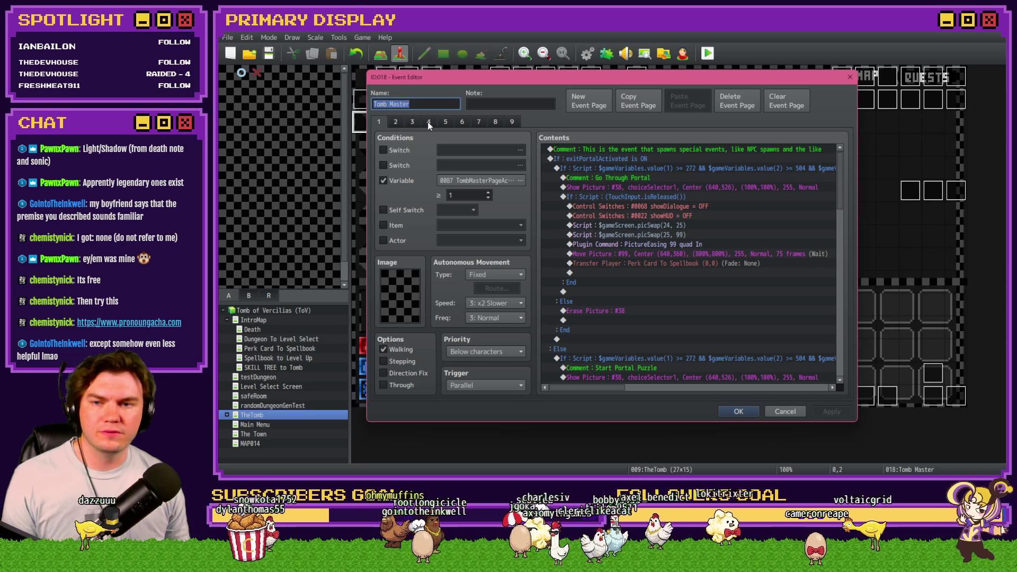
Copy the Button [Up] hold-wait loop and paste it after the Left move's Wait.
scroll(627, 275, "down", 5)
scroll(626, 274, "down", 10)
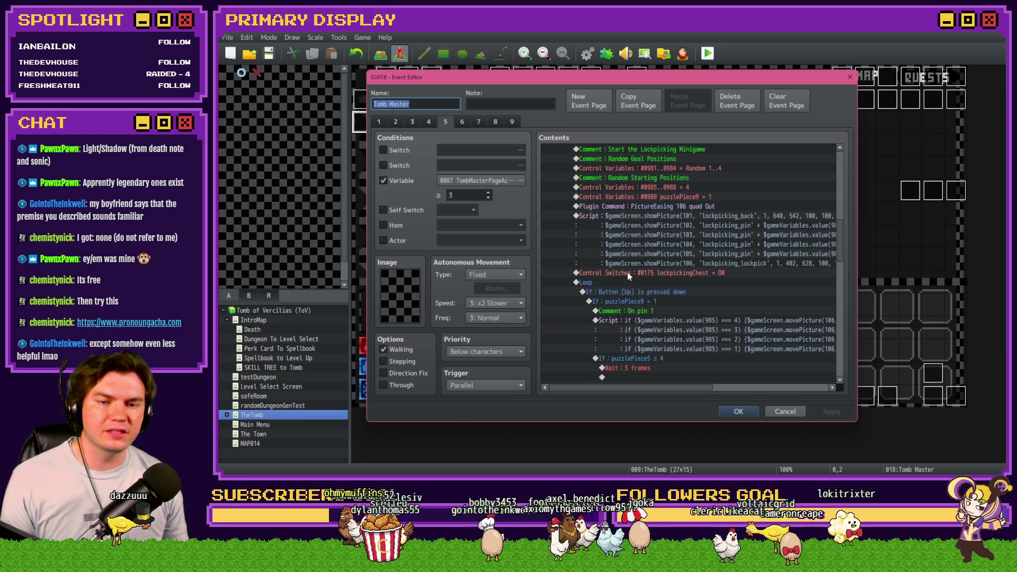
scroll(628, 272, "up", 3)
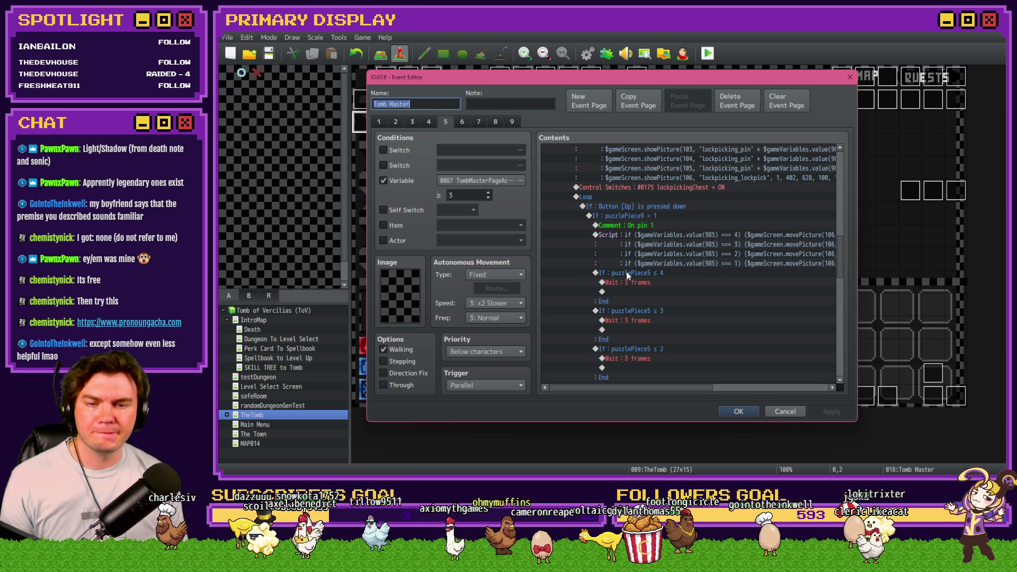
scroll(628, 272, "down", 10)
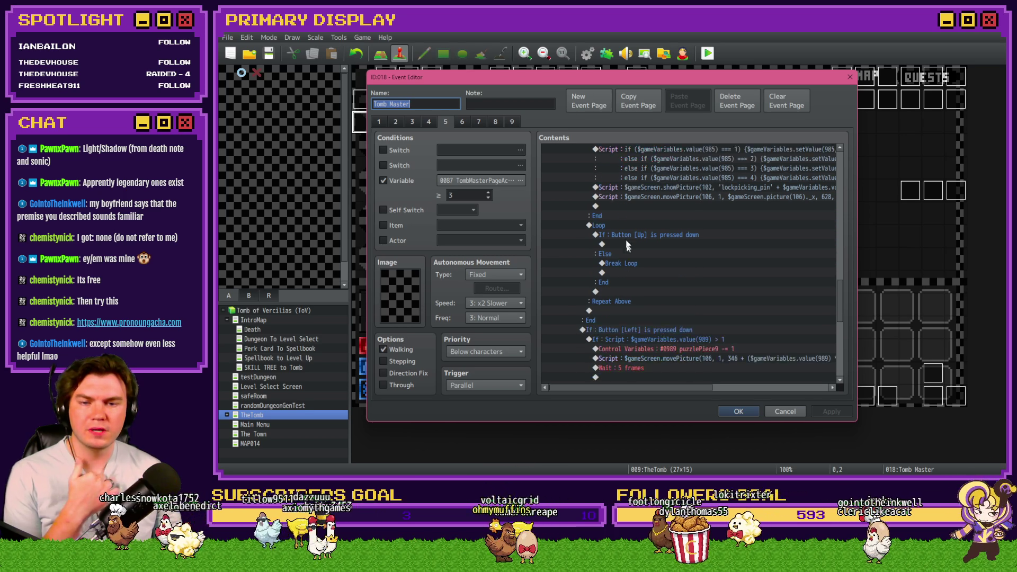
left_click(624, 226)
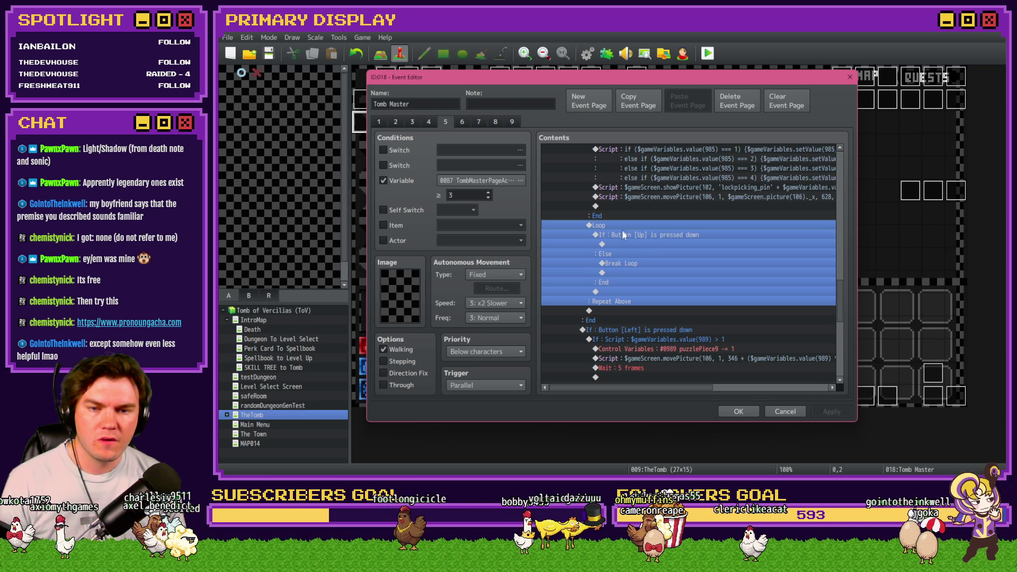
scroll(622, 278, "down", 3)
left_click(634, 247)
scroll(633, 259, "down", 2)
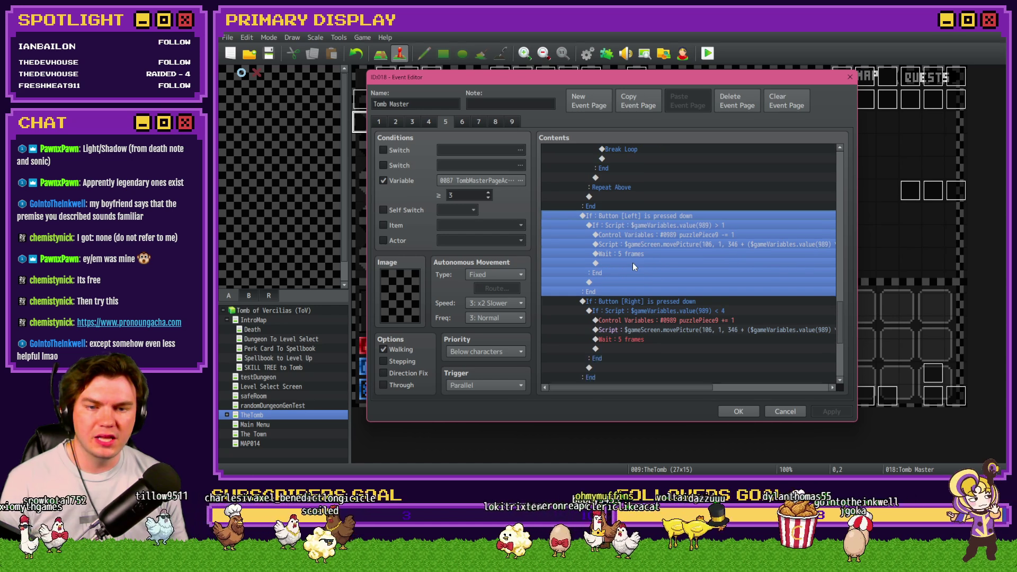
left_click(645, 246)
key("ctrl+v")
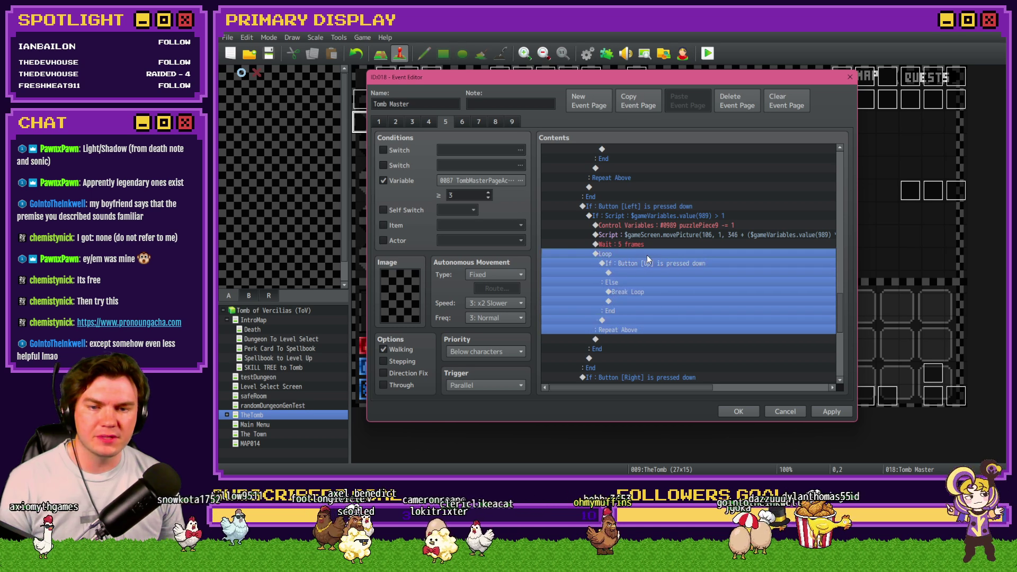
Change the pasted loop's condition to Button [Left].
double_click(655, 267)
left_click(688, 294)
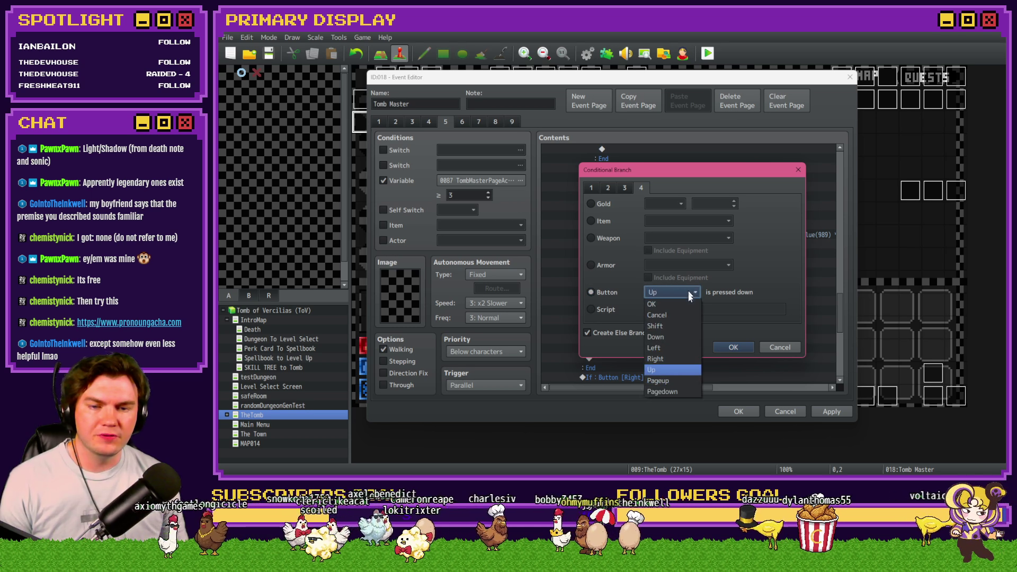
left_click(667, 333)
left_click(730, 349)
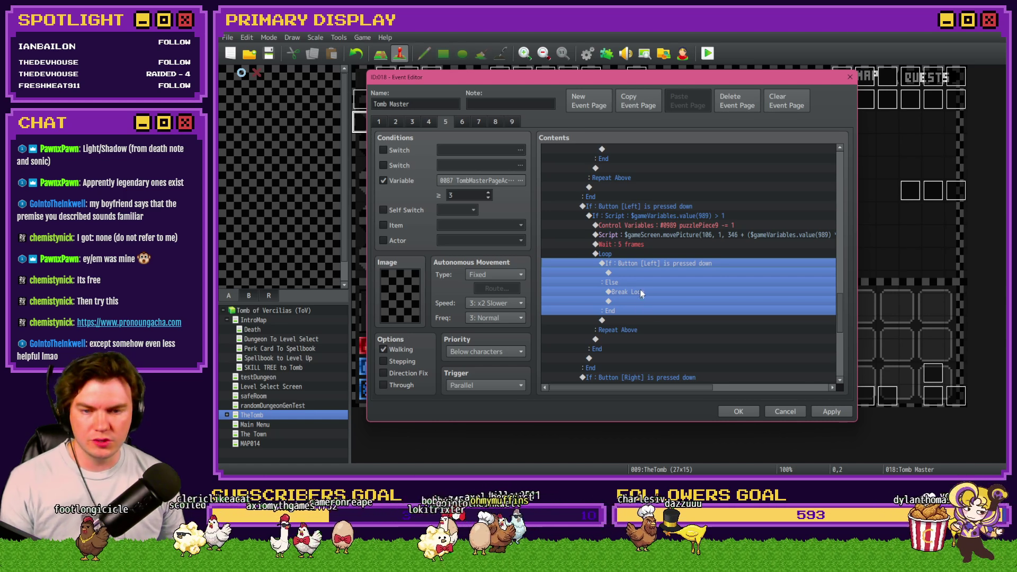
Set the right-move section's pasted loop condition to Button [Right] and apply the event edits.
left_click(652, 256)
scroll(646, 297, "down", 5)
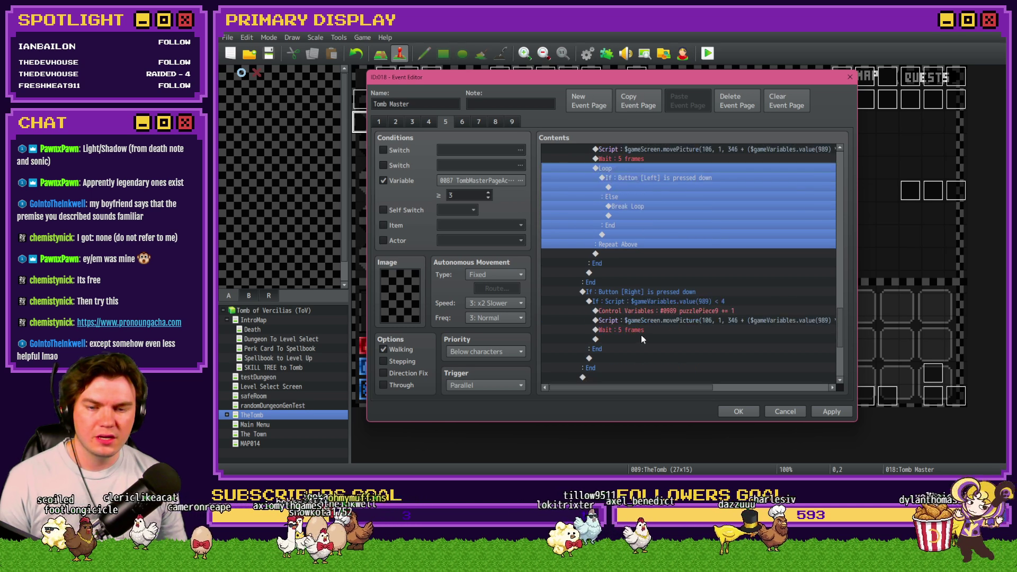
double_click(667, 282)
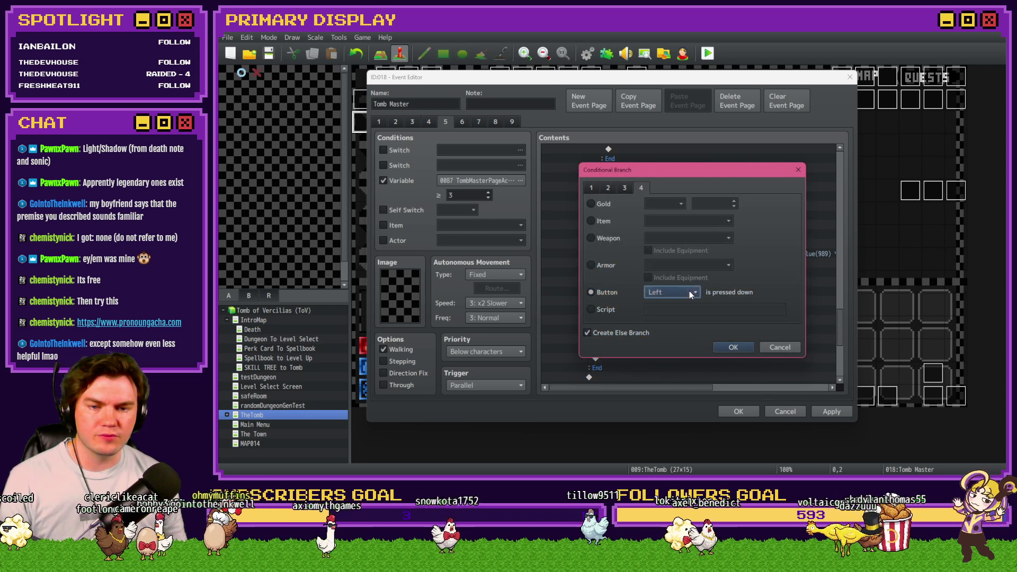
left_click(689, 292)
left_click(665, 359)
left_click(723, 345)
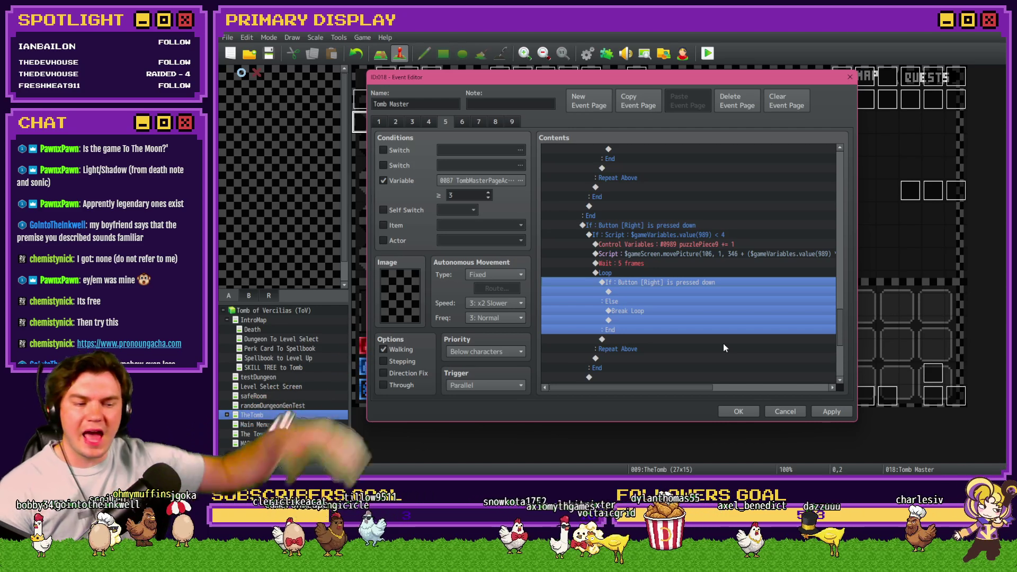
left_click(815, 405)
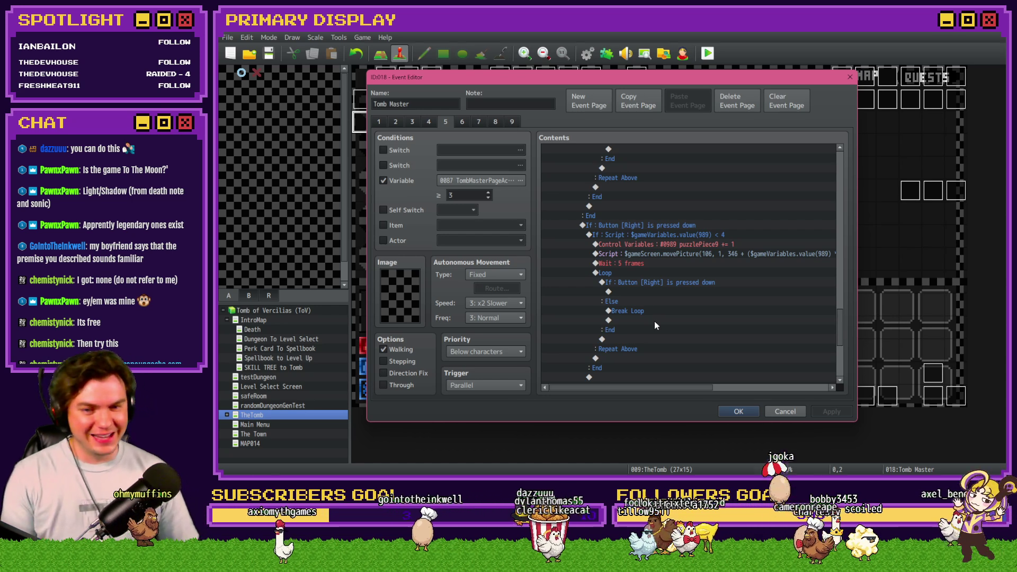
Inspect the puzzlePiece9 = 1 condition under the Up-button check, leaving it unchanged.
scroll(656, 324, "up", 10)
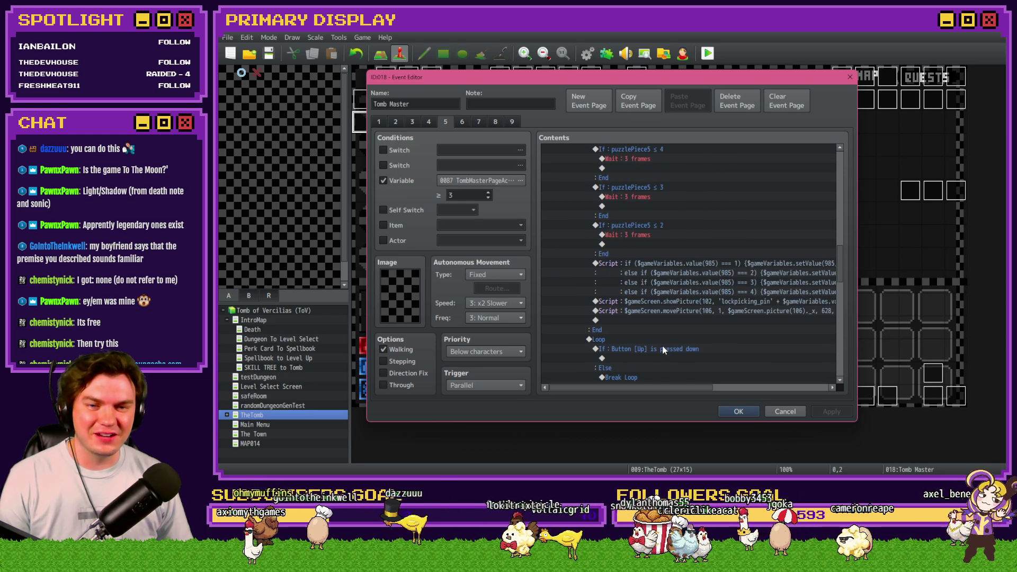
scroll(663, 349, "up", 5)
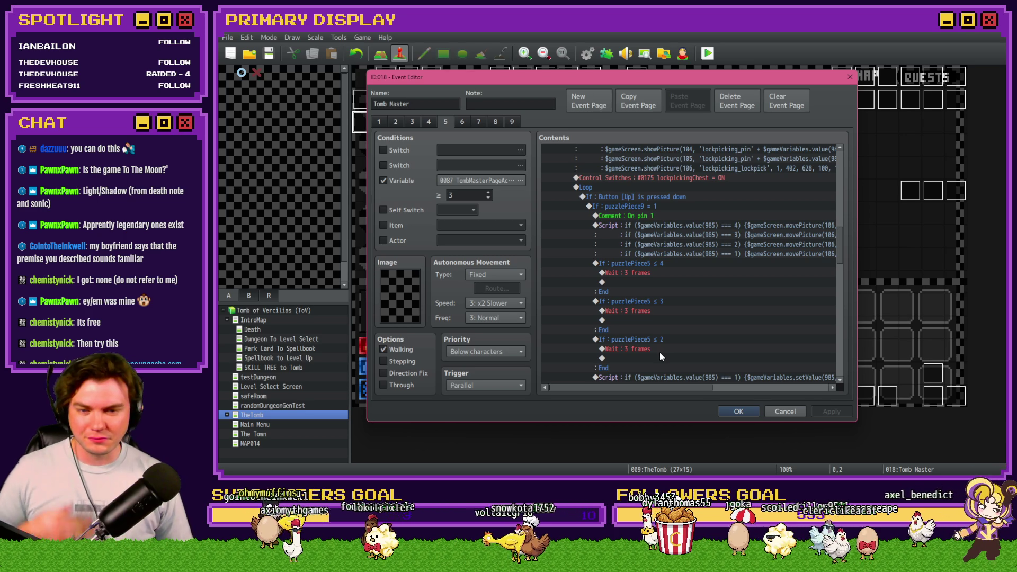
scroll(659, 352, "up", 2)
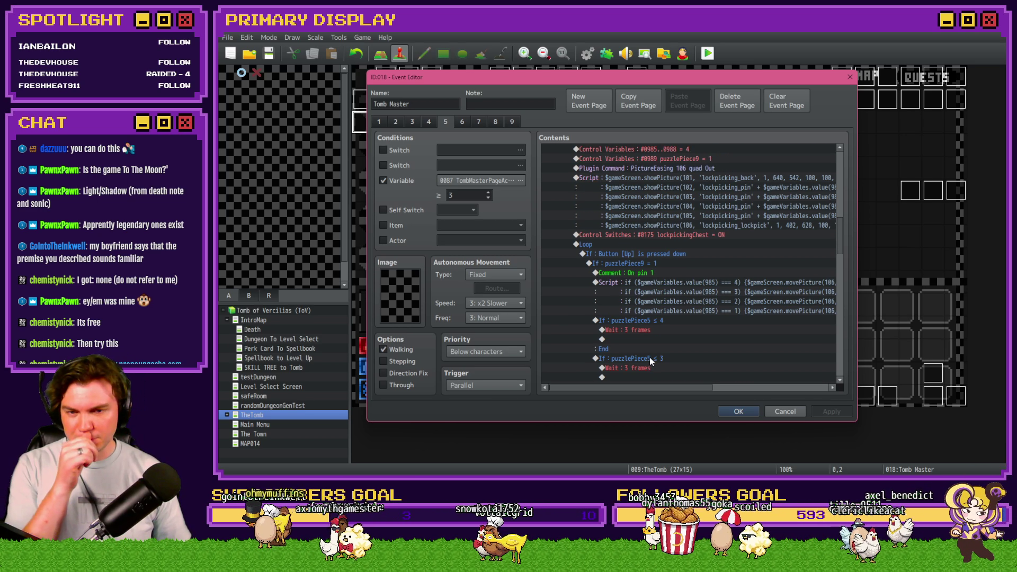
left_click(634, 259)
left_click(634, 263)
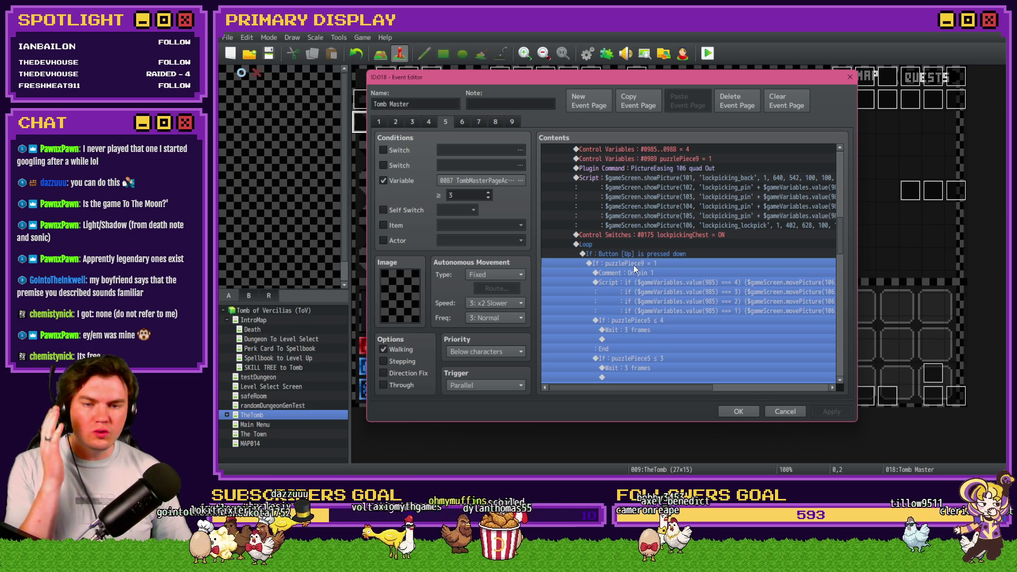
scroll(616, 330, "down", 3)
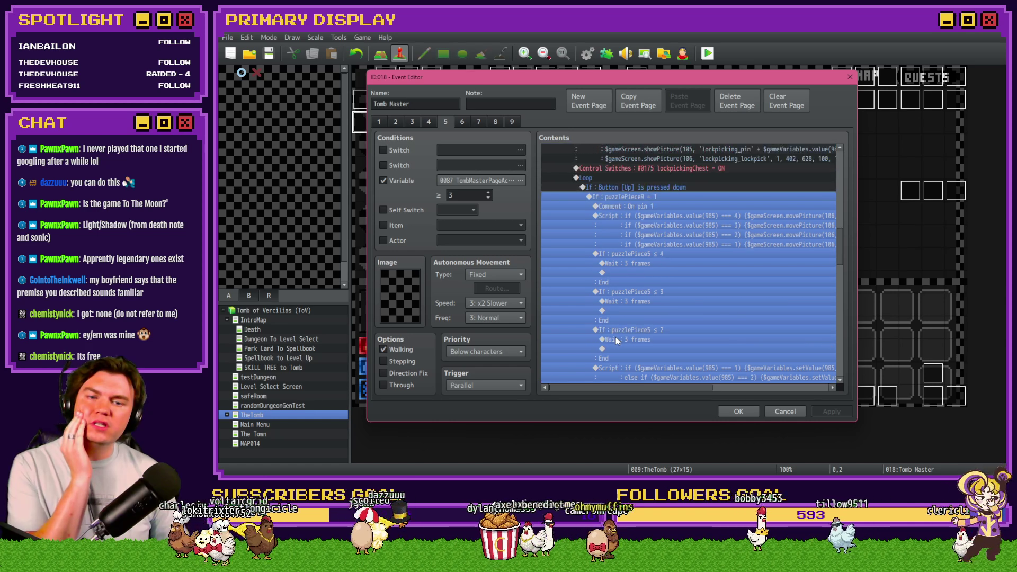
scroll(616, 336, "up", 3)
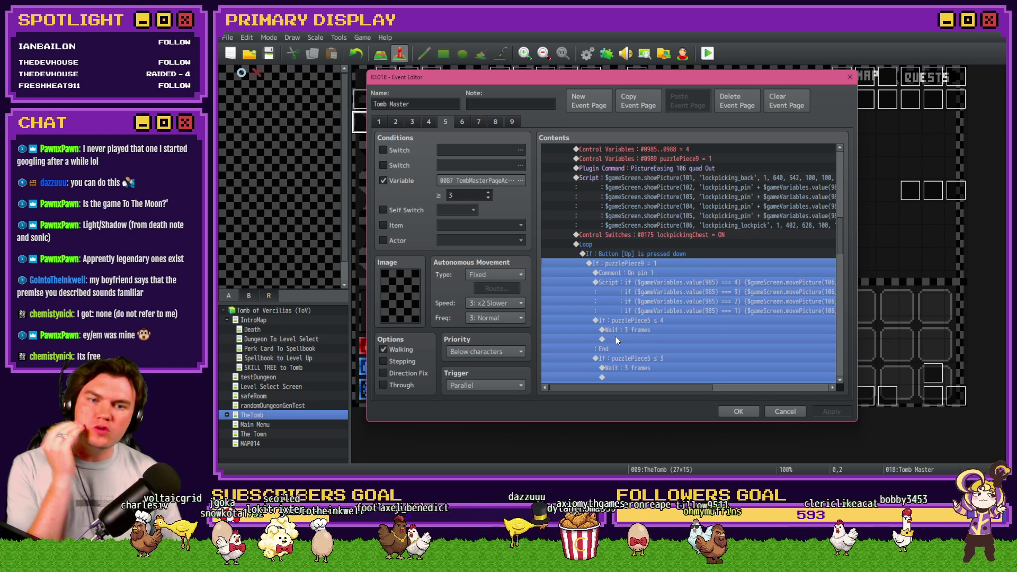
left_click(660, 251)
left_click(659, 271)
left_click(660, 262)
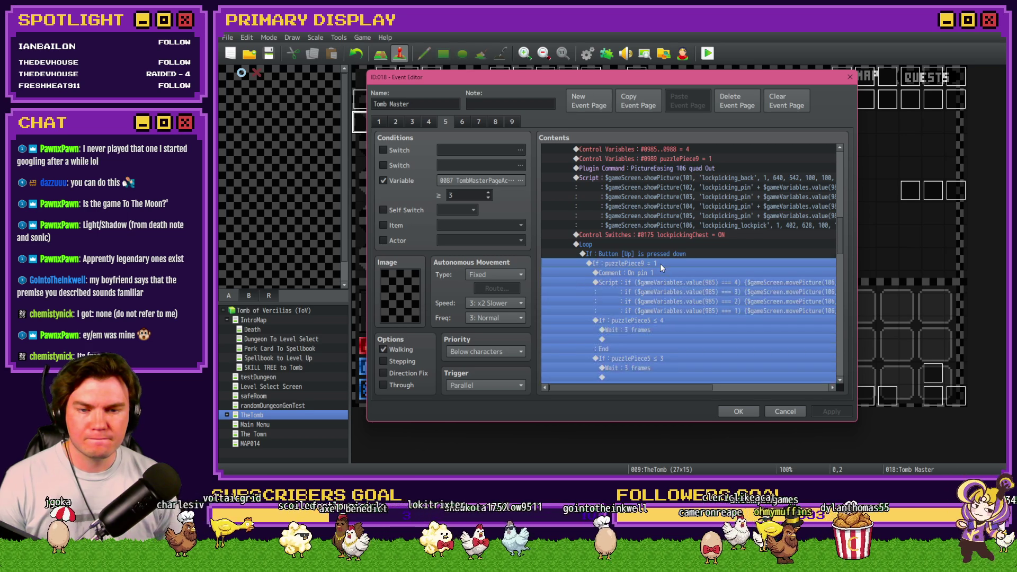
double_click(660, 263)
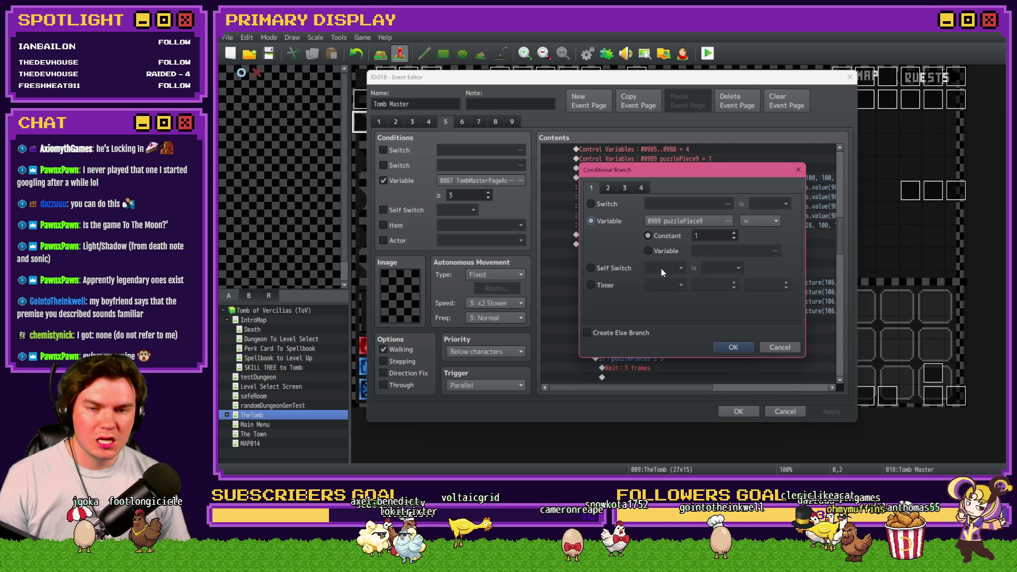
key("Escape")
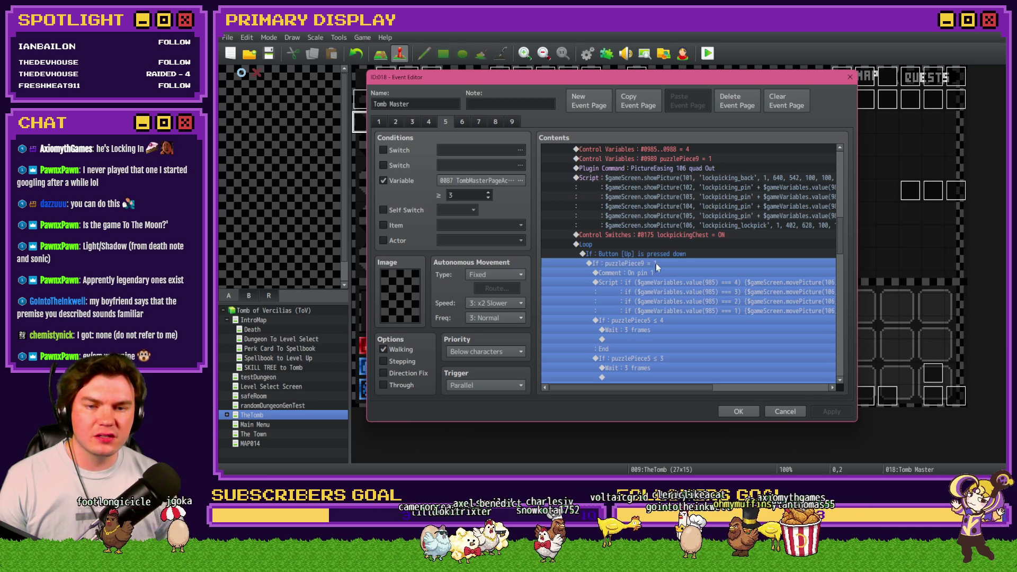
Select the On pin 1 comment plus the pin-movement, showPicture and movePicture scripts.
left_click(636, 272)
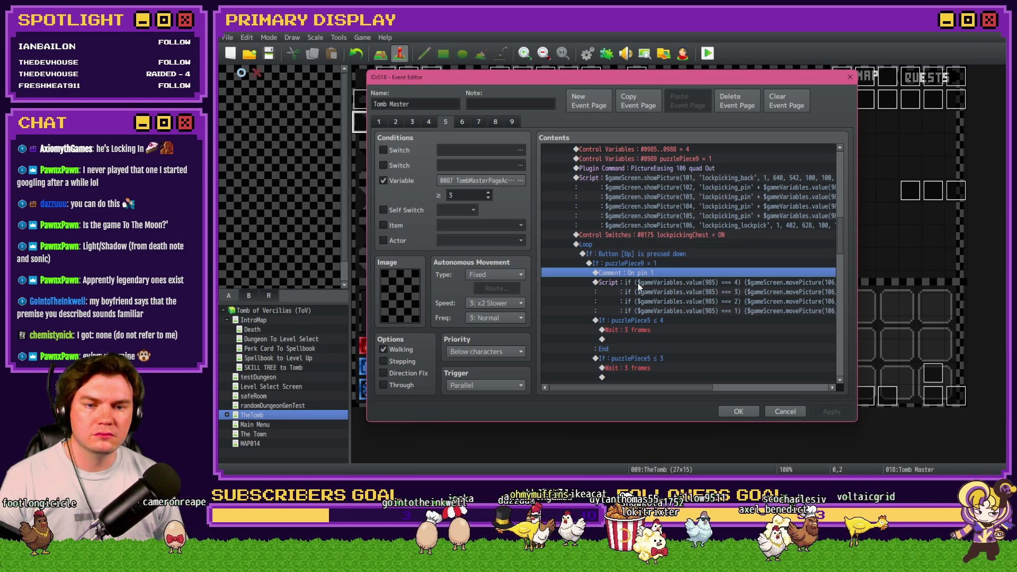
left_click(638, 283)
scroll(640, 312, "down", 3)
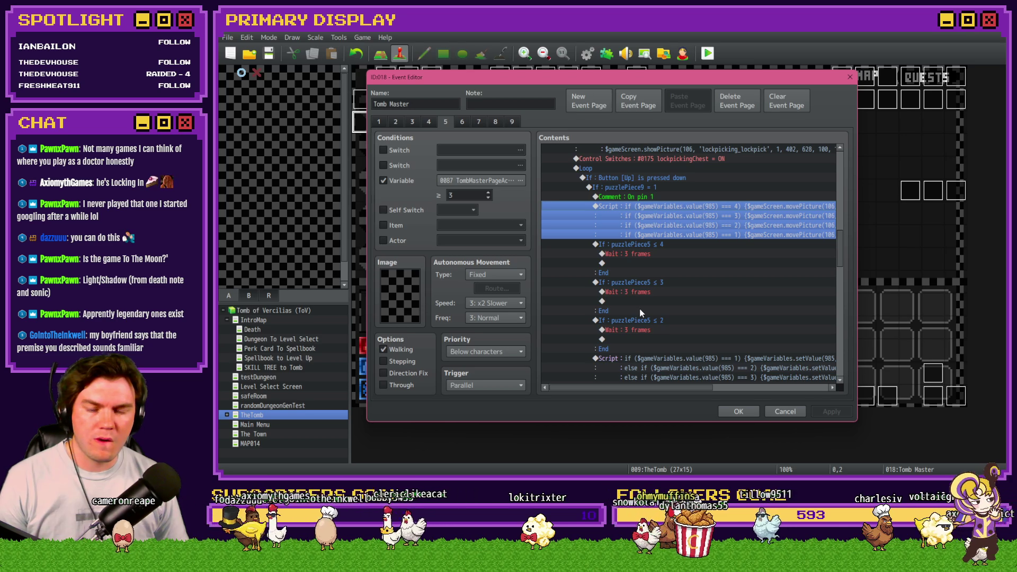
scroll(640, 313, "down", 2)
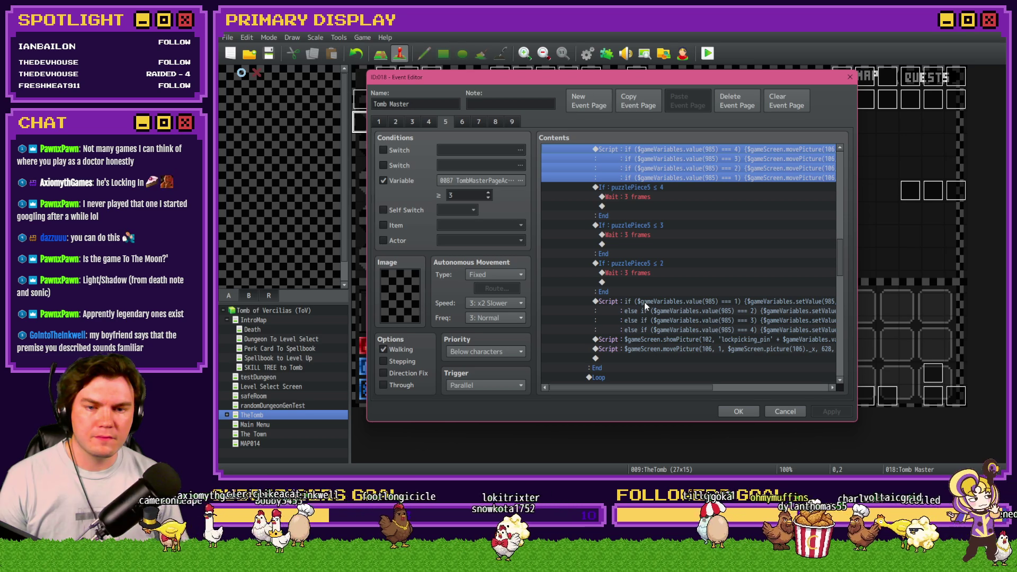
left_click(645, 302, "shift")
scroll(644, 302, "down", 2)
left_click(658, 277, "shift")
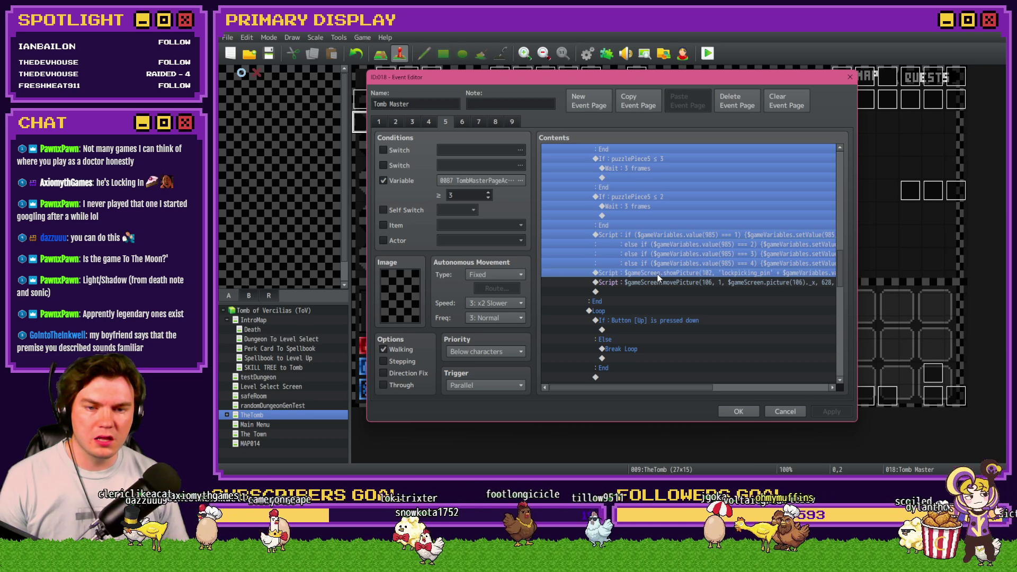
left_click(655, 281, "shift")
left_click(646, 301)
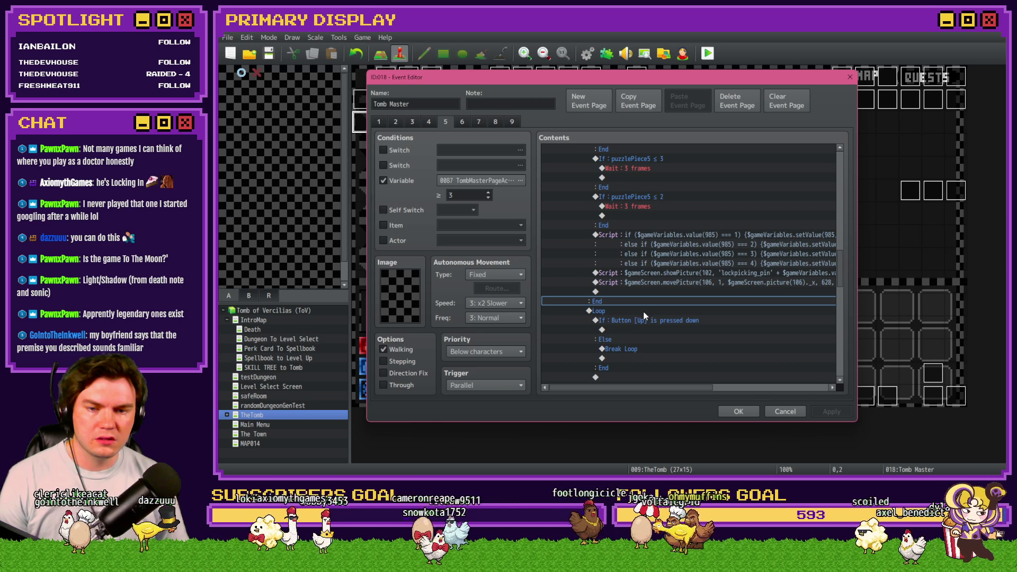
Paste the commands inside the loop and delete the duplicated puzzlePiece9 block.
left_click(644, 313)
key("ctrl+v")
scroll(643, 313, "up", 2)
left_click(637, 268)
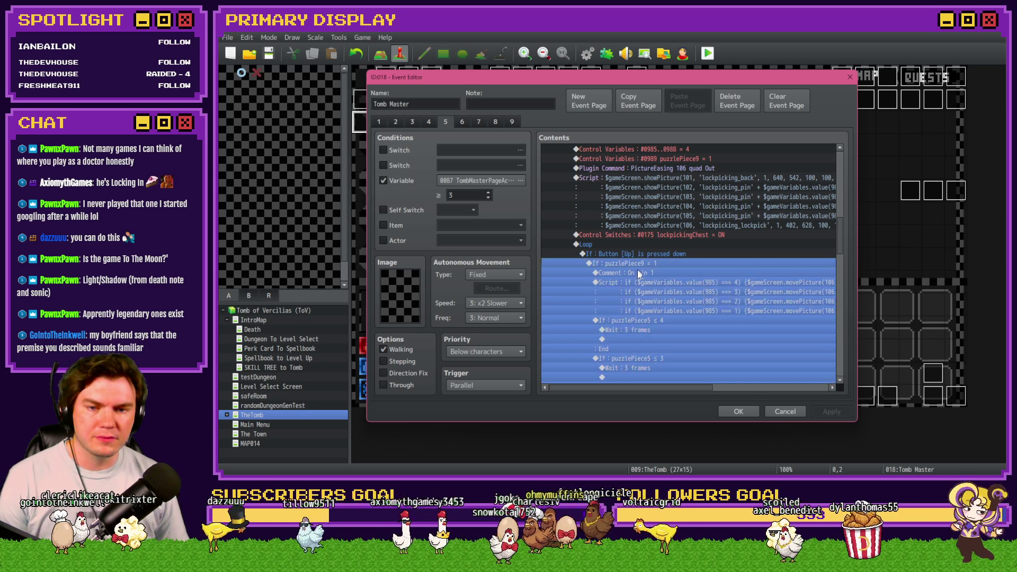
key("Delete")
scroll(633, 339, "down", 3)
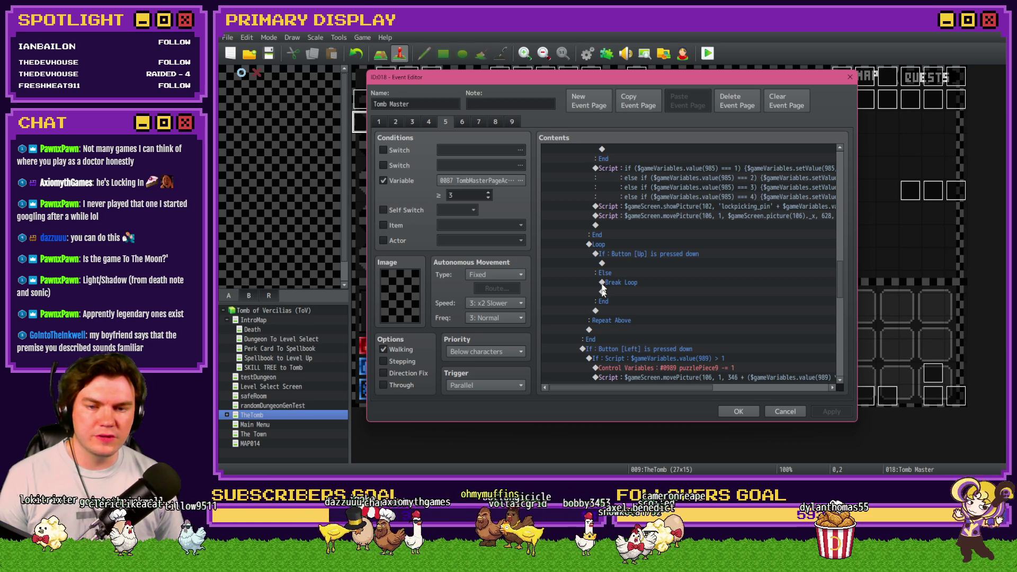
left_click(605, 260)
Select the pin commands from the On pin 1 comment through the setValue script.
scroll(605, 303, "up", 5)
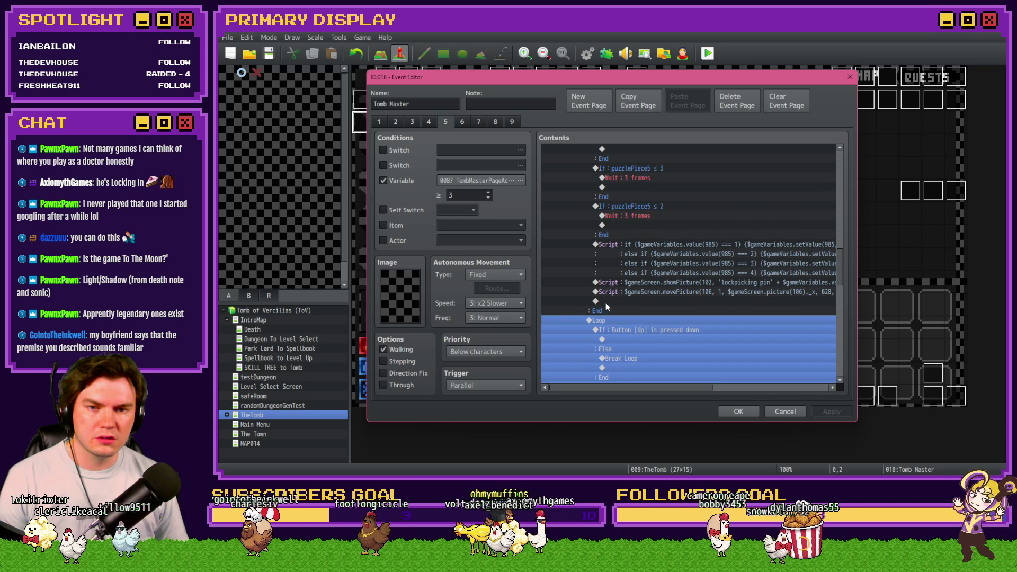
scroll(605, 309, "down", 3)
scroll(605, 309, "up", 3)
scroll(605, 313, "up", 3)
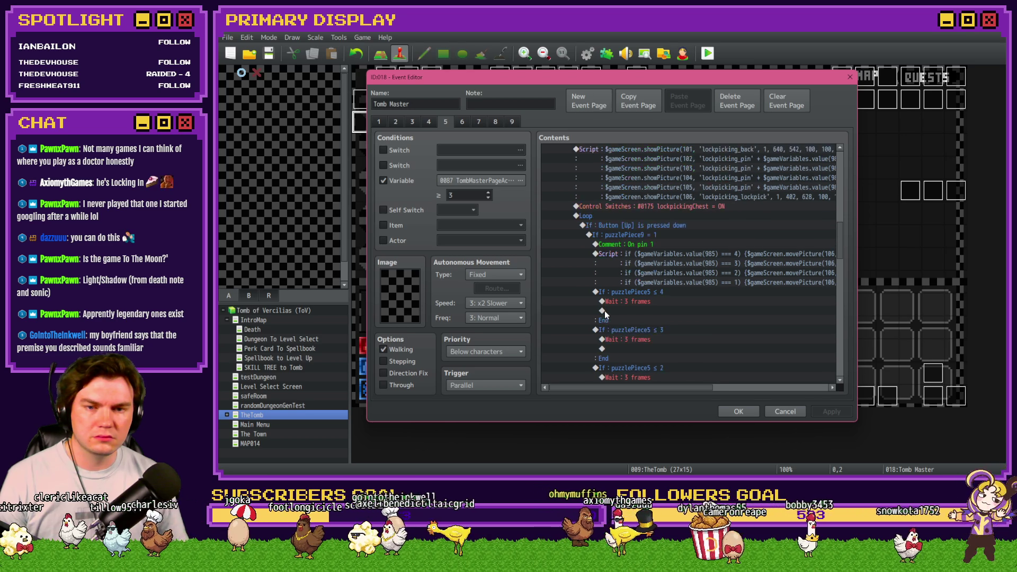
left_click(629, 237)
scroll(630, 351, "down", 6)
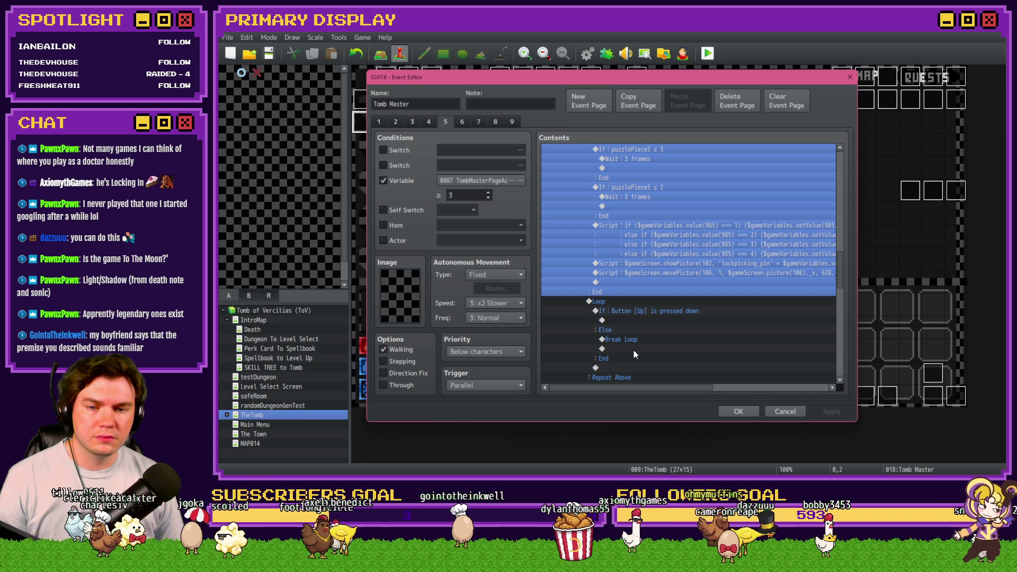
scroll(634, 352, "up", 5)
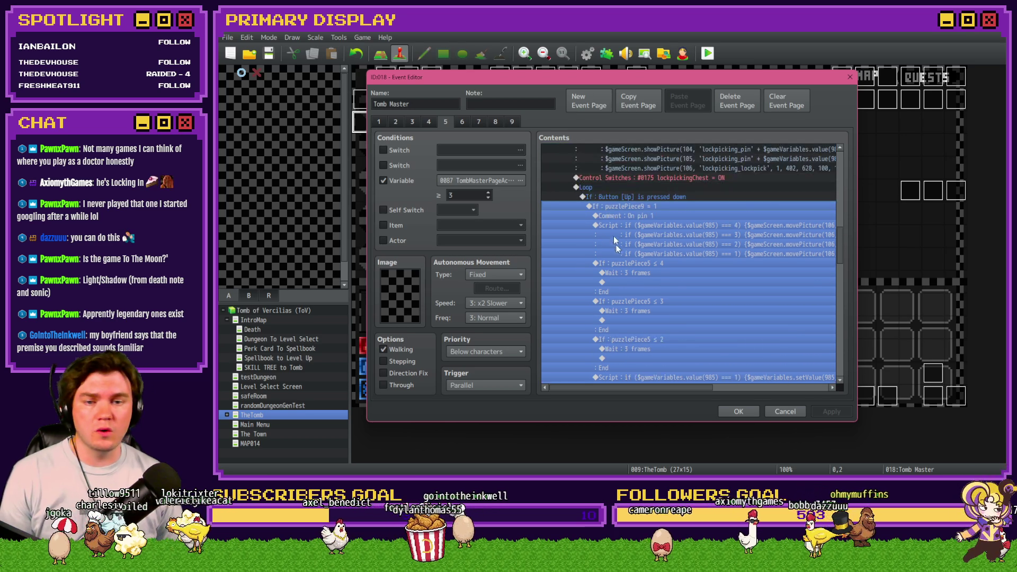
left_click(627, 217)
left_click(634, 229, "shift")
scroll(629, 272, "down", 5)
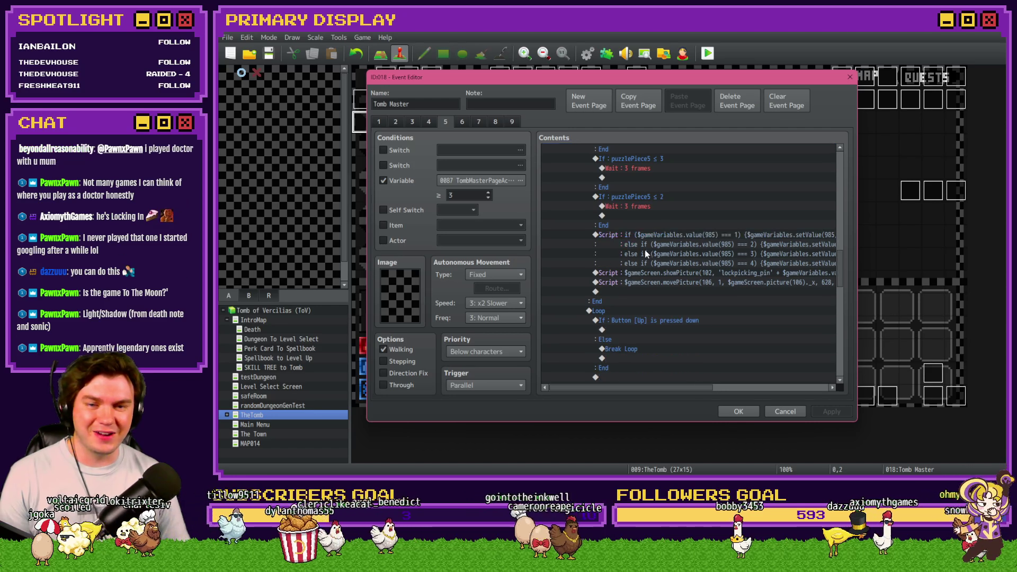
left_click(644, 250, "shift")
Cut the pin-movement scripts and Wait checks out of the puzzlePiece9 = 1 branch.
scroll(640, 283, "up", 5)
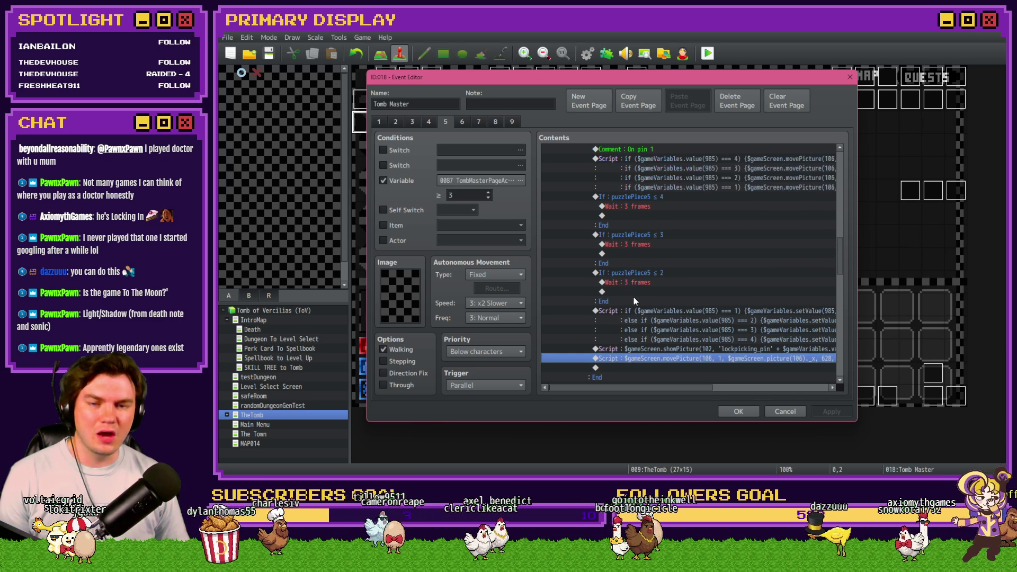
left_click(644, 224)
scroll(644, 224, "down", 3)
scroll(637, 339, "down", 3)
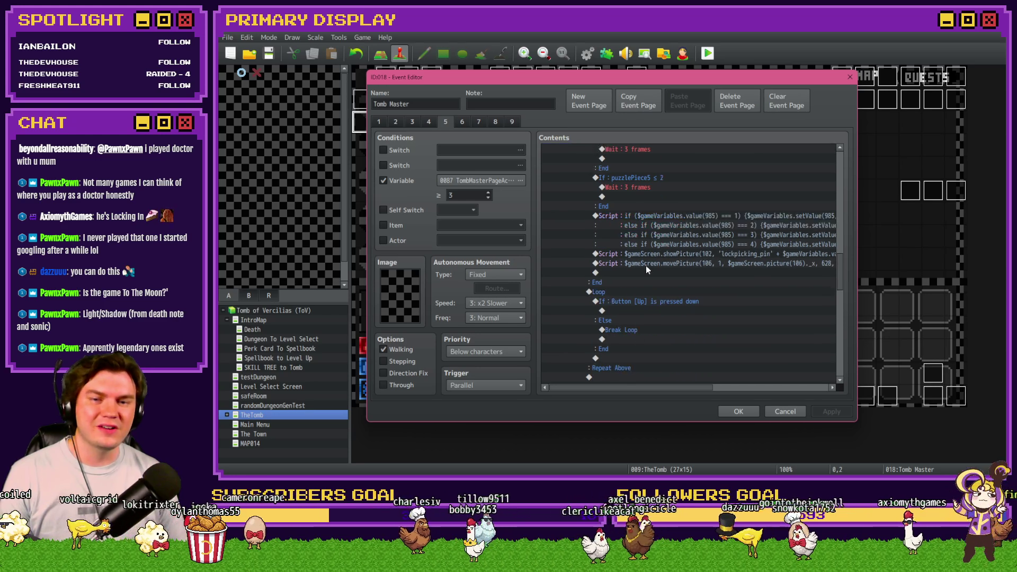
left_click(638, 304, "shift")
scroll(638, 312, "up", 8)
key("Delete")
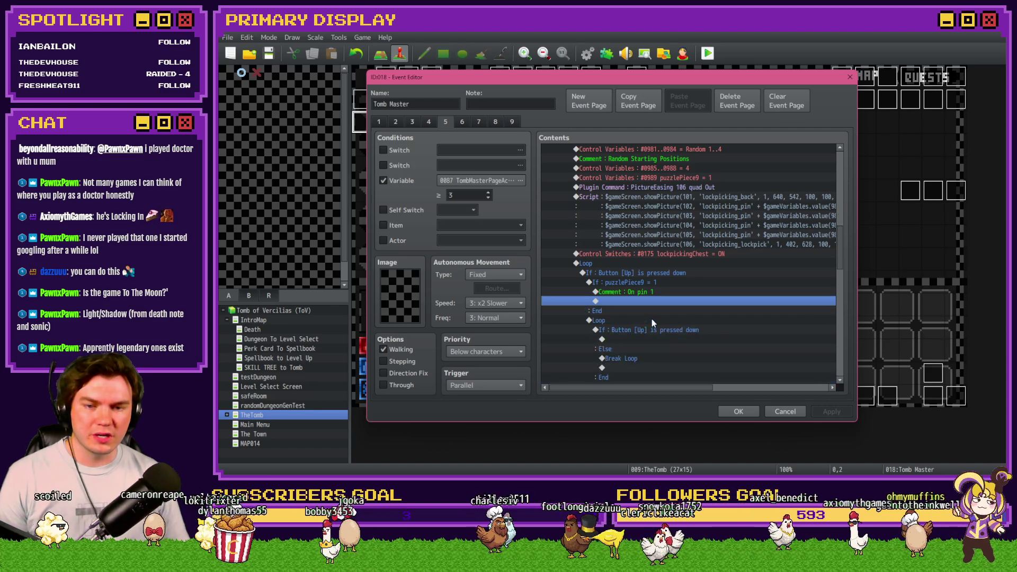
Delete the empty puzzlePiece9 = 1 branch and paste the pin commands under If: Button [Up].
left_click(650, 285)
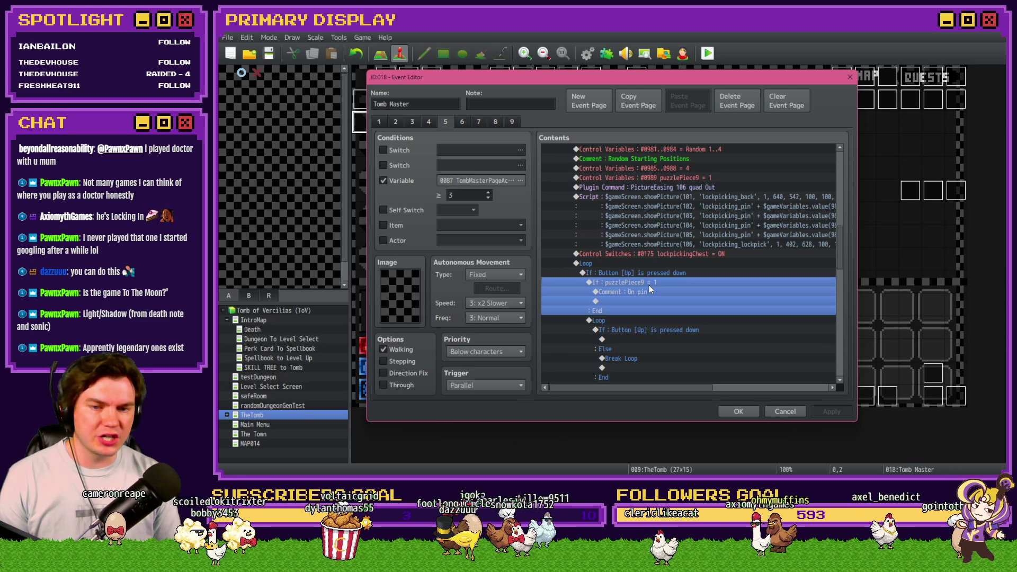
key("Delete")
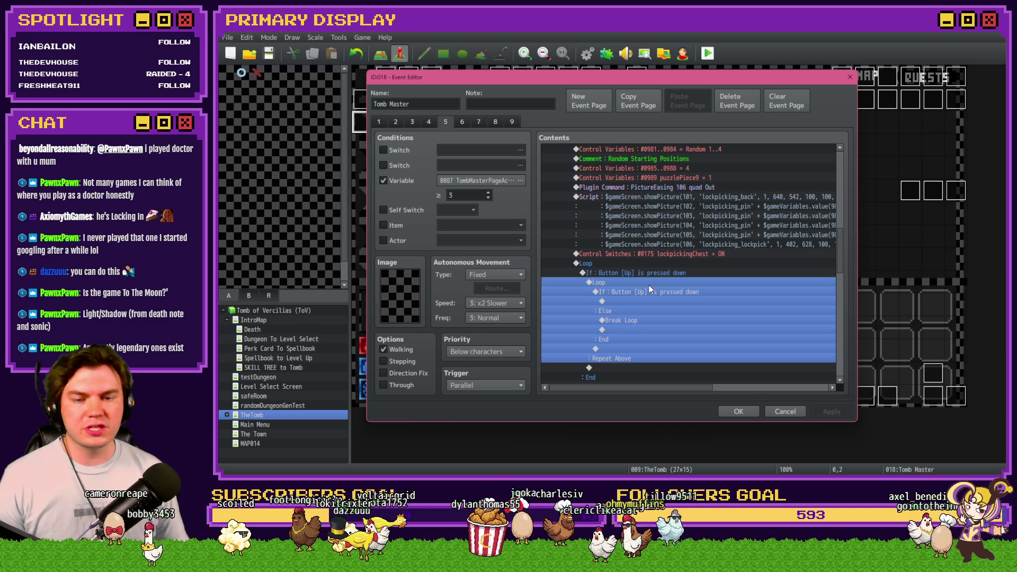
key("ctrl+v")
scroll(647, 286, "up", 2)
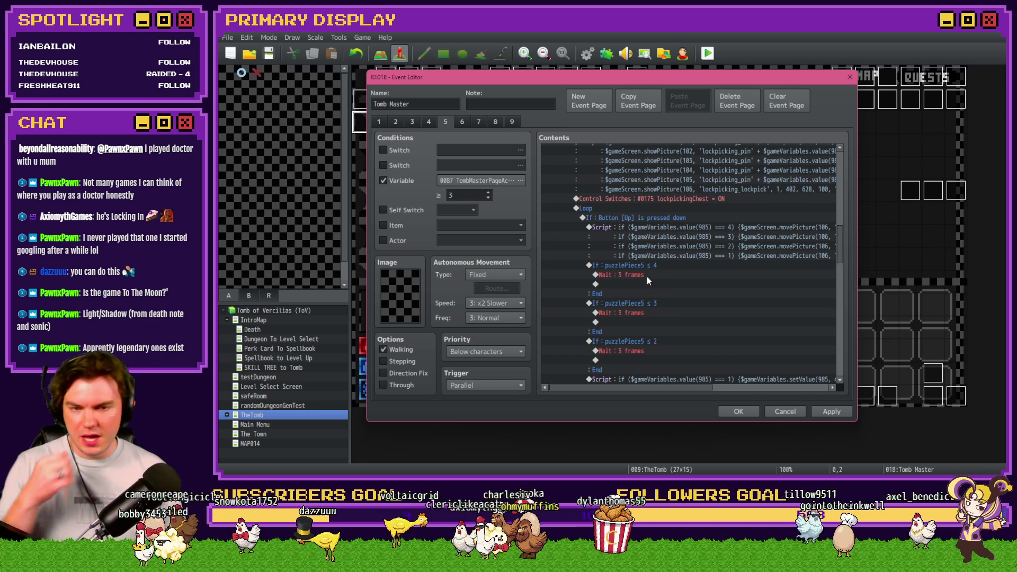
left_click(668, 228)
left_click(668, 227)
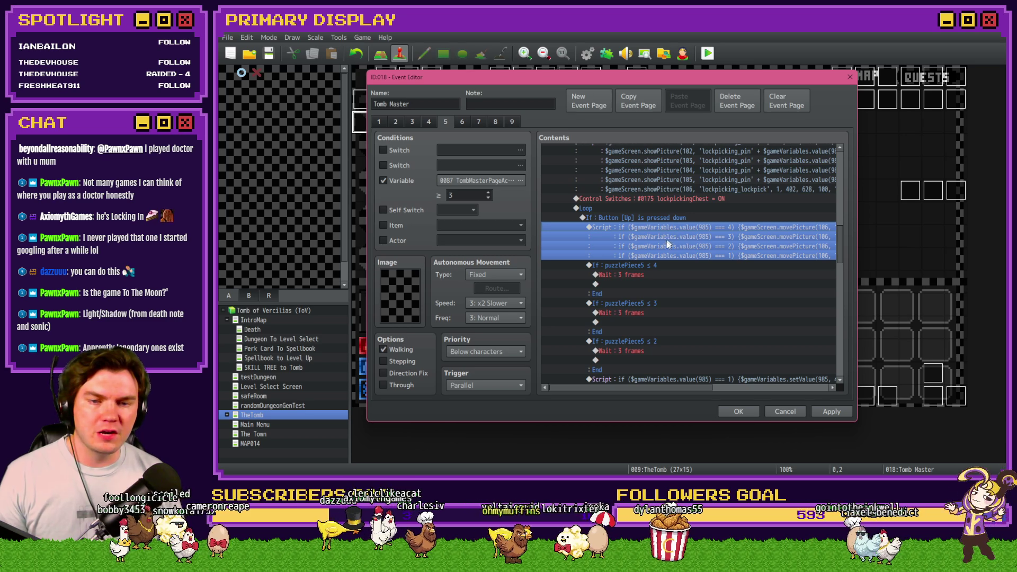
Open the pin-movement script with its four picture 106 move lines for editing.
scroll(663, 243, "up", 2)
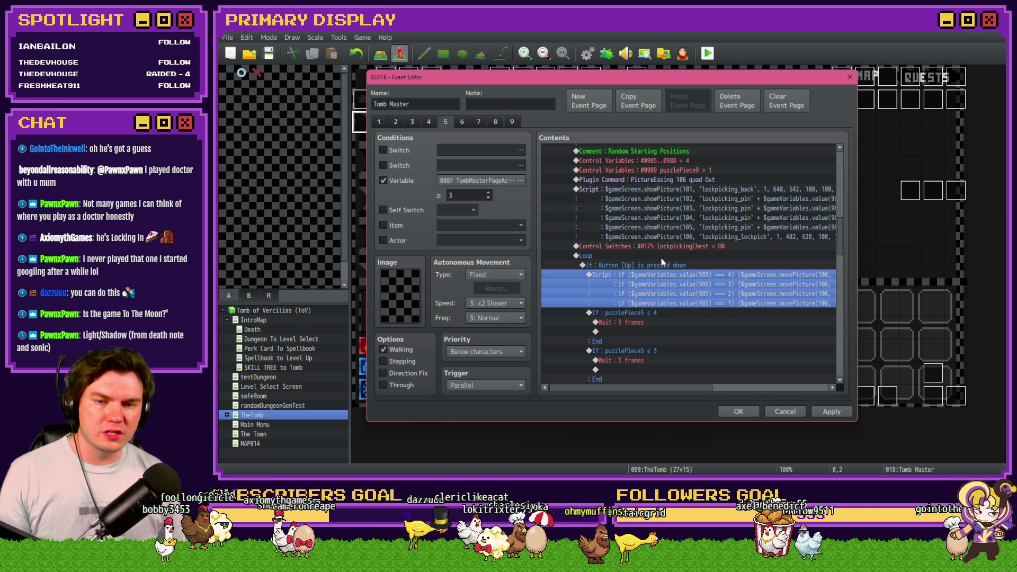
scroll(662, 259, "up", 1)
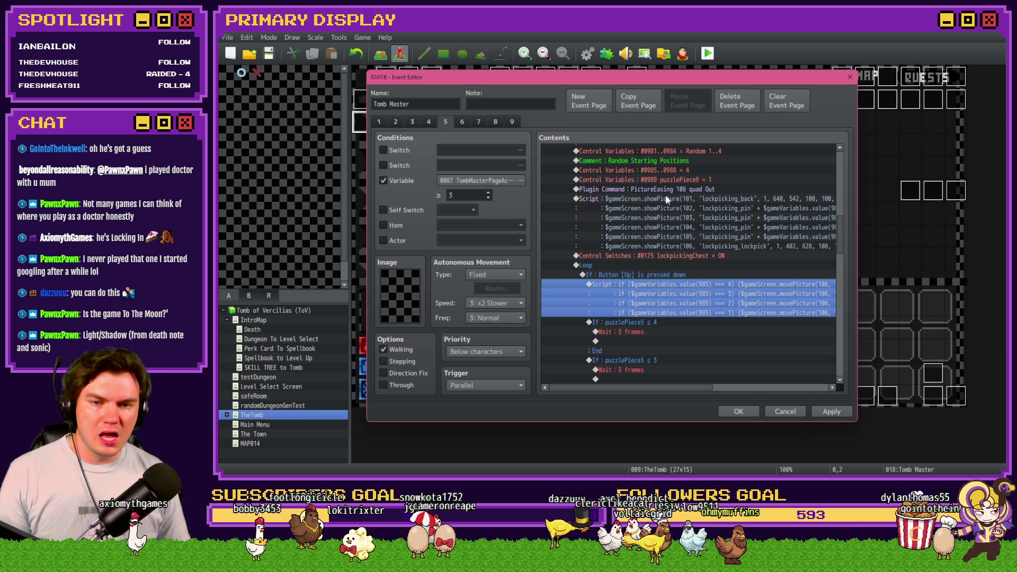
left_click(668, 280)
double_click(668, 282)
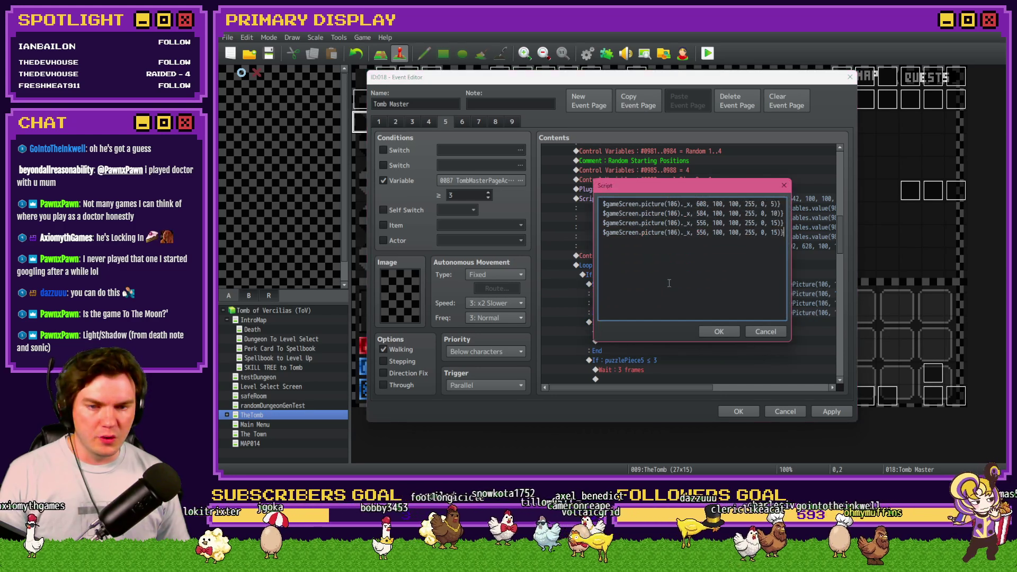
Replace variable 985 with 984 + $gameVariables.value(989) on all four script lines.
key("Home")
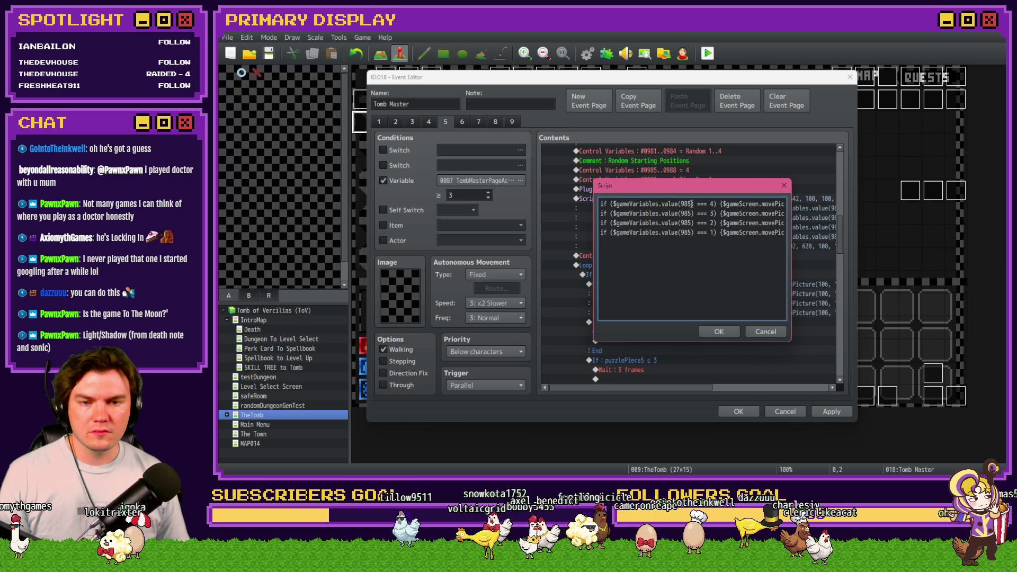
left_click(692, 203)
key("BackSpace")
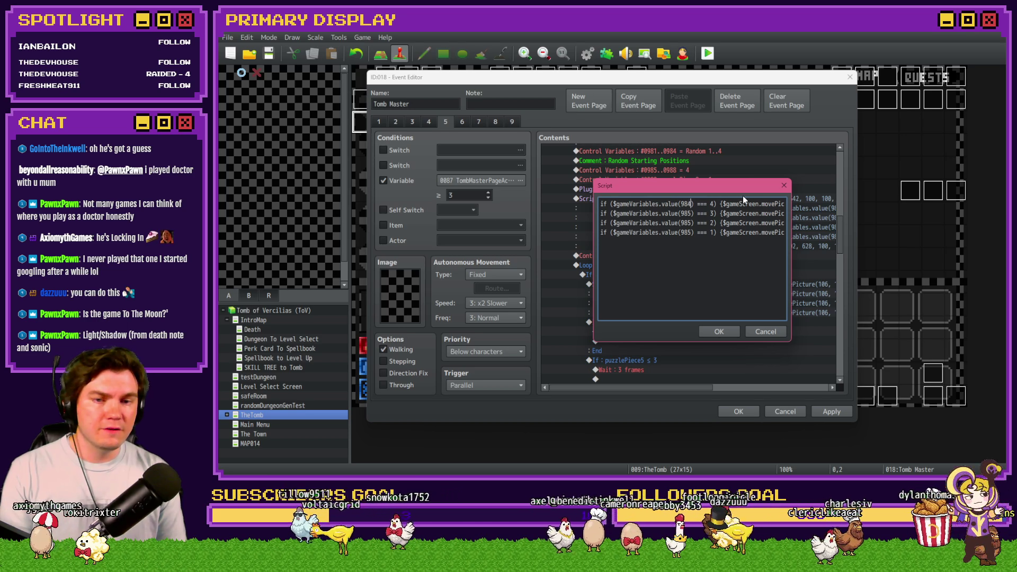
type("4 + ")
type("$gameVa")
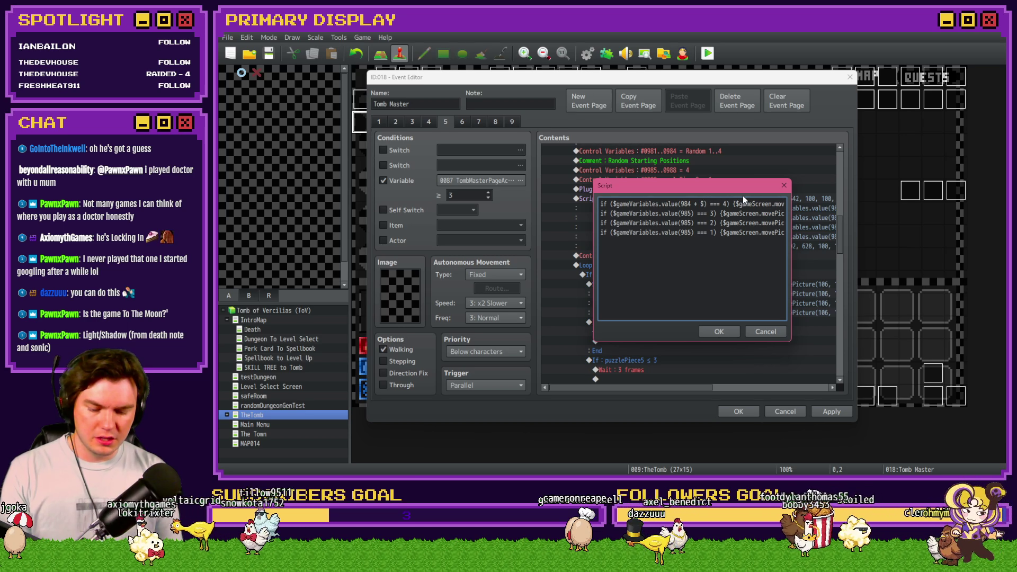
type("riables.value(")
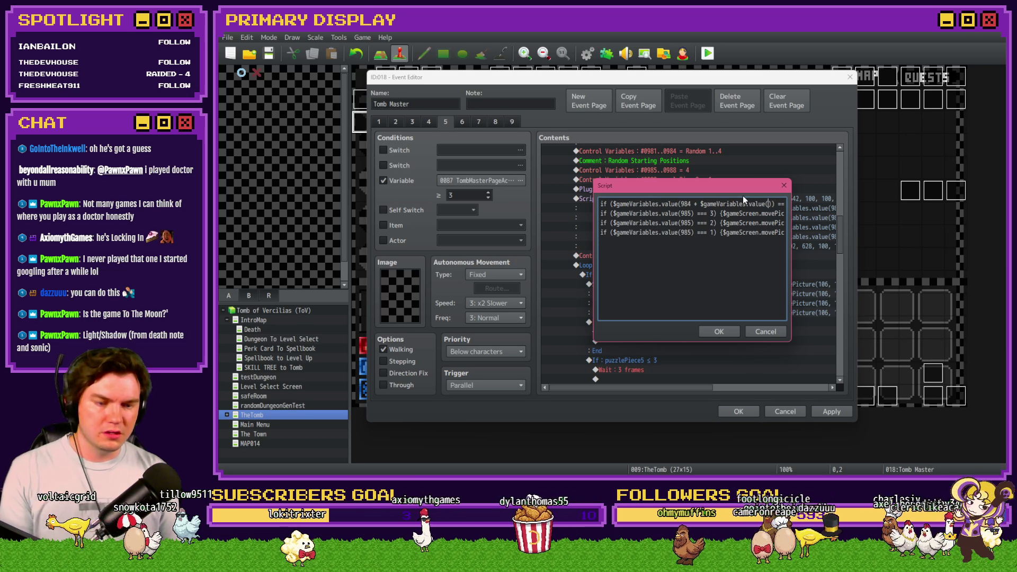
type("989")
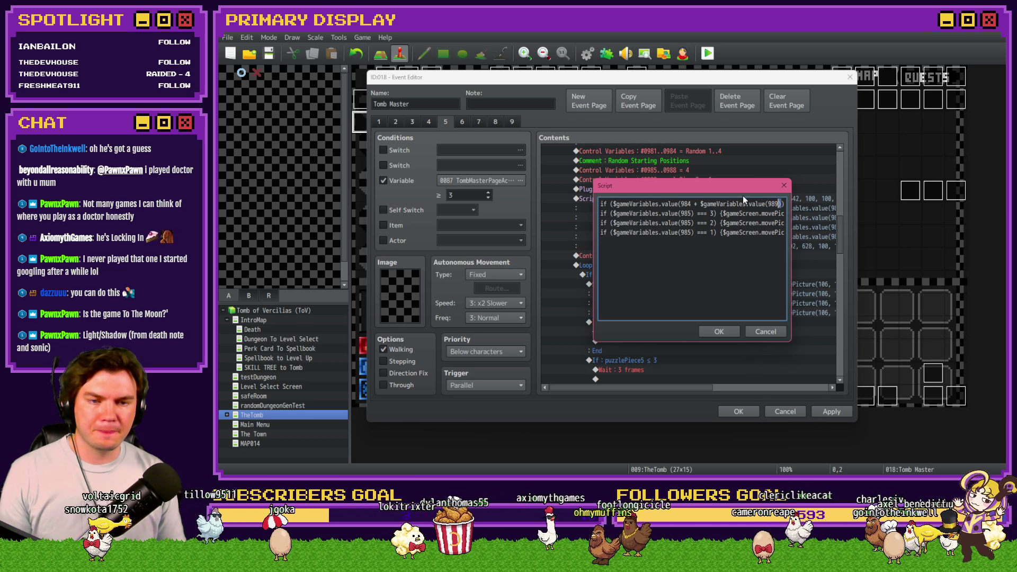
key("ctrl+shift+Left")
key("ctrl+shift+Left")
key("ctrl+shift+Left")
key("ctrl+shift+Left")
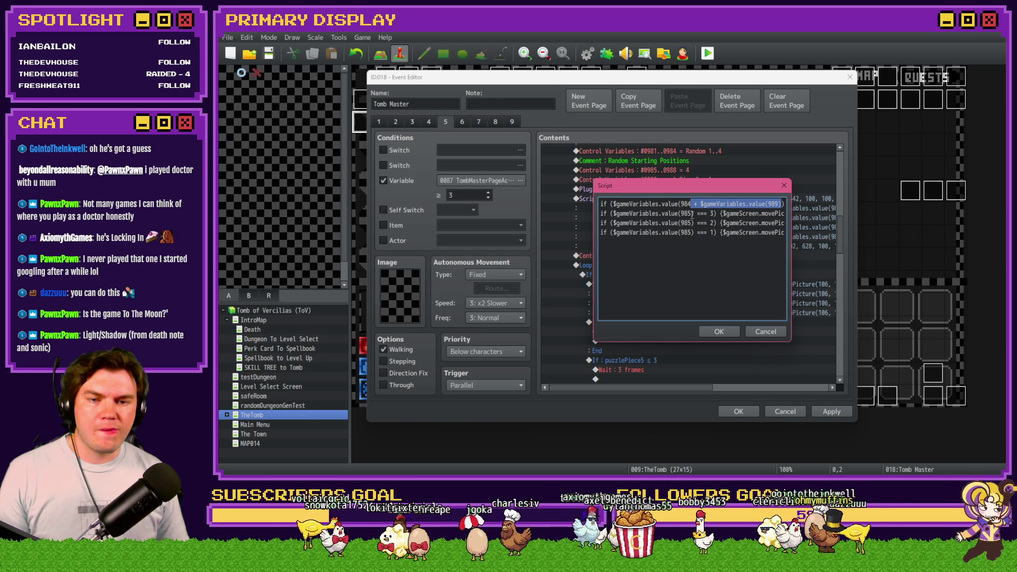
left_click(692, 215)
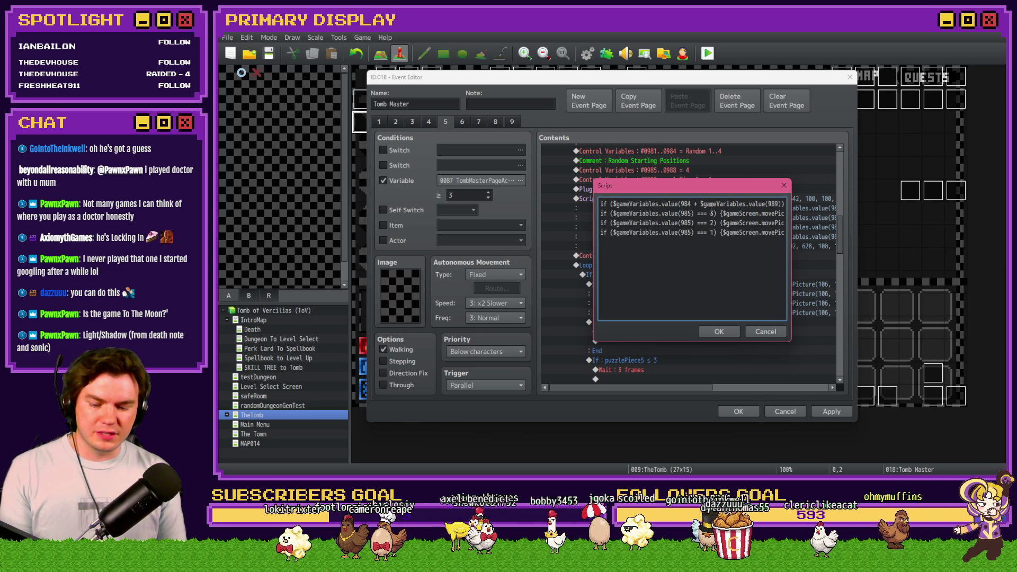
type("4")
key("ctrl+v")
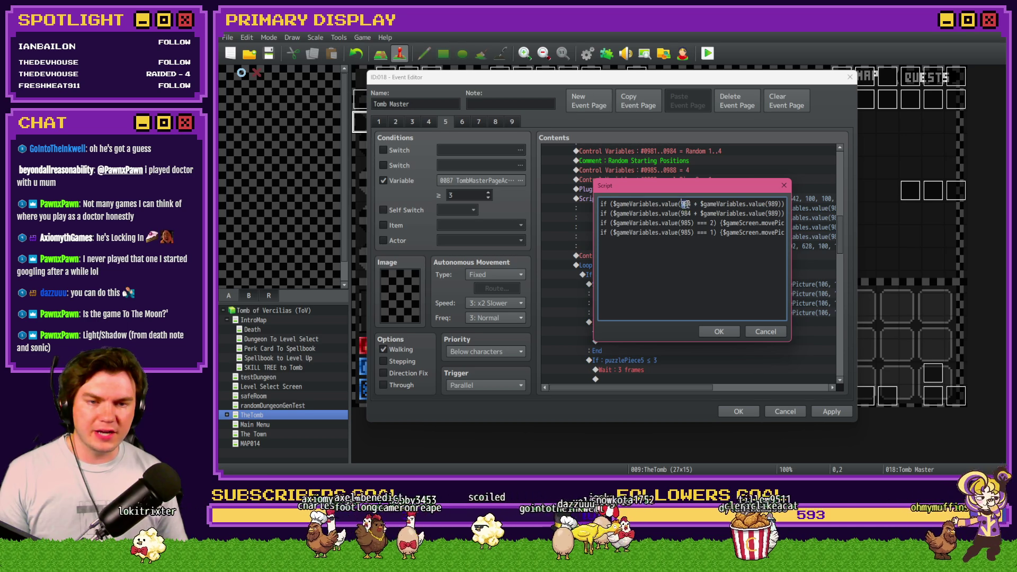
left_click_drag(681, 204, 783, 204)
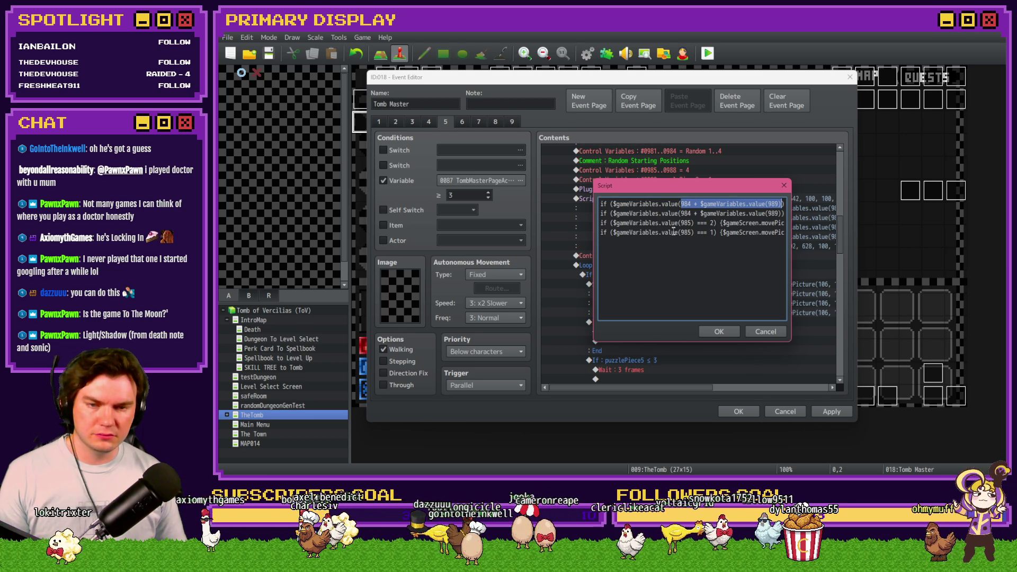
key("ctrl+c")
left_click_drag(681, 223, 693, 223)
key("ctrl+v")
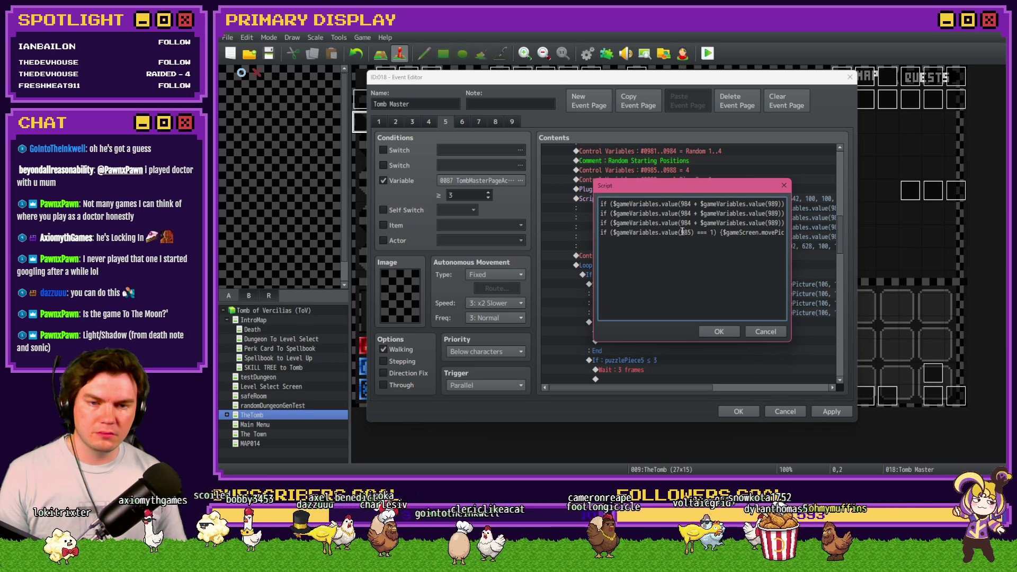
double_click(685, 233)
key("ctrl+v")
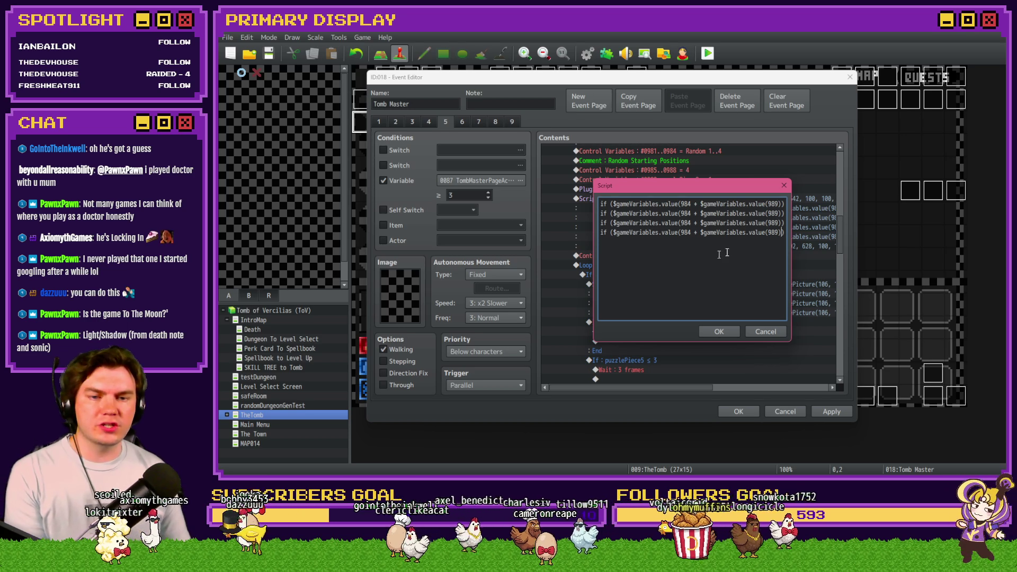
Change line 1's picture number 106 to 105 + $gameVariables.value(989).
key("Right")
key("Right")
key("Right")
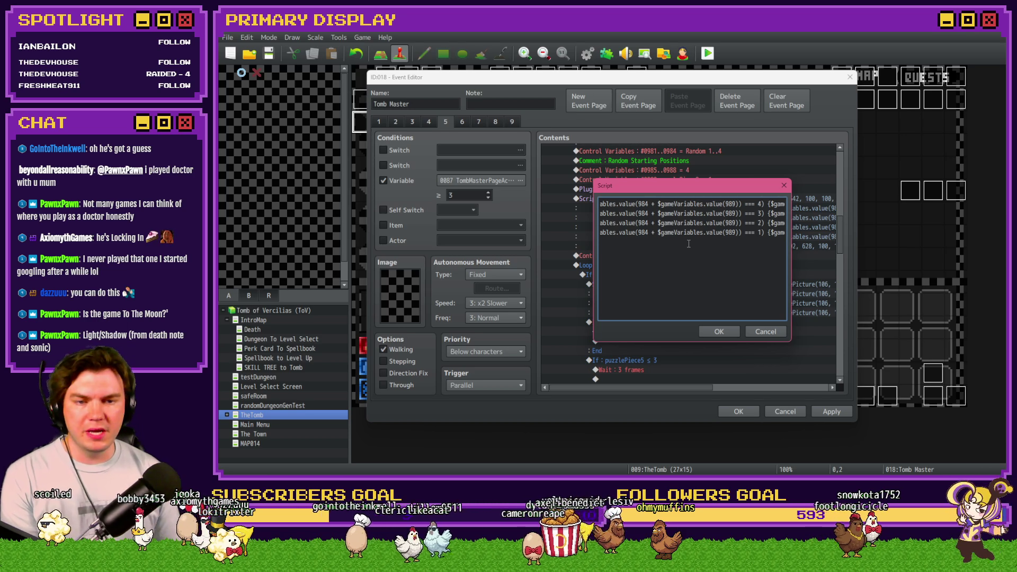
key("Right")
key("Right")
key("Right")
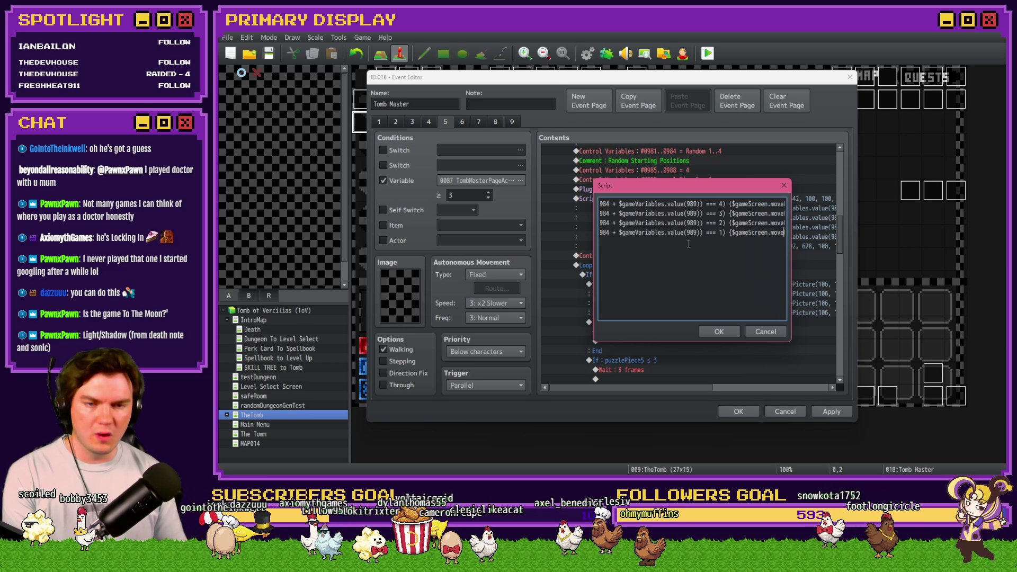
key("Right")
key("Right")
key("Right")
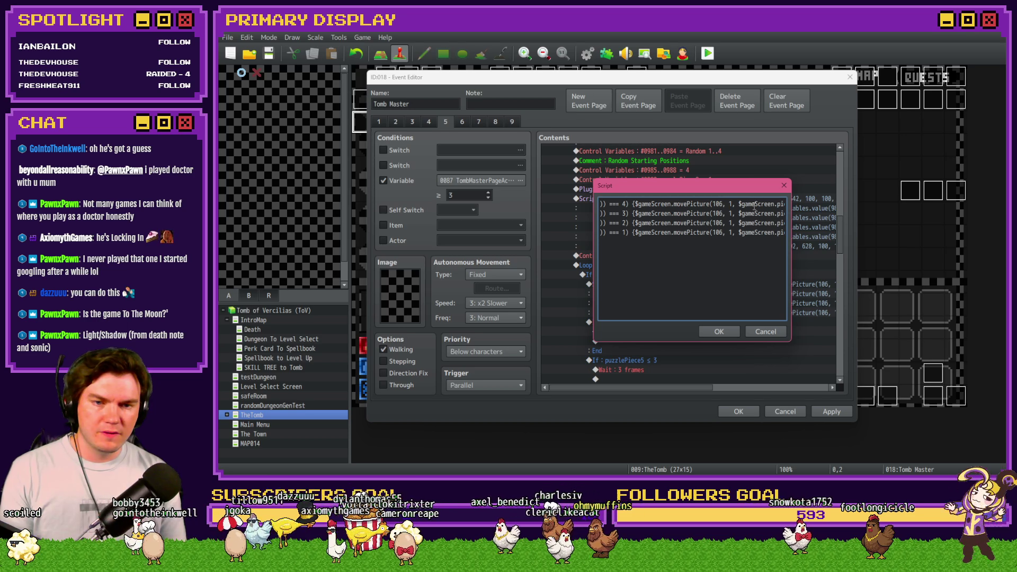
key("BackSpace")
type("5")
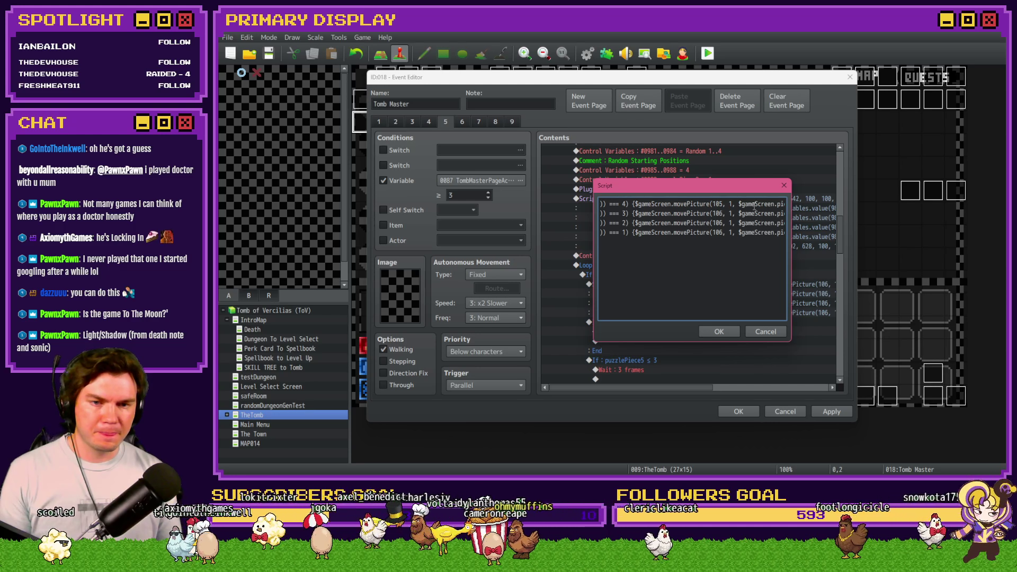
key("ctrl+v")
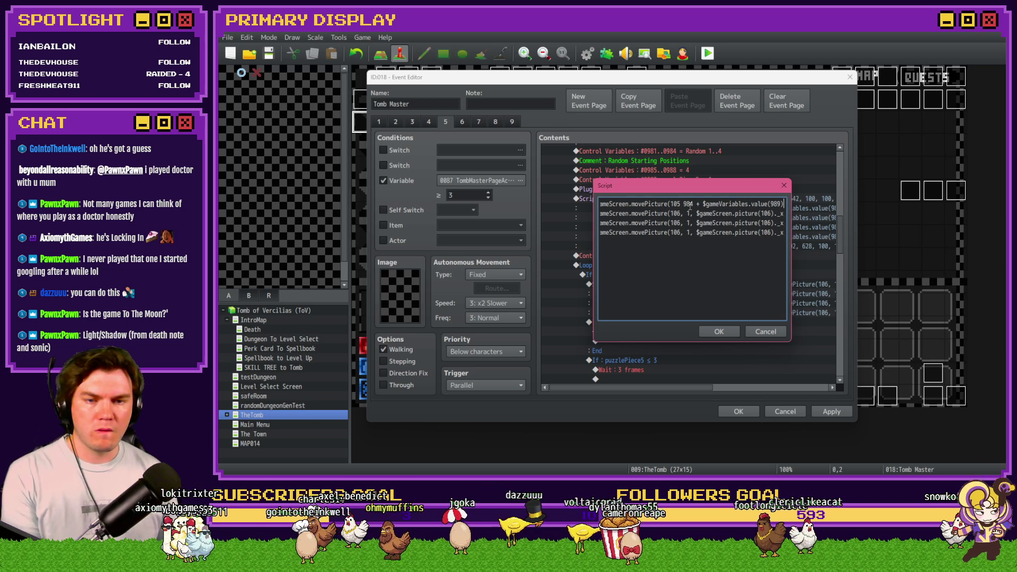
double_click(688, 205)
key("BackSpace")
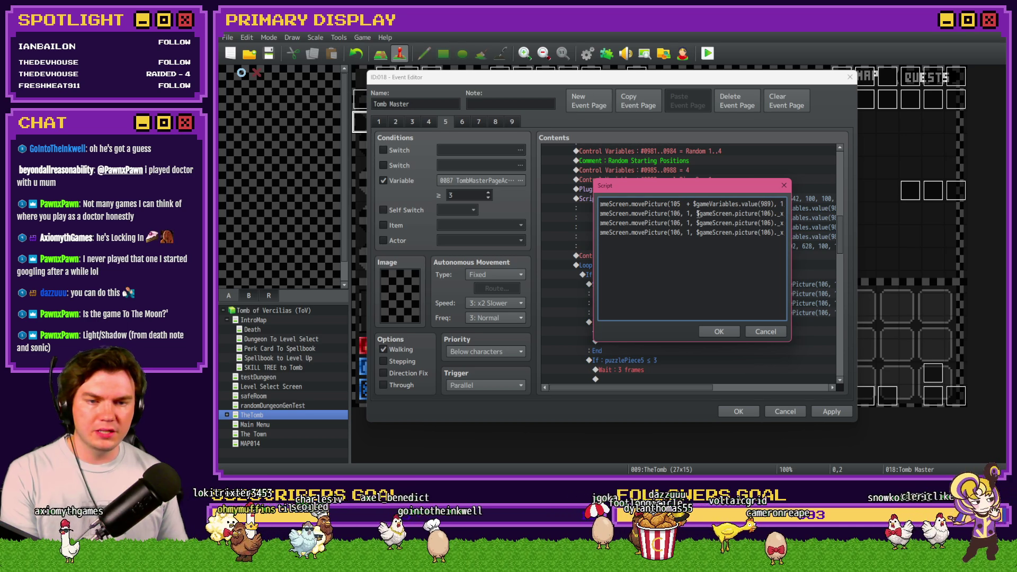
key("BackSpace")
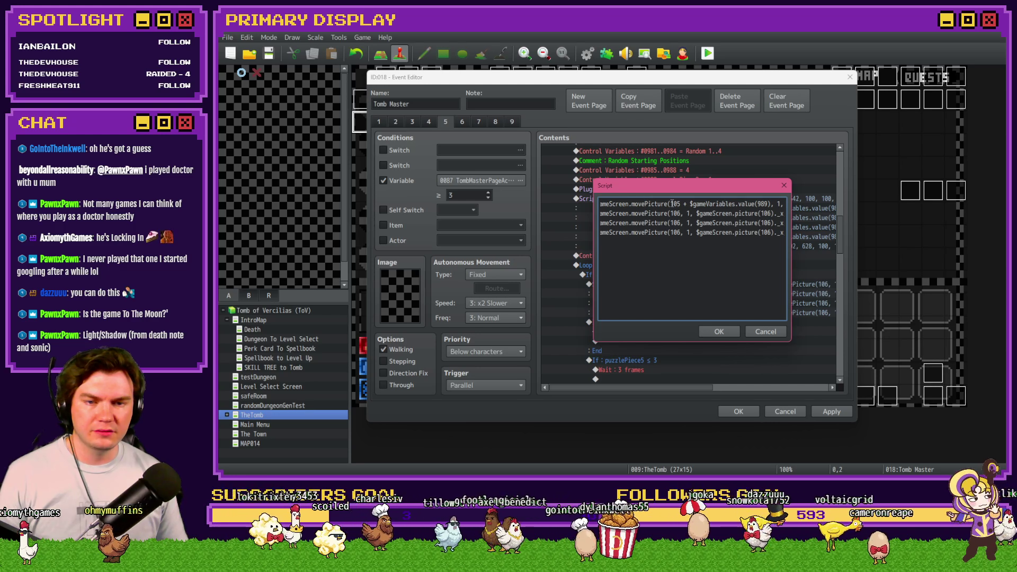
Copy the 105 + value(989) picture id over picture 106 on lines 2-4.
left_click_drag(671, 205, 771, 205)
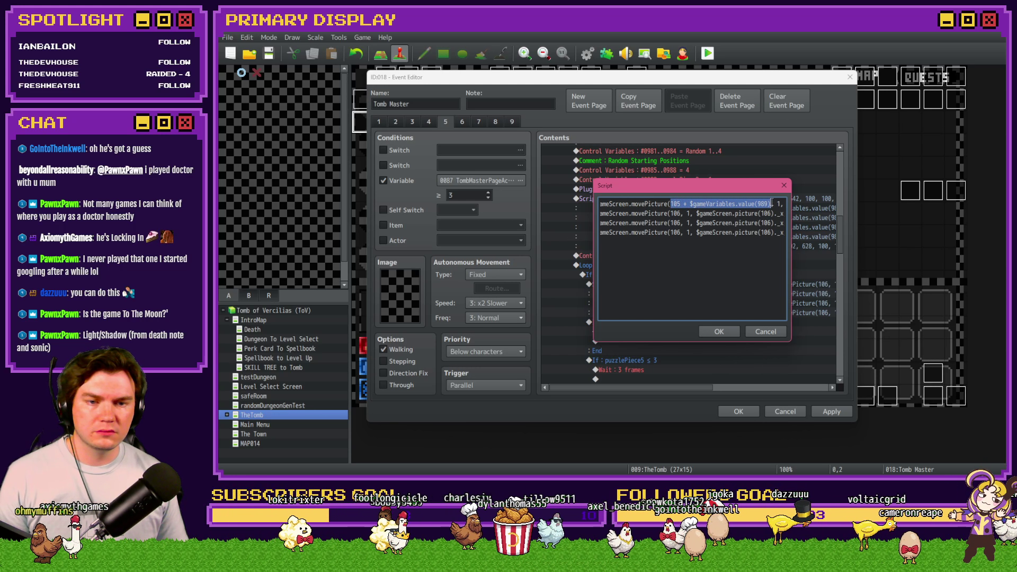
key("ctrl+c")
double_click(675, 214)
key("ctrl+v")
double_click(675, 223)
key("ctrl+v")
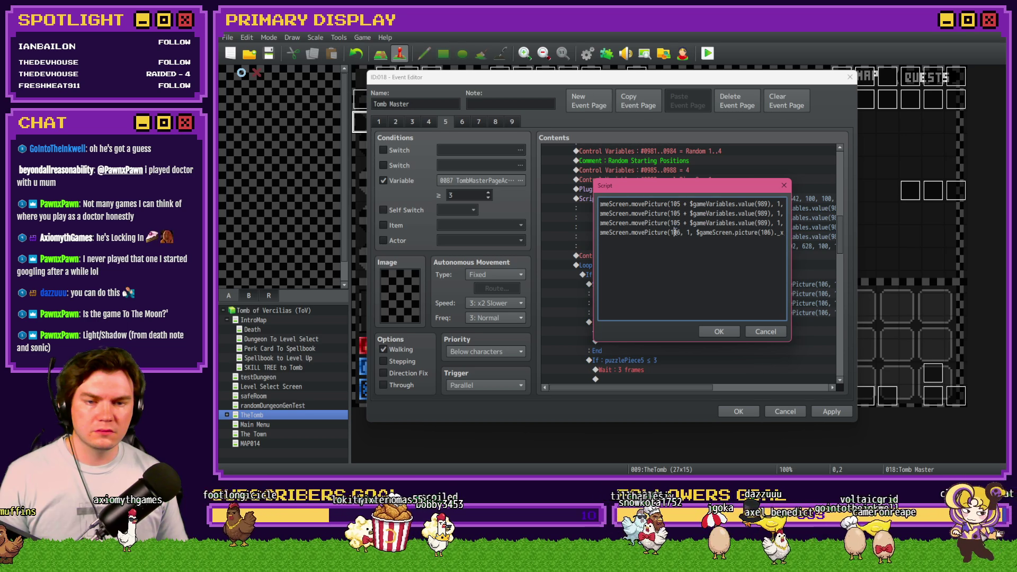
double_click(674, 232)
key("ctrl+v")
Replace the remaining picture(106) references on all four lines with the new picture id and confirm.
key("End")
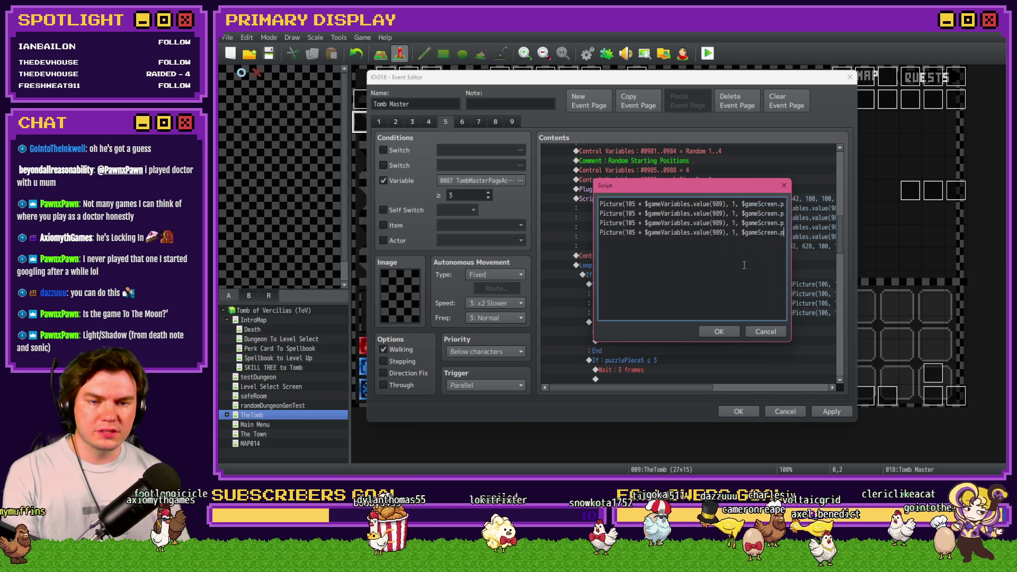
key("End")
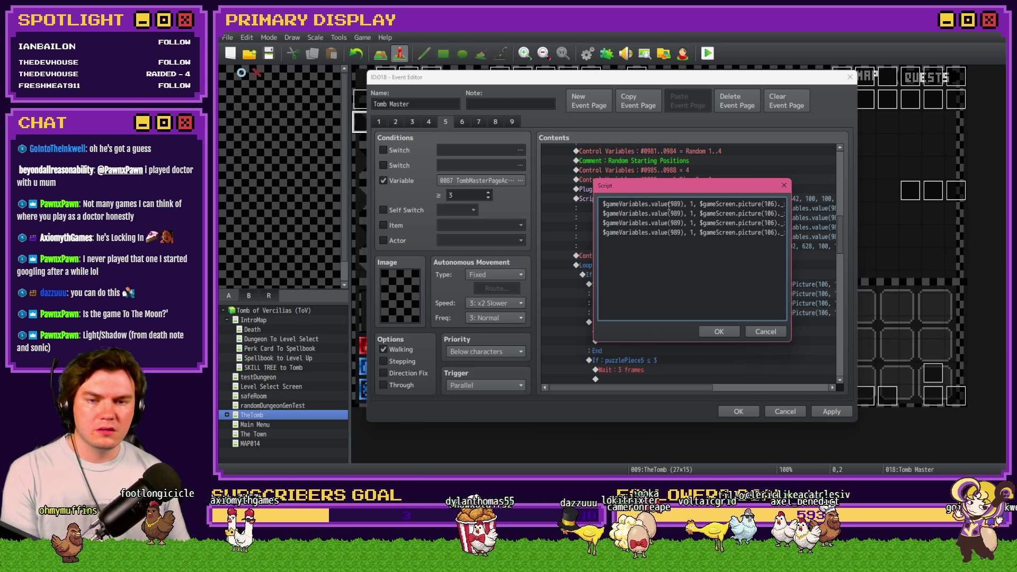
scroll(668, 203, "right", 3)
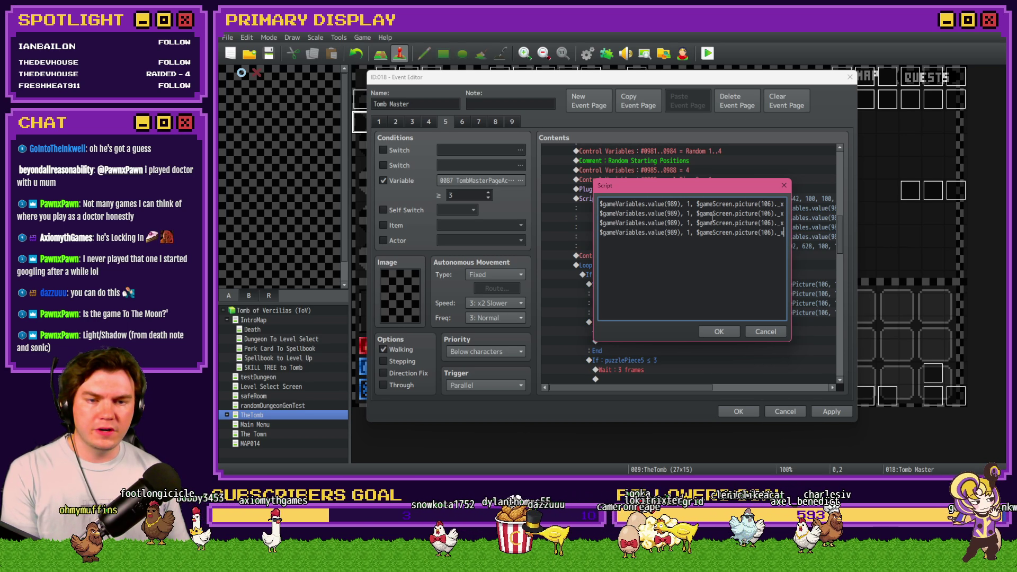
double_click(753, 204)
key("ctrl+v")
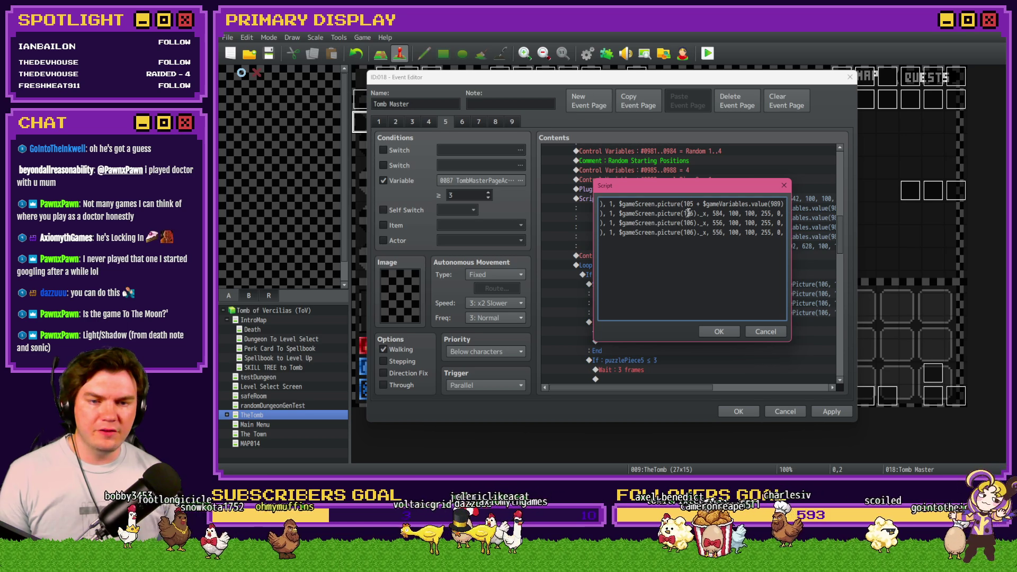
double_click(688, 213)
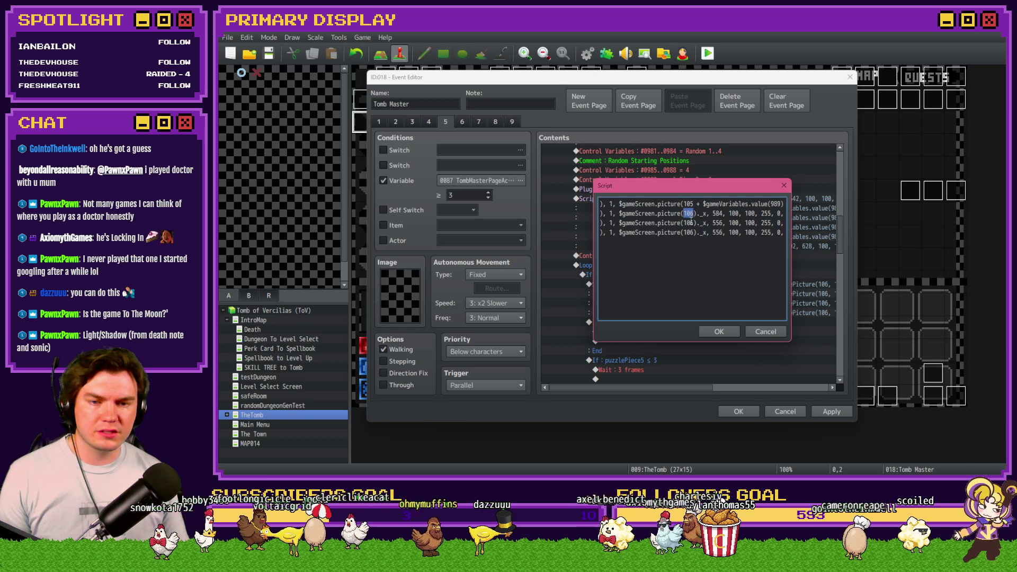
key("ctrl+v")
double_click(690, 222)
key("ctrl+v")
double_click(688, 232)
key("ctrl+v")
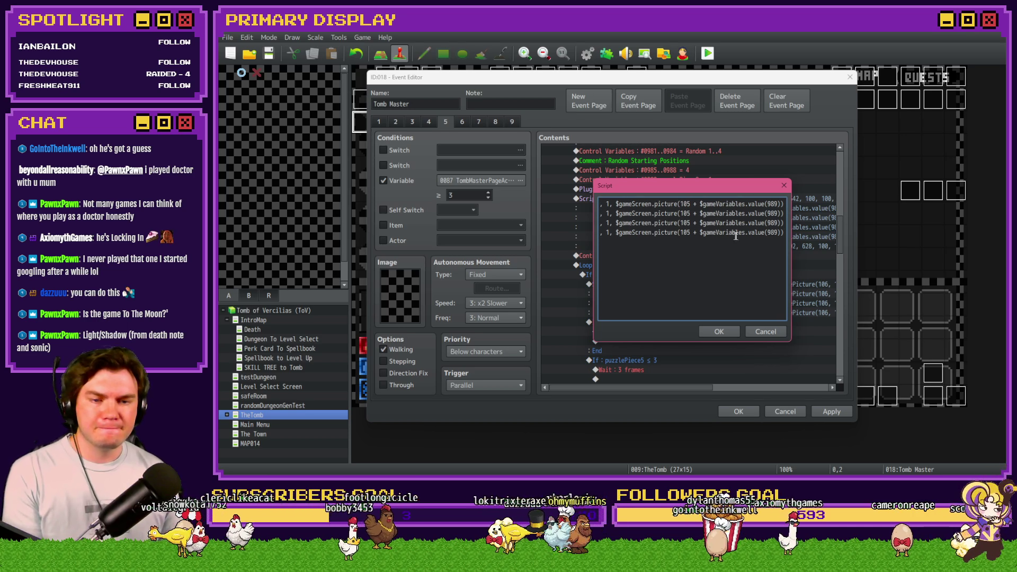
scroll(737, 233, "right", 5)
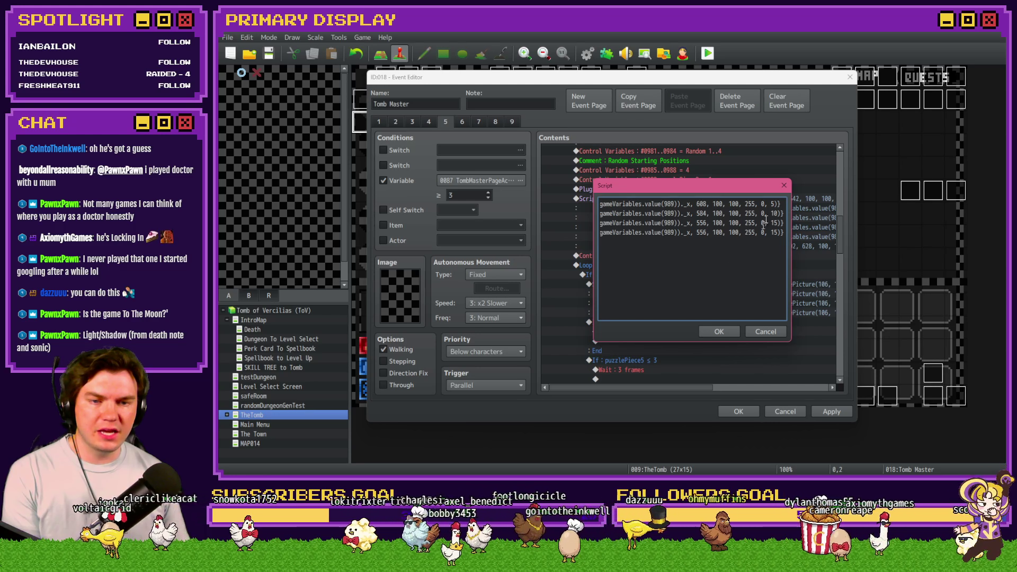
left_click(704, 335)
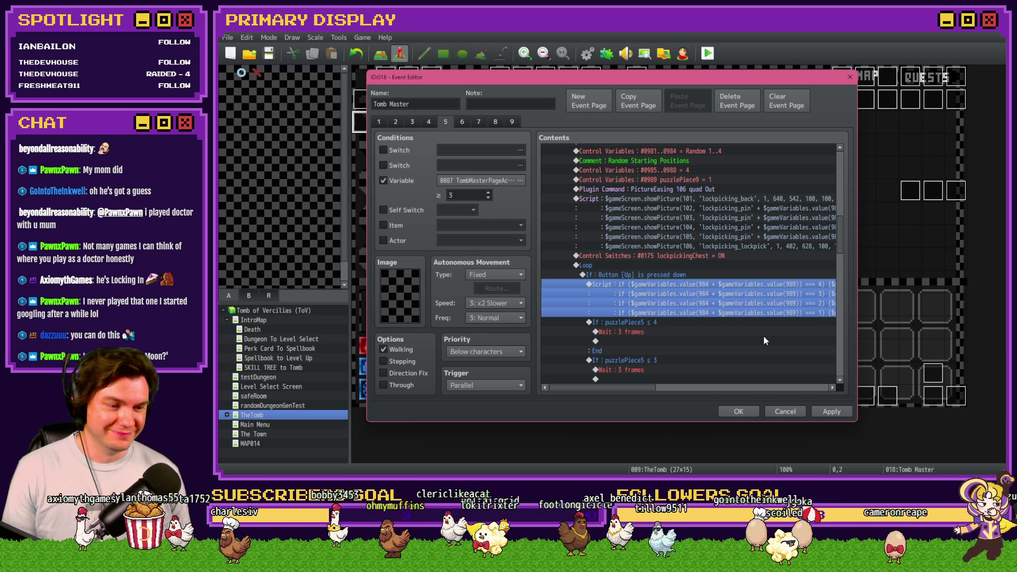
Apply the Tomb Master event changes with the four-line pin script in place.
left_click(831, 411)
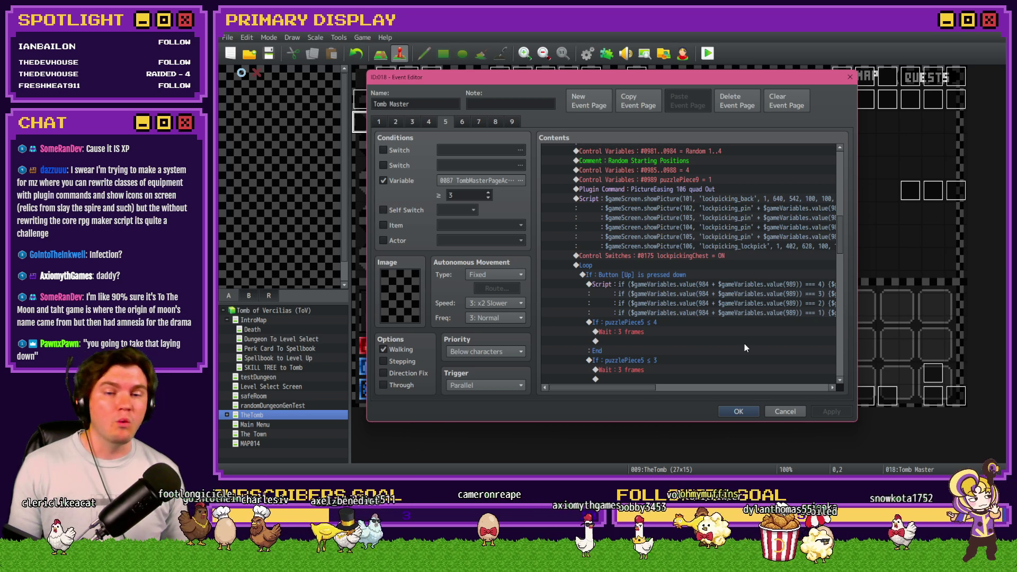
Scroll down the Tomb Master event's command list, then switch to the lockpick artwork.
scroll(715, 340, "down", 2)
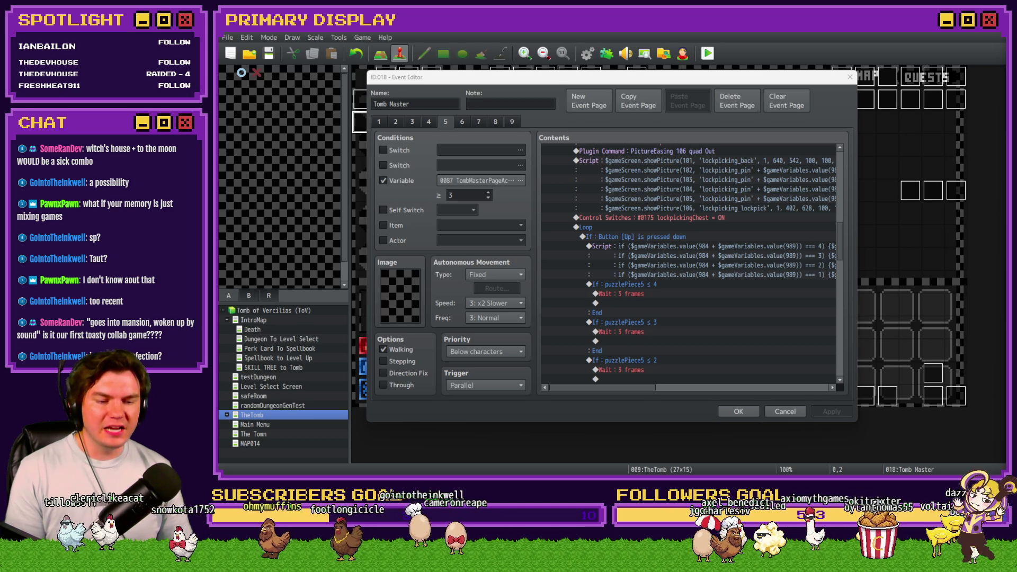
key("alt+Tab")
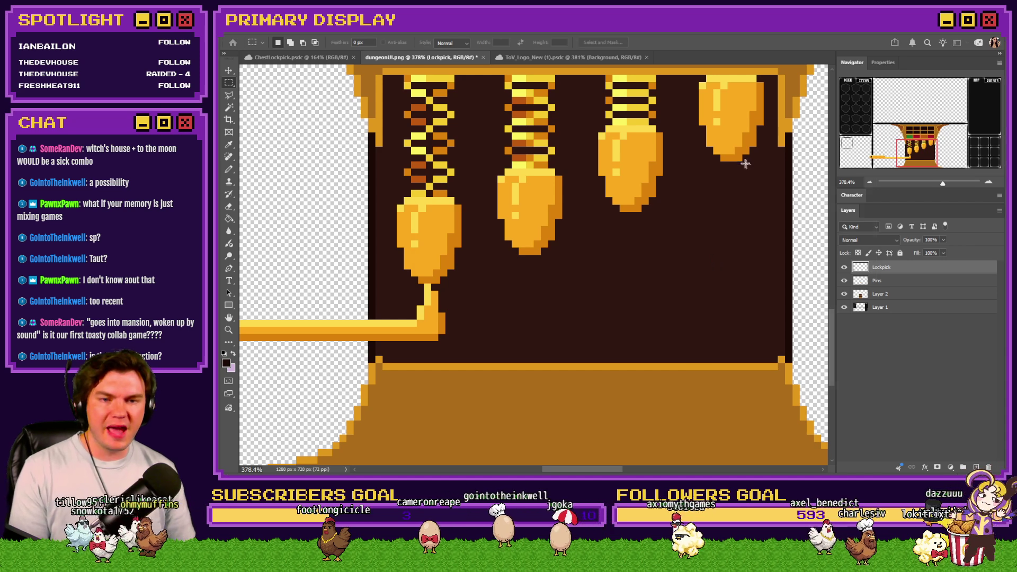
Create a new 150 x 100 pixel Photoshop document and fit it to the window.
key("ctrl+n")
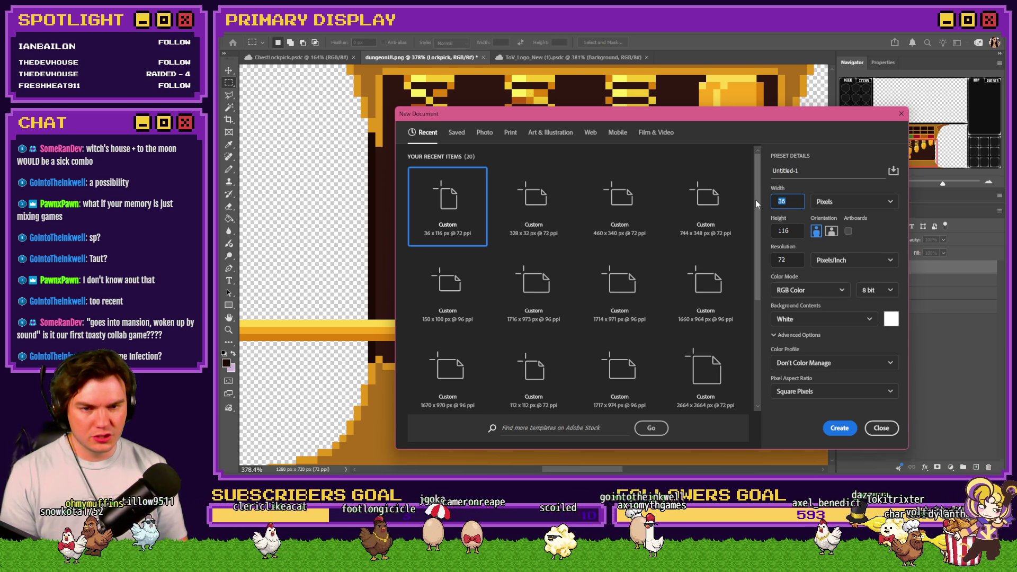
type("150")
key("Tab")
type("100")
key("Return")
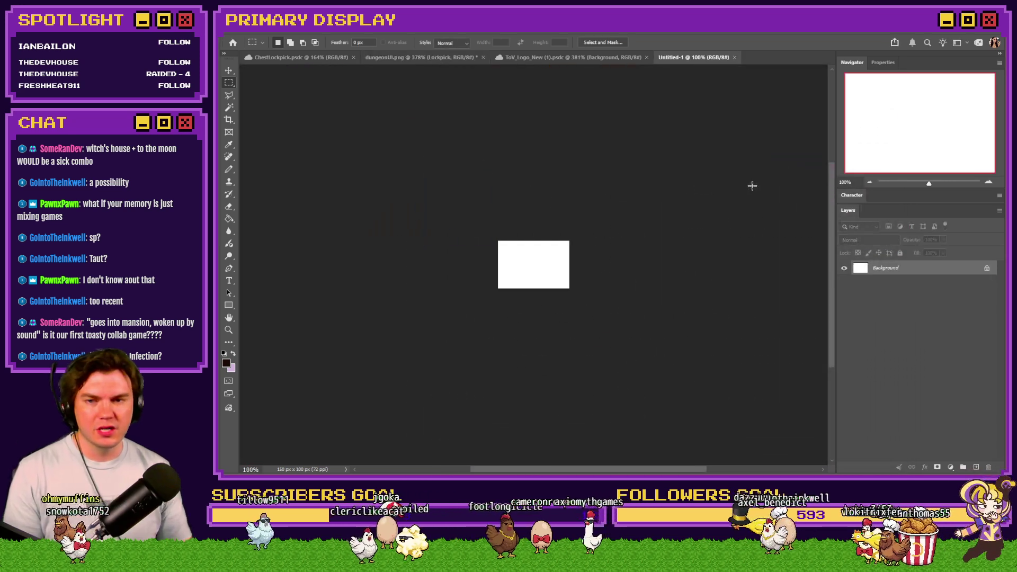
key("ctrl+0")
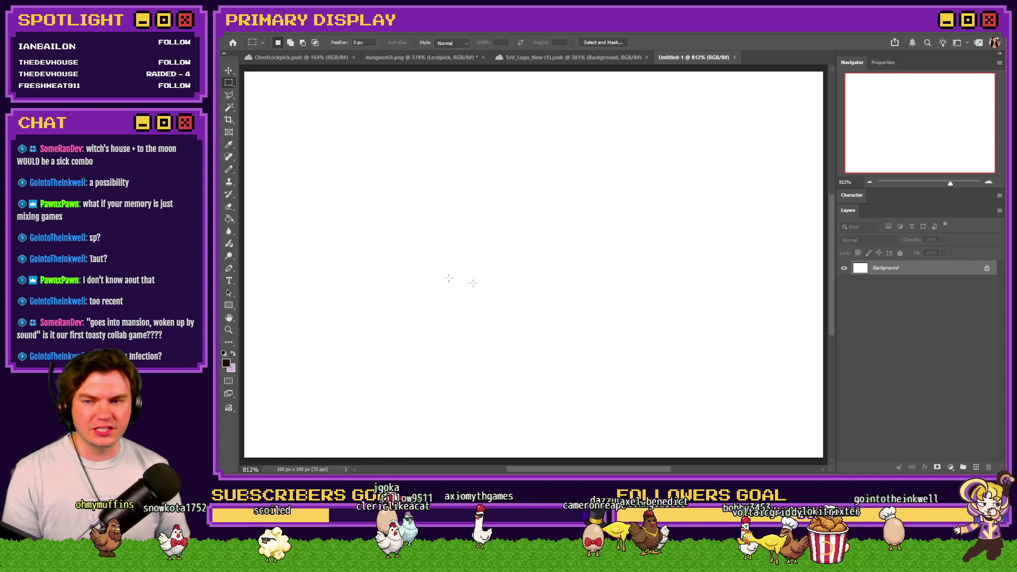
Fill the canvas dark brown, add a new layer and hide the pixel grid.
left_click(234, 170)
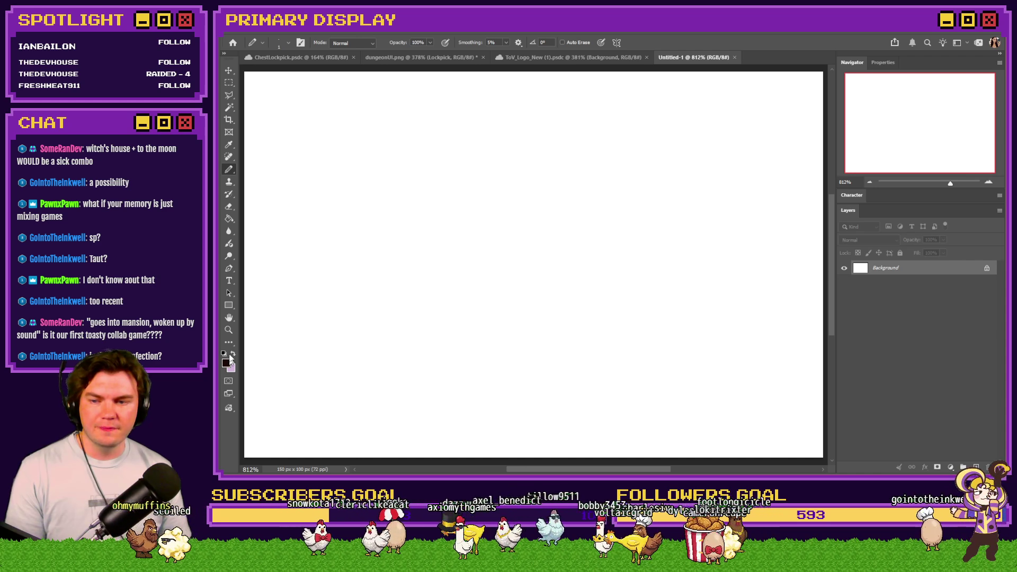
left_click(229, 218)
left_click(252, 194)
left_click(229, 169)
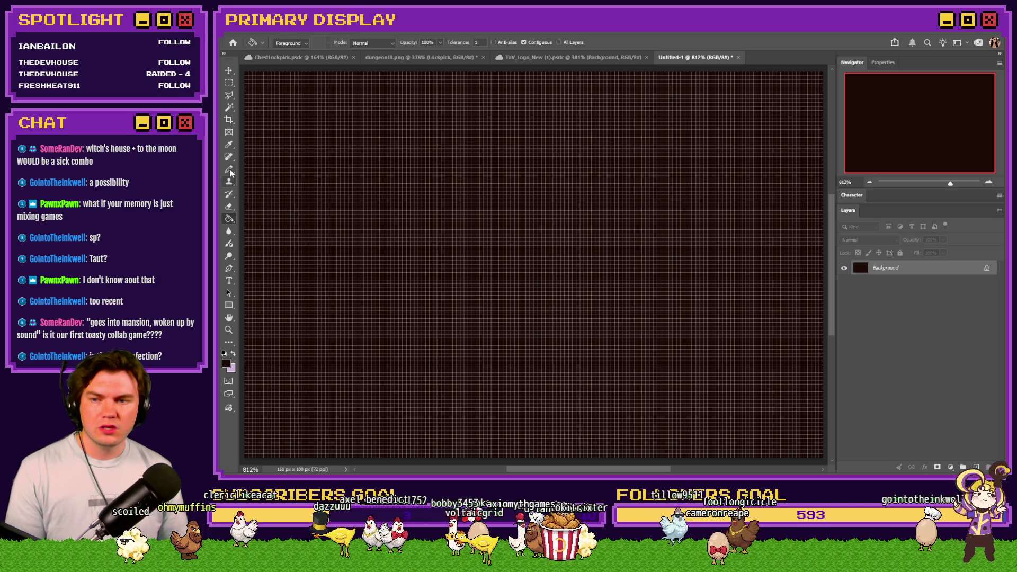
left_click(977, 467)
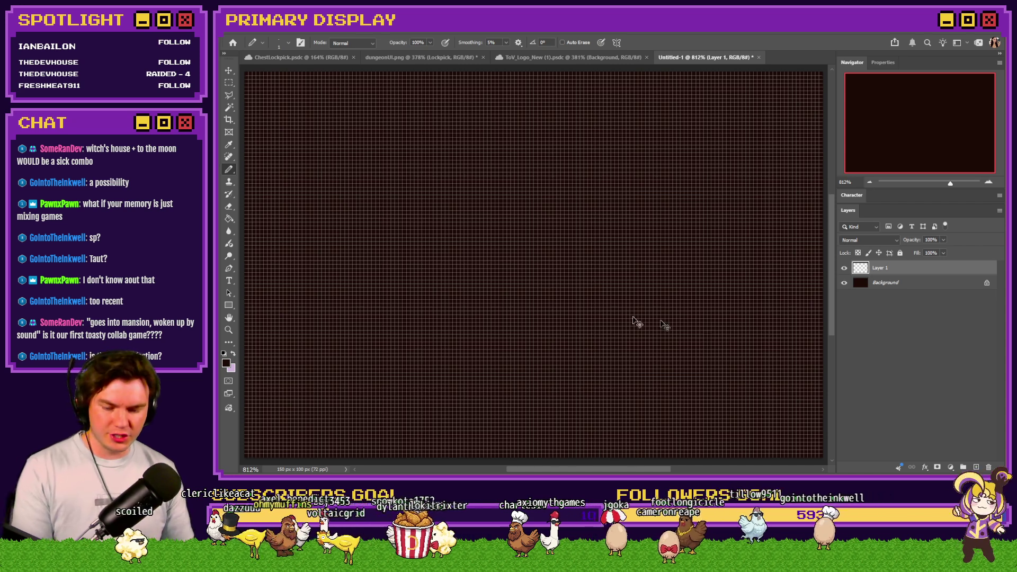
key("ctrl+h")
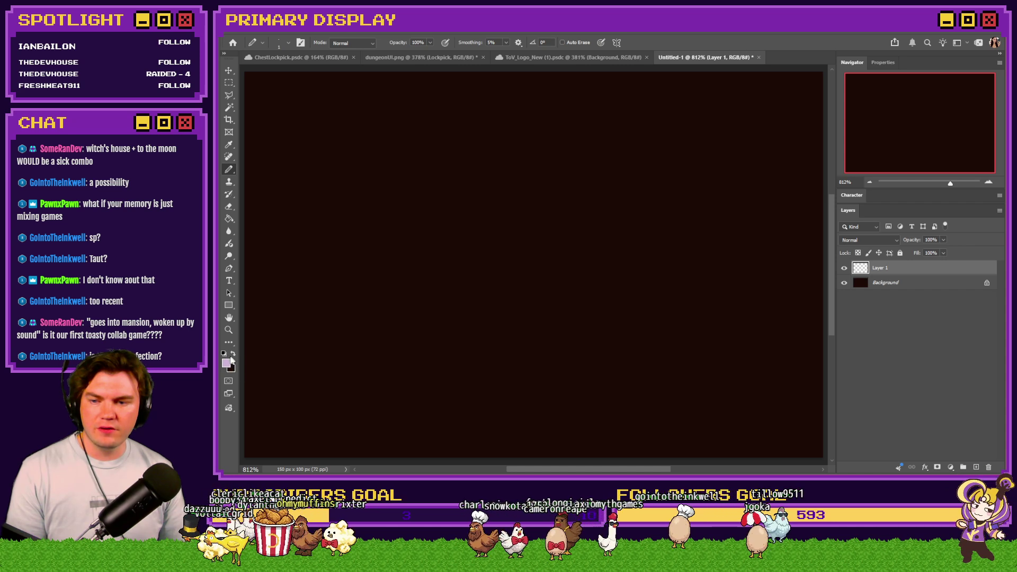
Set the foreground colour to orange #ffb975 and undo a test stroke.
left_click(233, 353)
left_click(226, 363)
left_click(890, 242)
left_click_drag(890, 244, 890, 316)
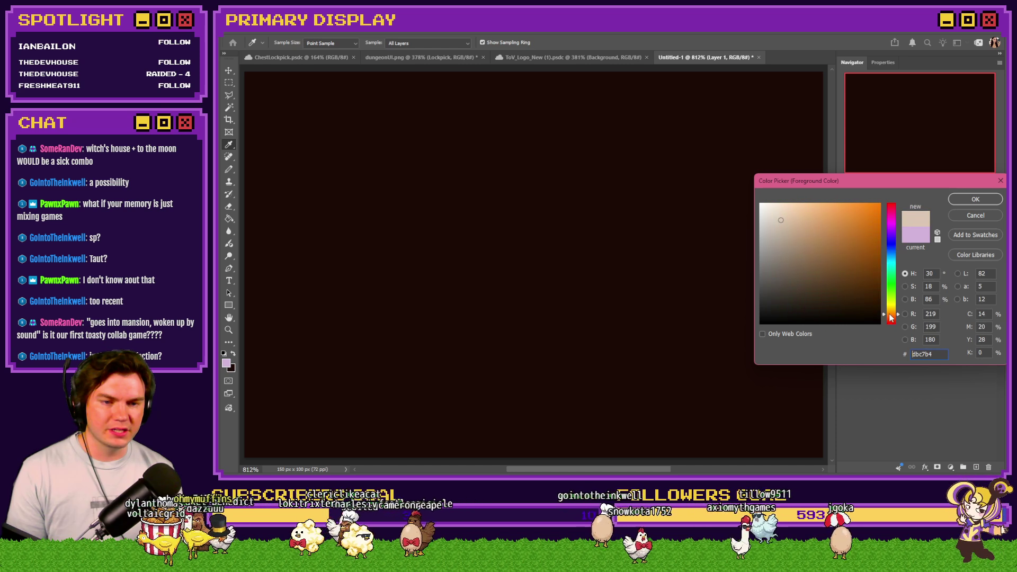
left_click(826, 203)
left_click(975, 199)
left_click_drag(564, 196, 606, 189)
key("ctrl+z")
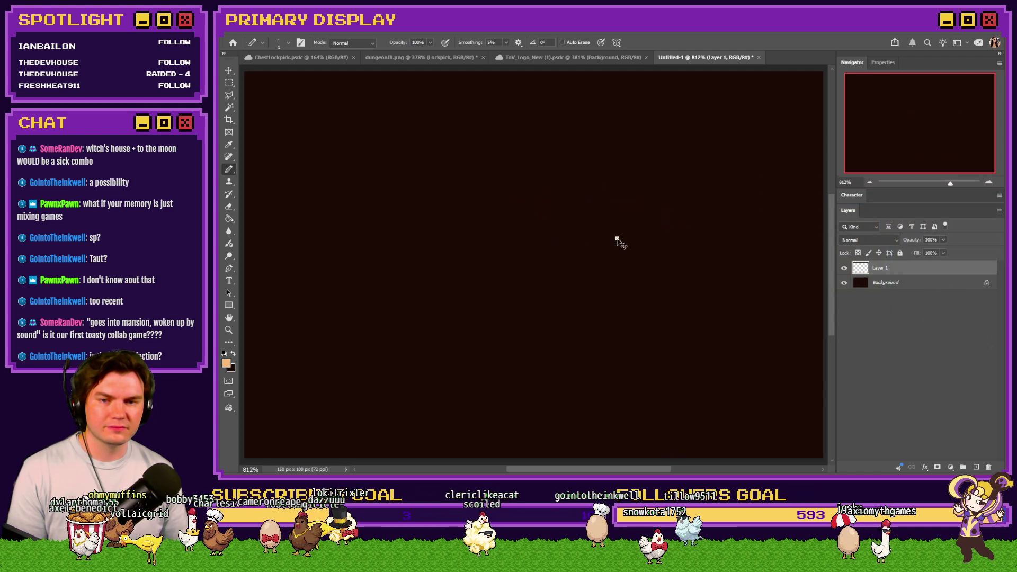
Draw the mansion's walls, arch, and left and right room outlines with the Pencil.
mouse_move(626, 429)
left_mouse_down()
mouse_move(450, 423)
mouse_move(450, 300)
mouse_move(621, 389)
left_mouse_up()
left_click_drag(622, 353, 621, 310)
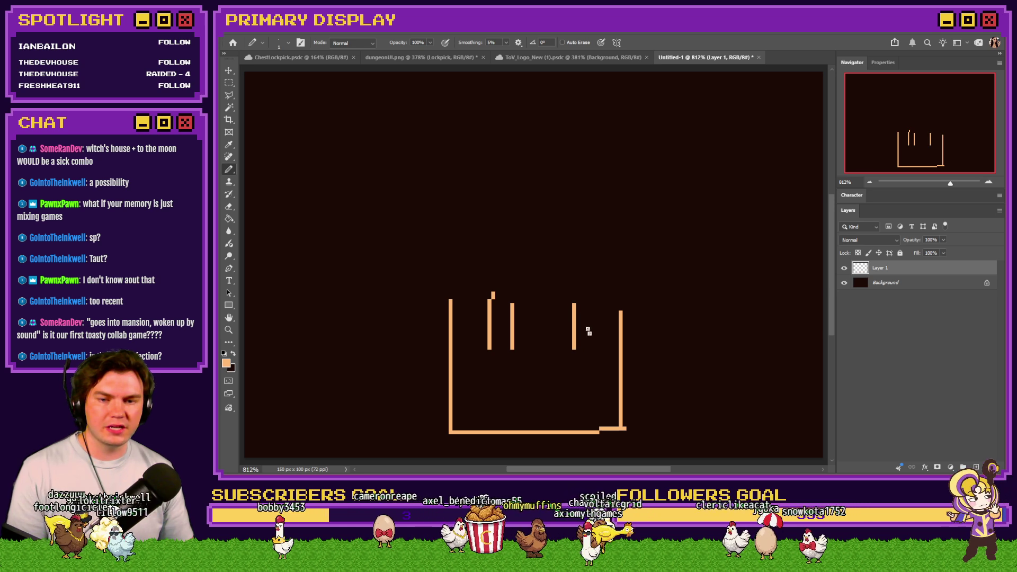
left_click_drag(590, 340, 594, 300)
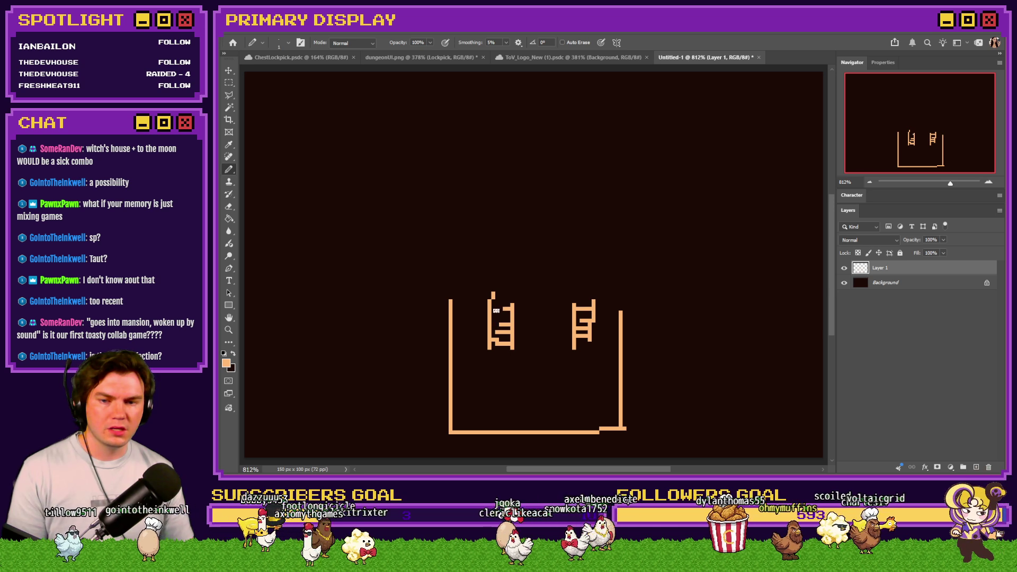
mouse_move(532, 325)
left_mouse_down()
mouse_move(541, 307)
mouse_move(552, 325)
left_mouse_up()
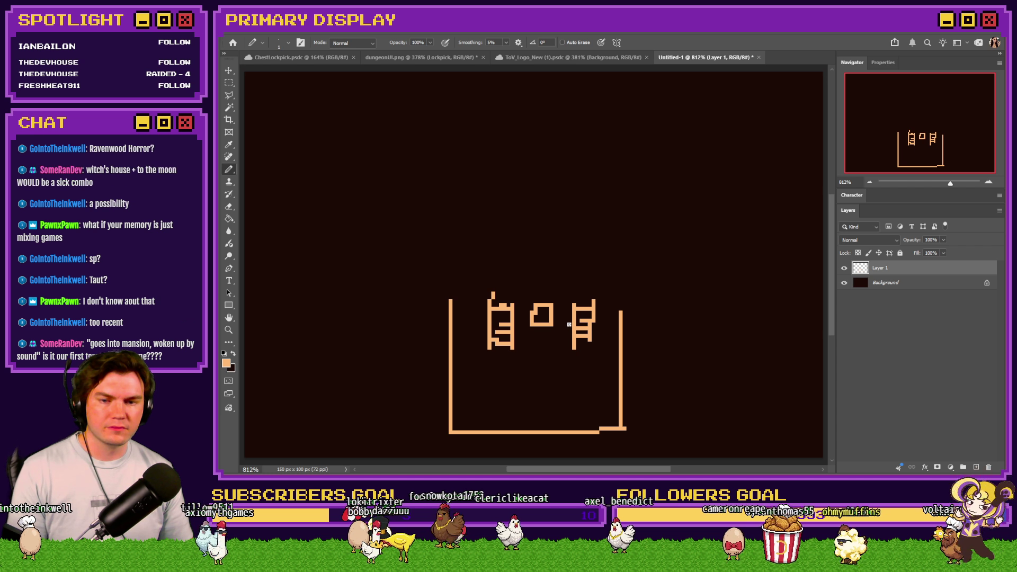
mouse_move(622, 298)
left_mouse_down()
mouse_move(559, 300)
mouse_move(626, 321)
left_mouse_up()
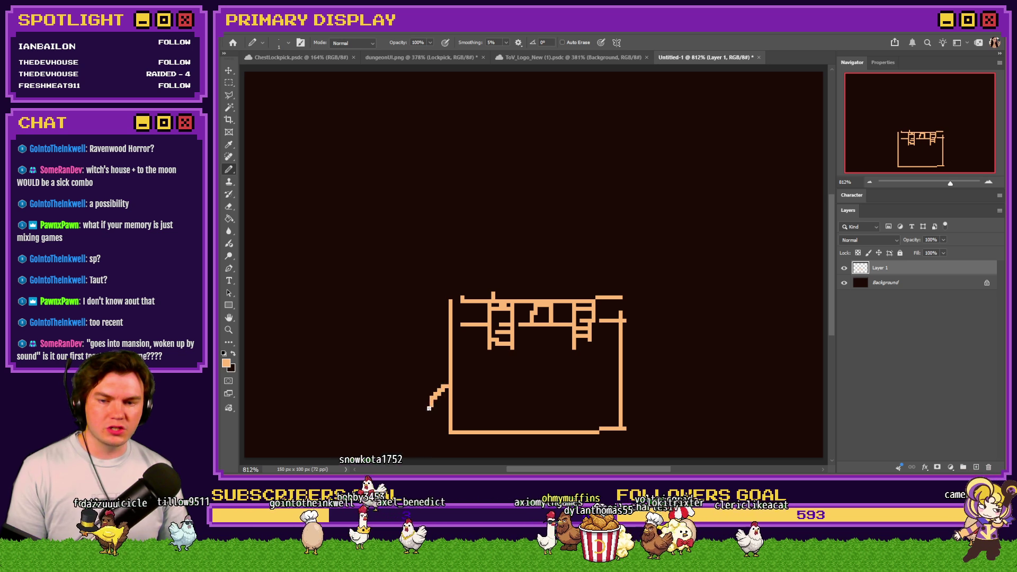
mouse_move(449, 347)
left_mouse_down()
mouse_move(358, 352)
mouse_move(362, 428)
mouse_move(458, 433)
left_mouse_up()
mouse_move(623, 347)
left_mouse_down()
mouse_move(729, 356)
mouse_move(656, 431)
mouse_move(623, 432)
left_mouse_up()
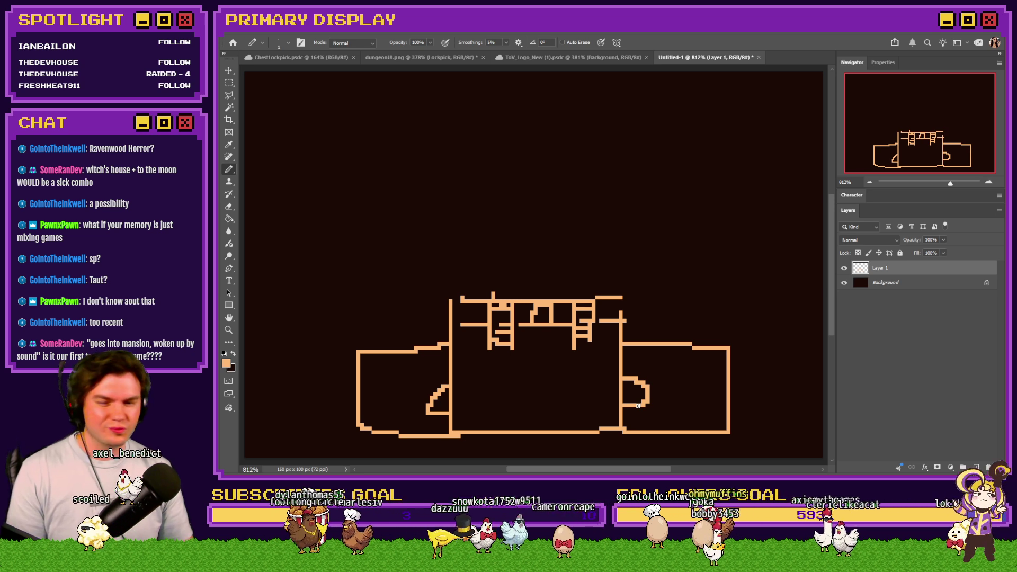
key("ctrl+z")
left_click_drag(638, 405, 632, 389)
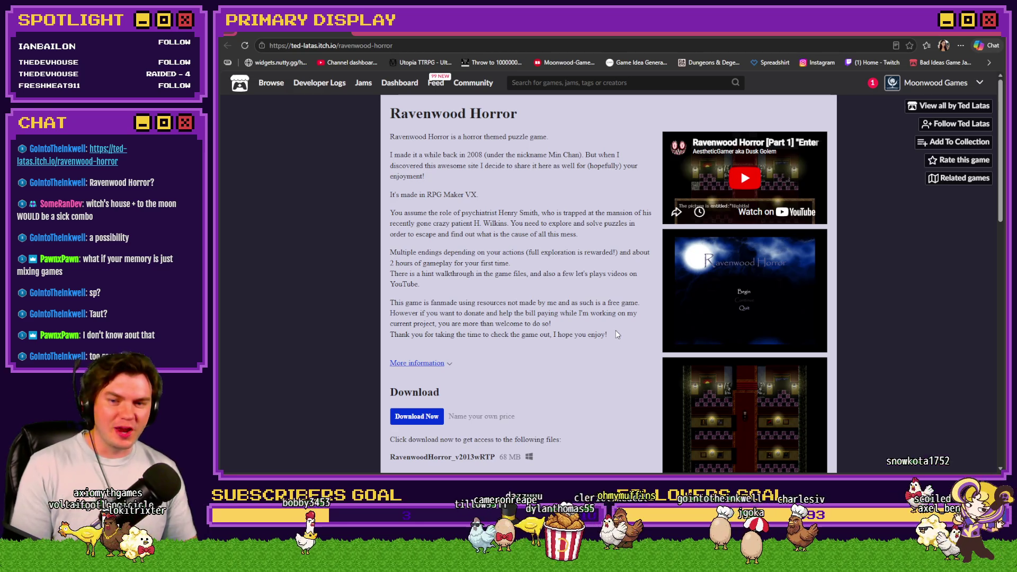
Browse the Ravenwood Horror page, enlarge its title screenshot, then return to Photoshop.
scroll(615, 329, "down", 6)
scroll(585, 399, "up", 4)
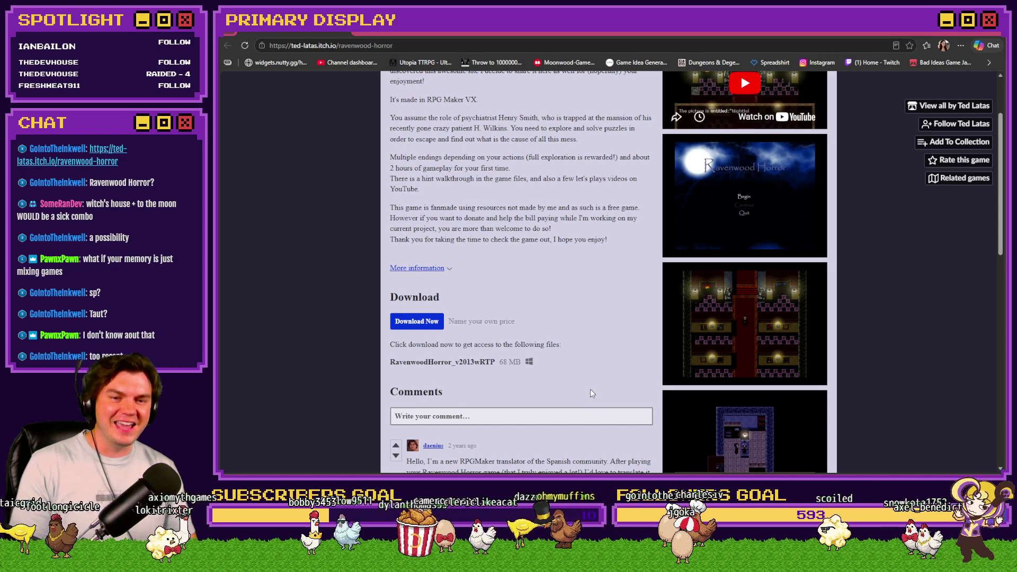
left_click(722, 191)
left_click(885, 278)
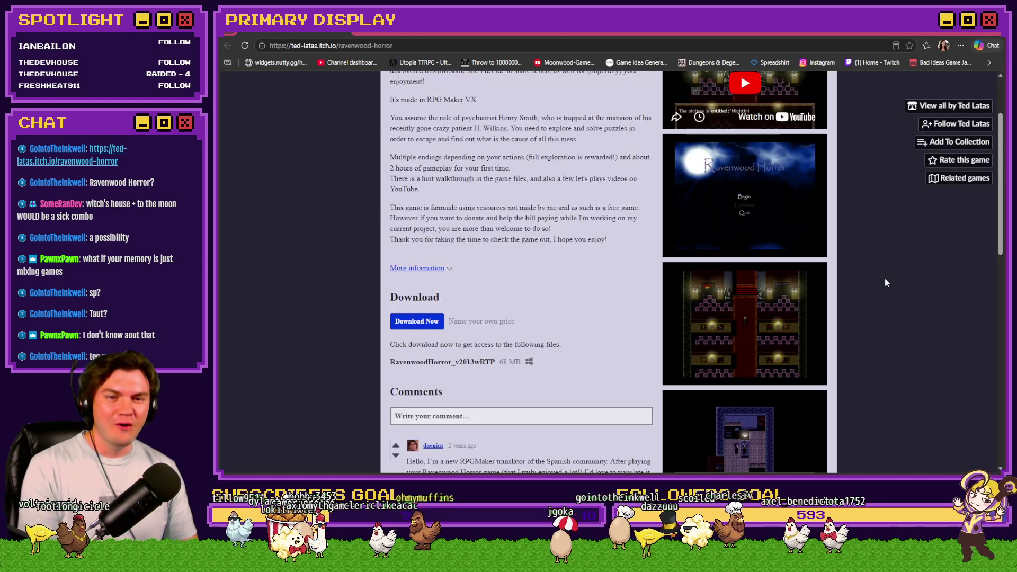
scroll(762, 259, "up", 2)
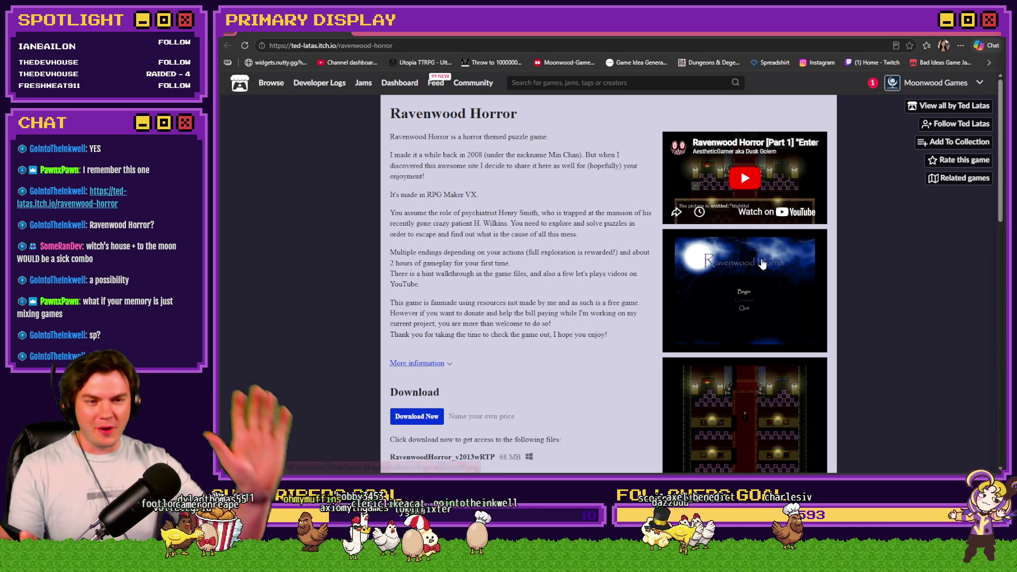
key("super+Tab")
left_click(763, 264)
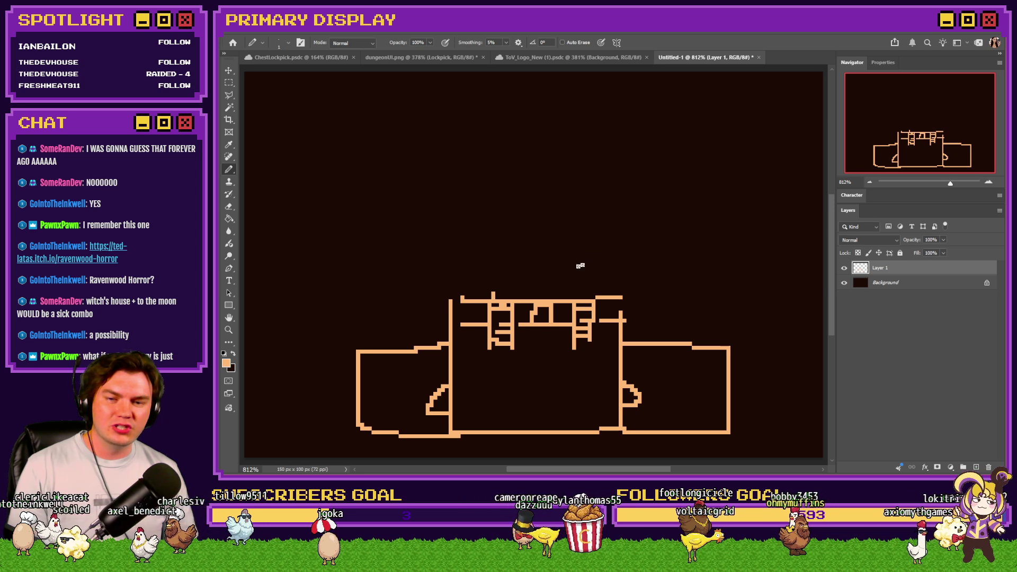
Pencil in the floor plan's top room walls and a window shape.
left_click_drag(577, 252, 478, 252)
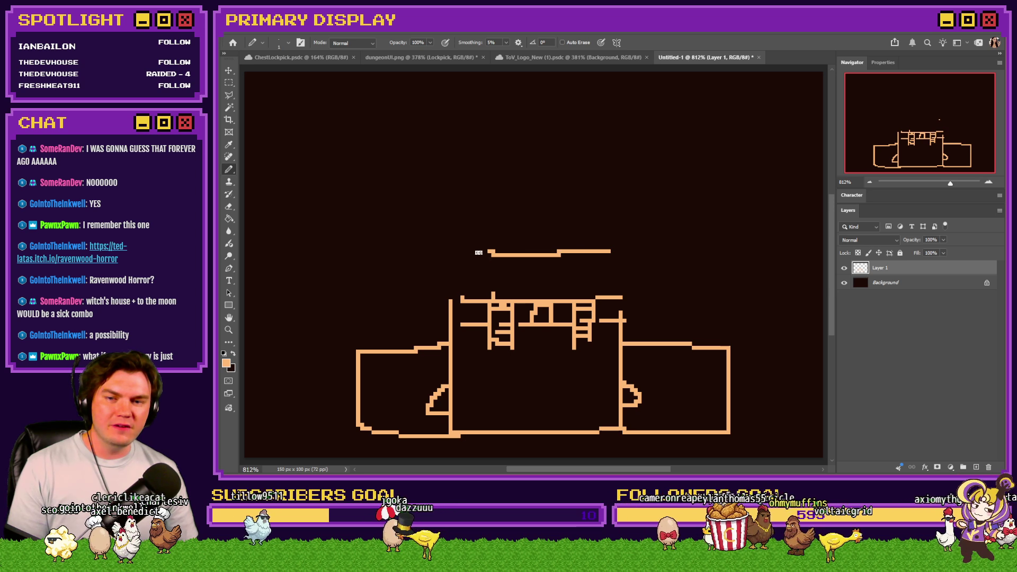
left_click_drag(622, 251, 629, 294)
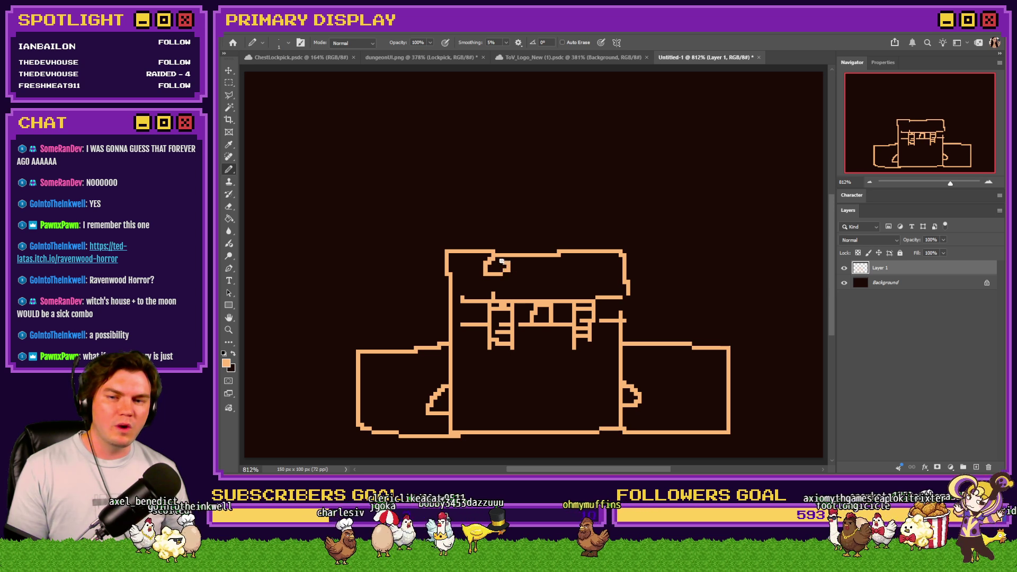
left_click_drag(597, 261, 597, 260)
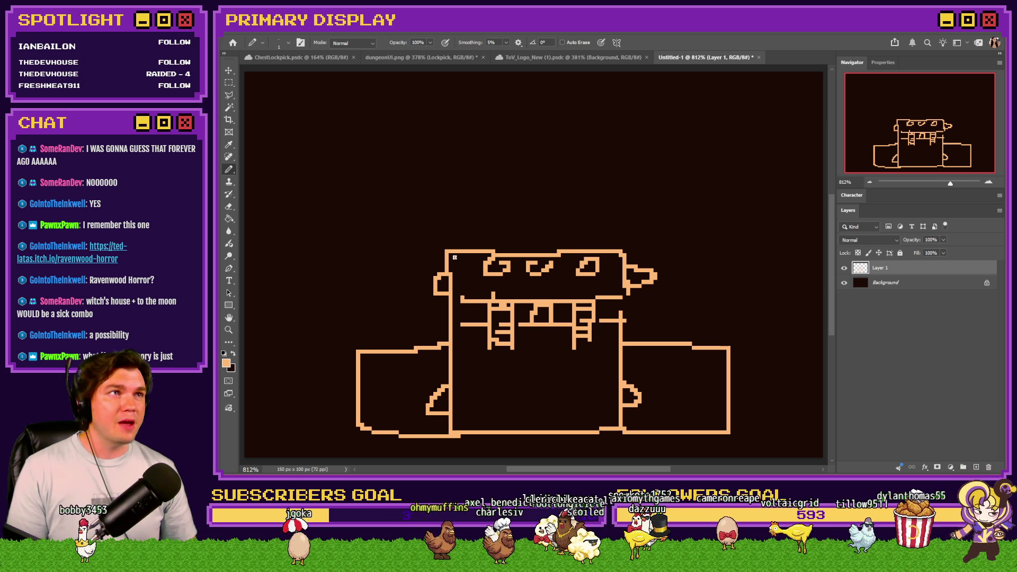
Draw the upper-left and lower-left rooms with doorway marks, then return to the itch.io page.
mouse_move(444, 252)
left_mouse_down()
mouse_move(356, 256)
mouse_move(350, 331)
left_mouse_up()
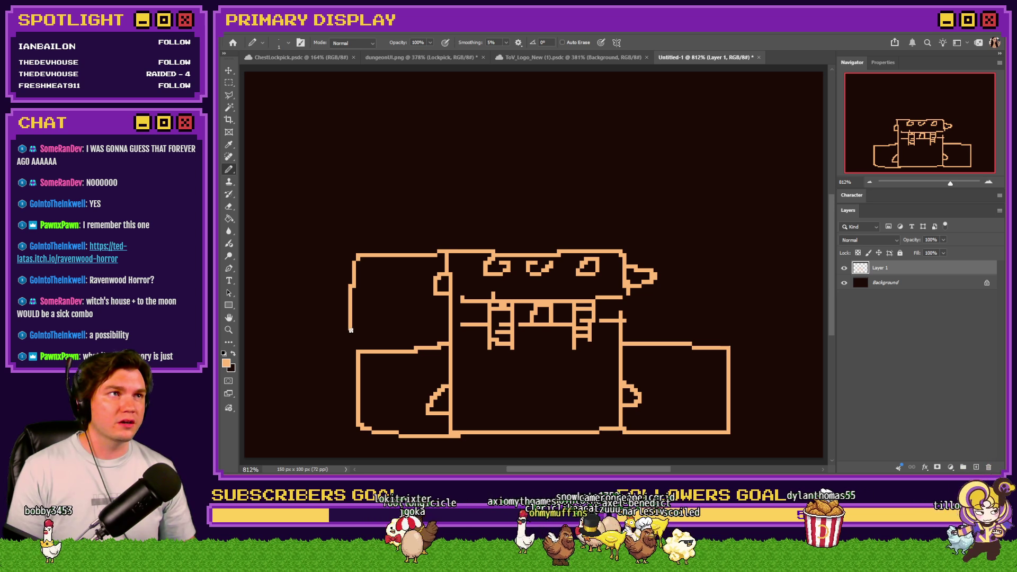
left_click_drag(355, 365, 413, 431)
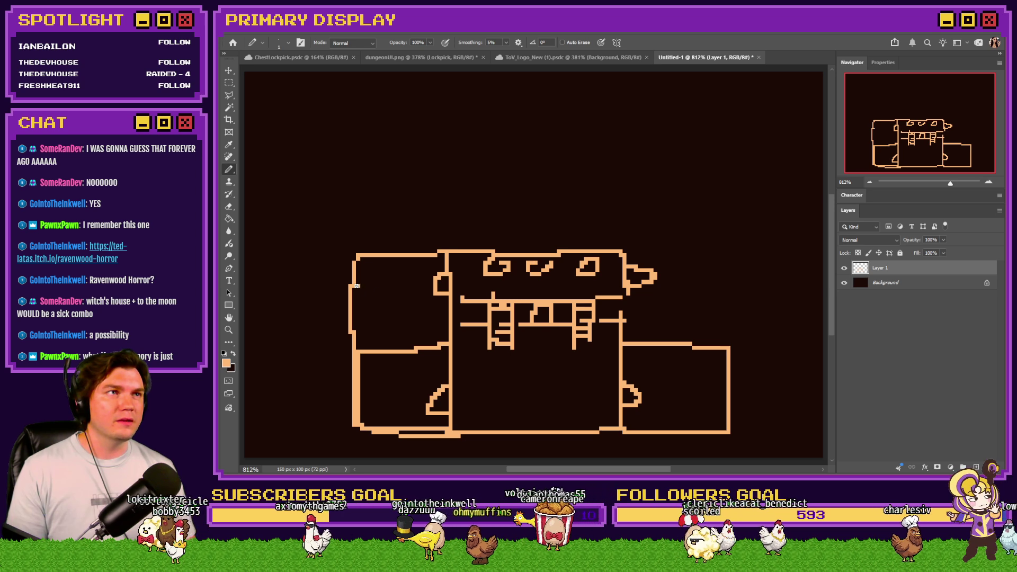
left_click_drag(357, 285, 368, 412)
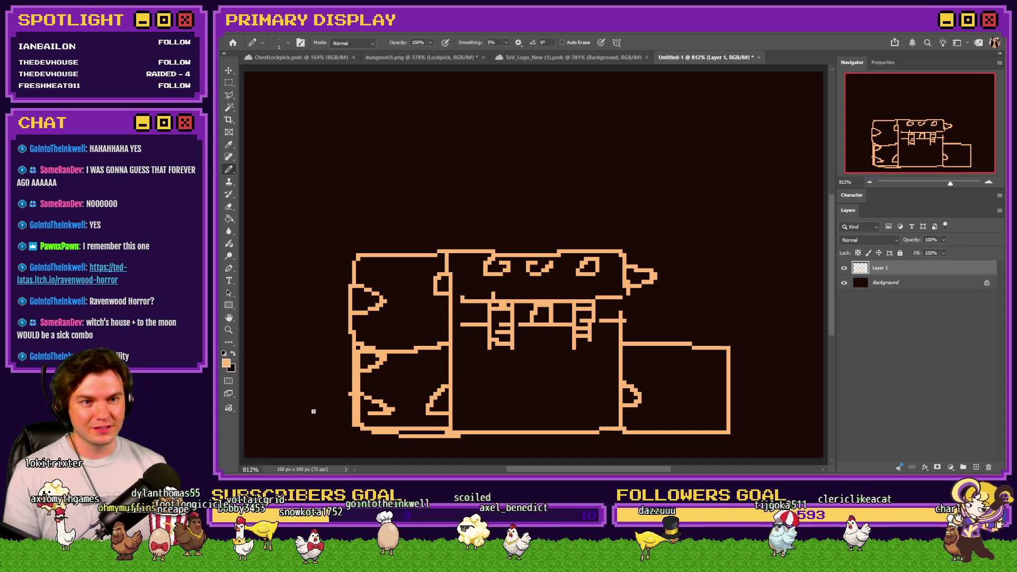
key("alt+Tab")
key("Tab")
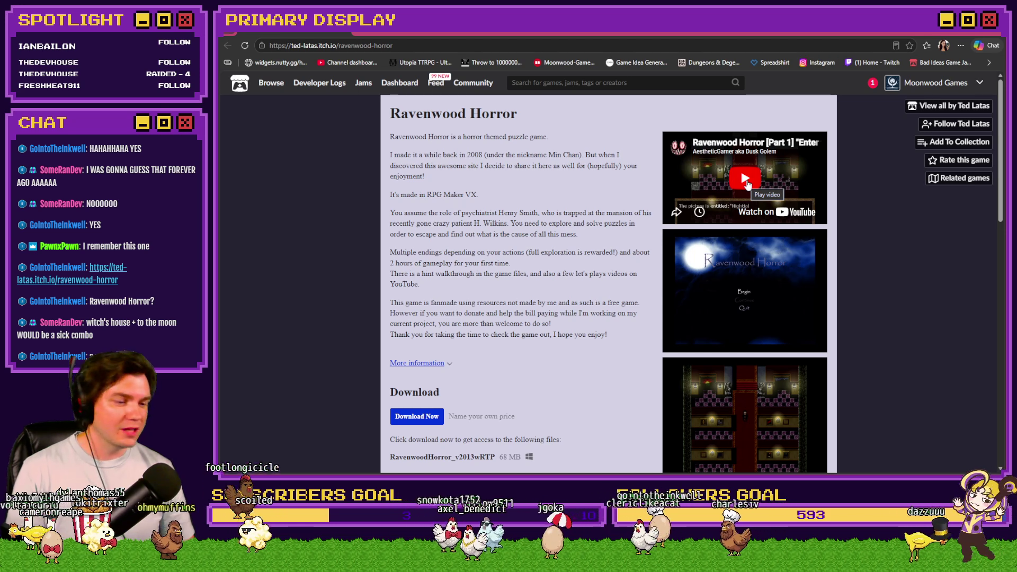
Open the Ravenwood Horror gameplay video on YouTube, skip the ad, and play it.
left_click(746, 179)
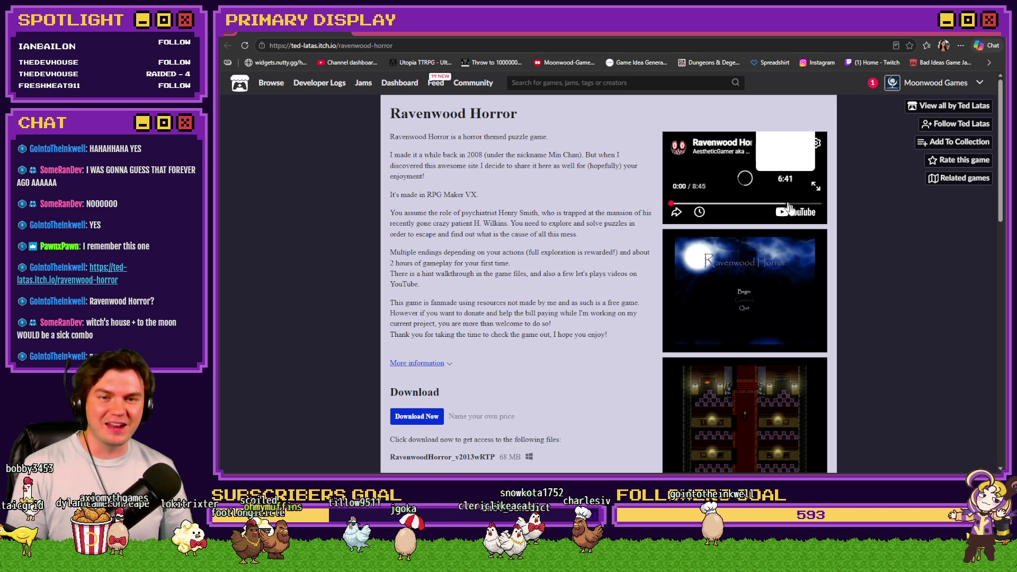
left_click(803, 212)
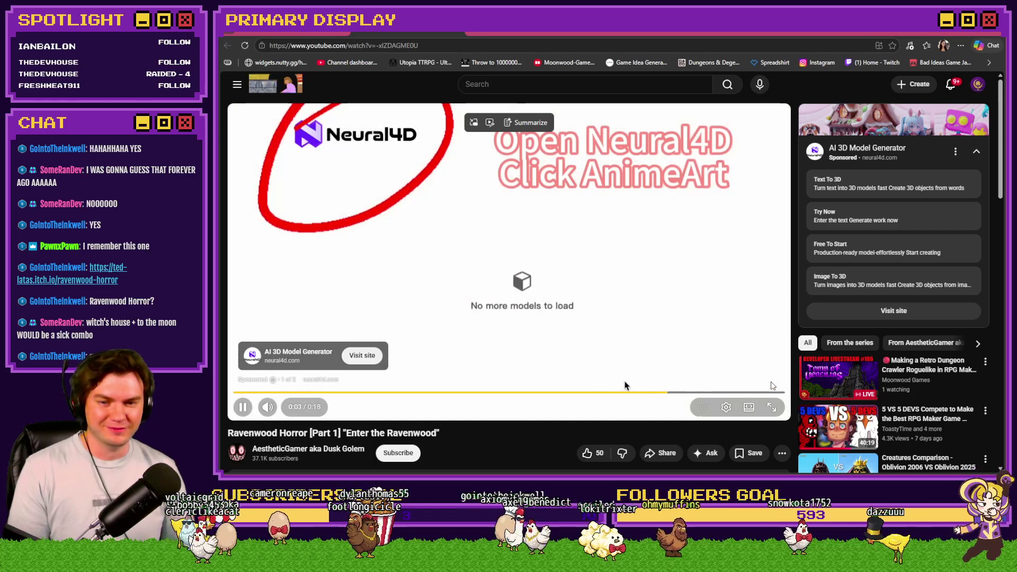
left_click(792, 395)
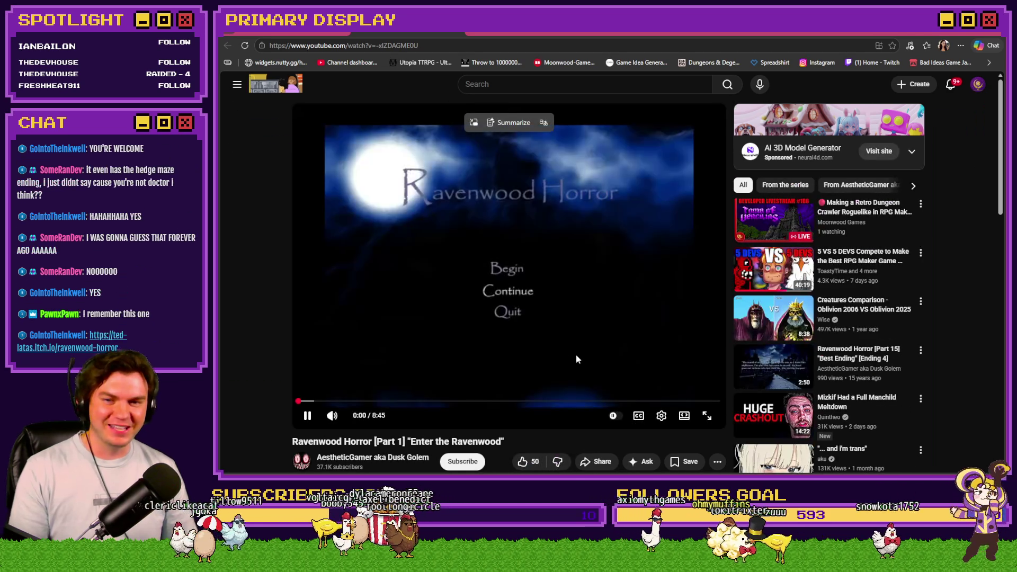
left_click(577, 360)
left_click(304, 35)
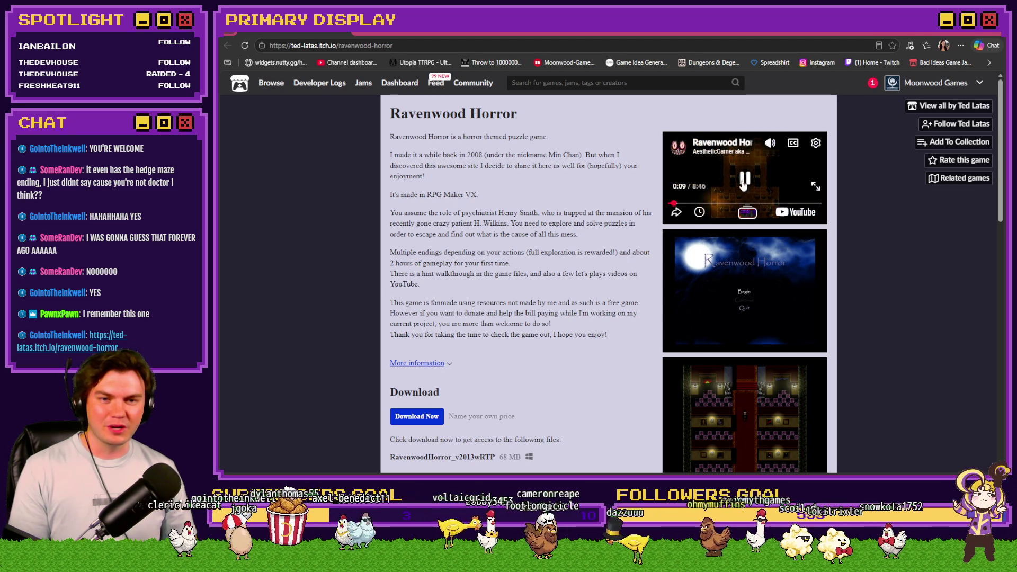
left_click(403, 35)
left_click(494, 258)
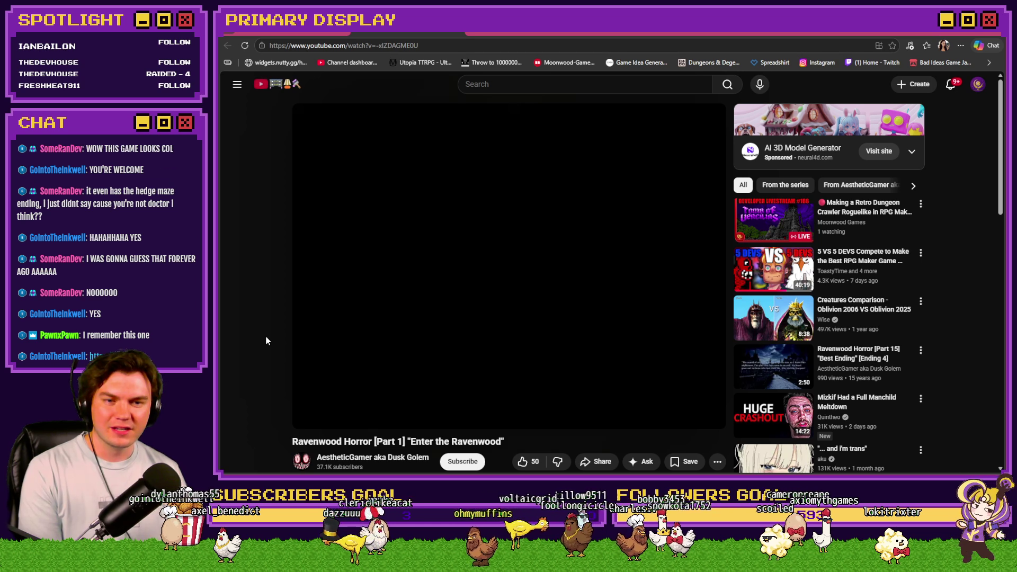
Skim ahead through the gameplay video in five-second jumps.
key("Right")
key("Right")
key("Right")
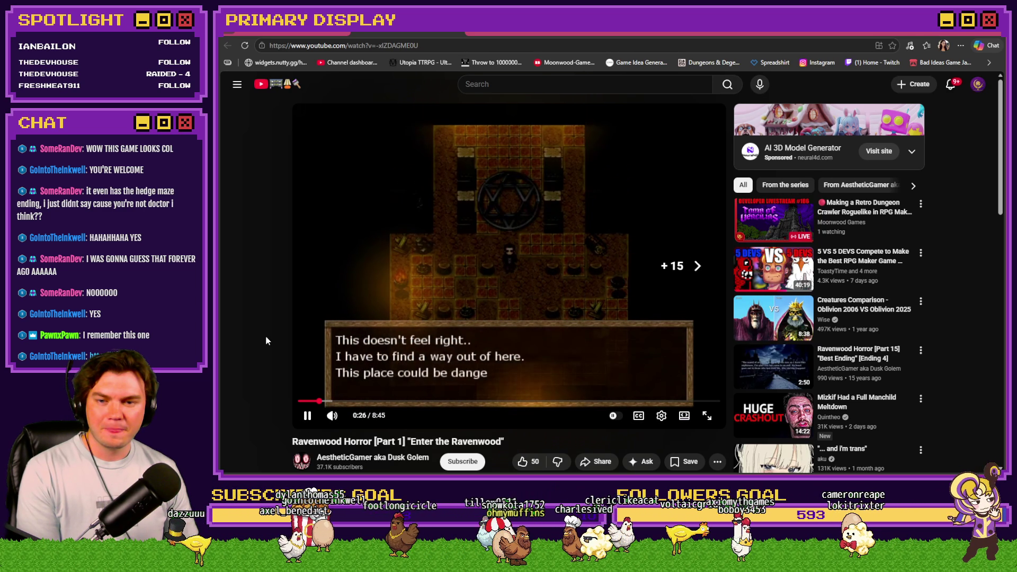
key("Right")
key("Right")
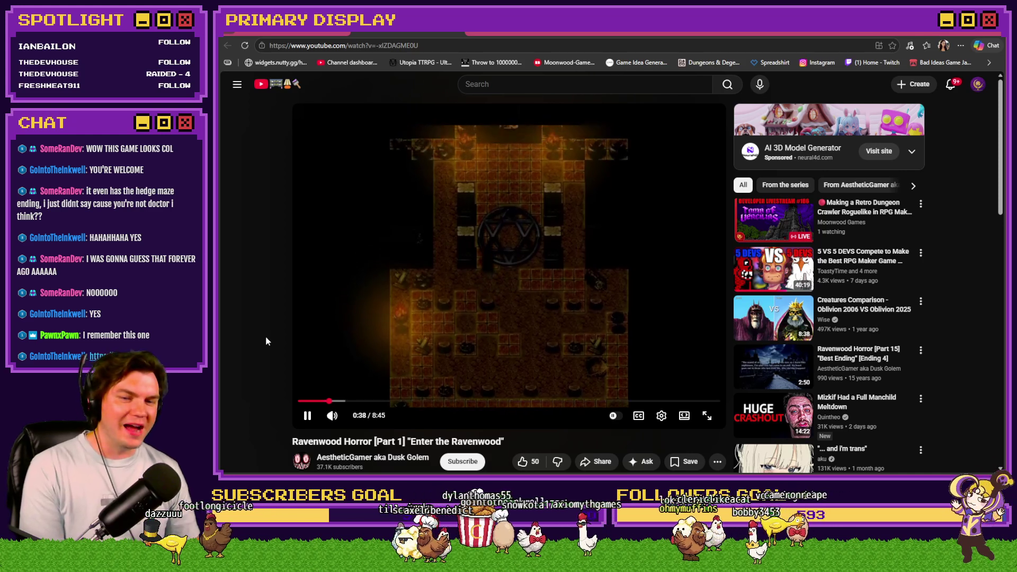
key("Right")
key("Right")
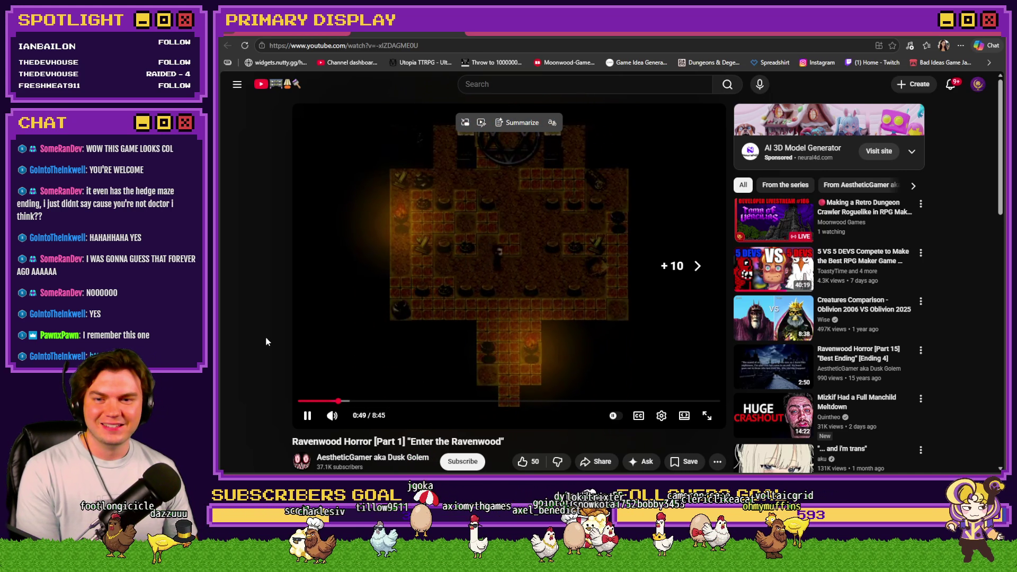
key("Right")
key("Right")
key("Right")
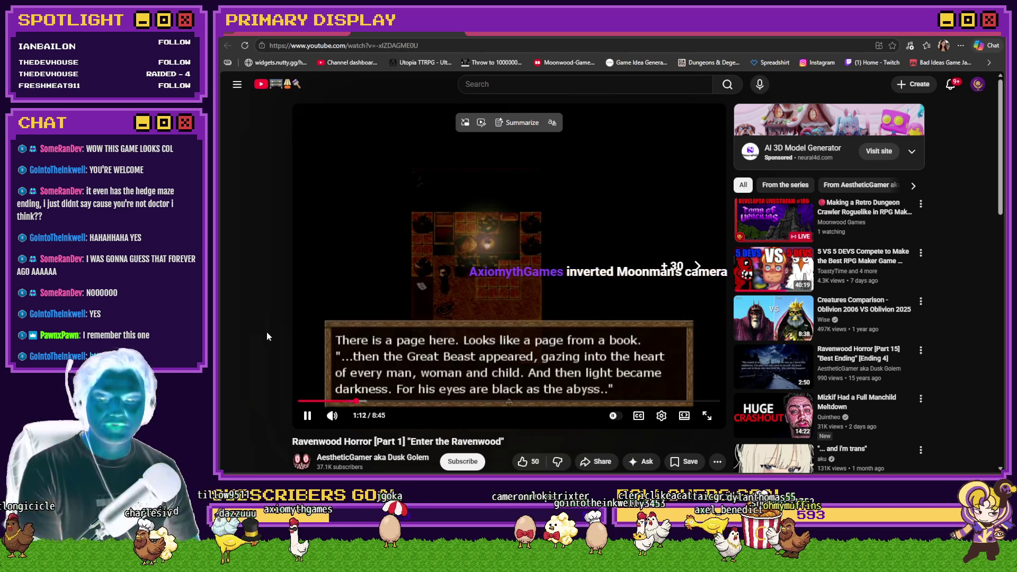
key("Right")
key("Right")
key("Right")
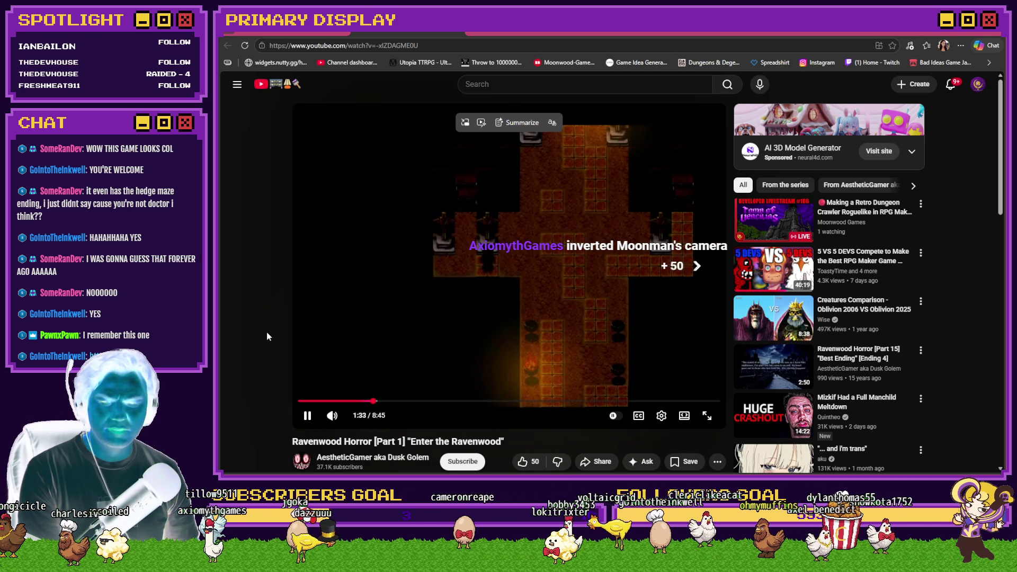
key("Right")
key("Right")
key("Right")
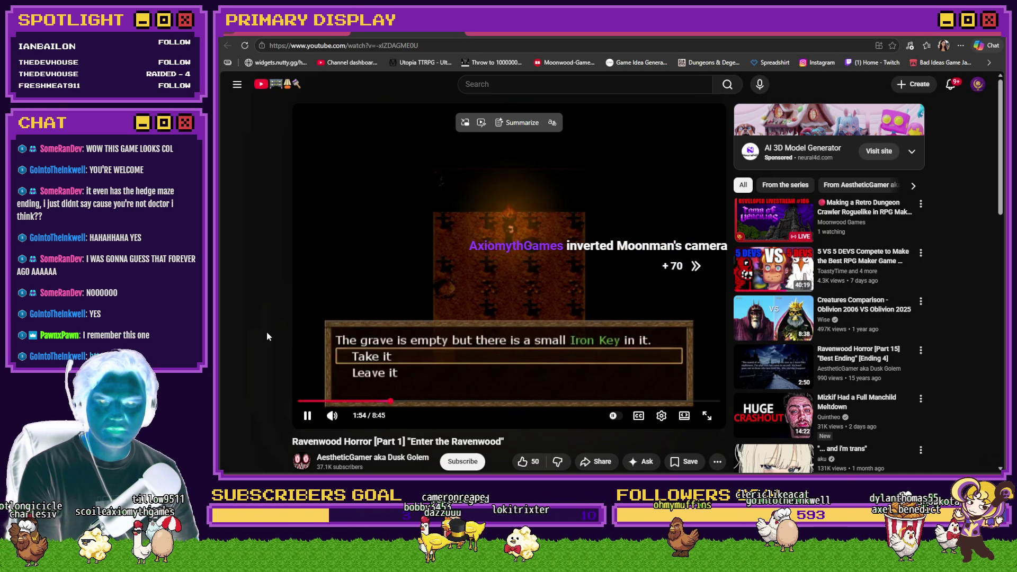
key("Right")
key("Right")
key("Right")
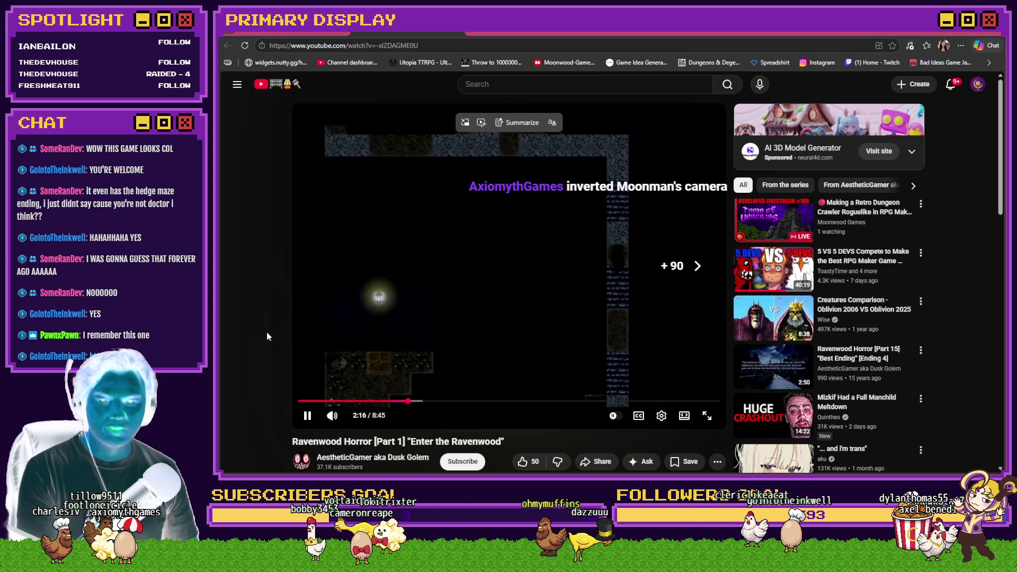
key("Right")
key("Right")
key("Right")
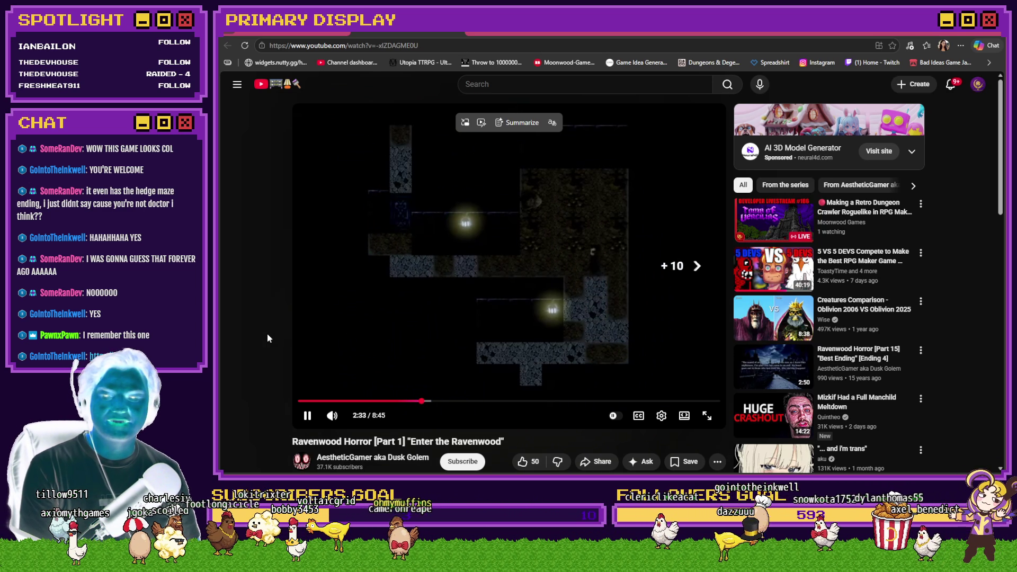
key("Right")
key("Right")
key("Right")
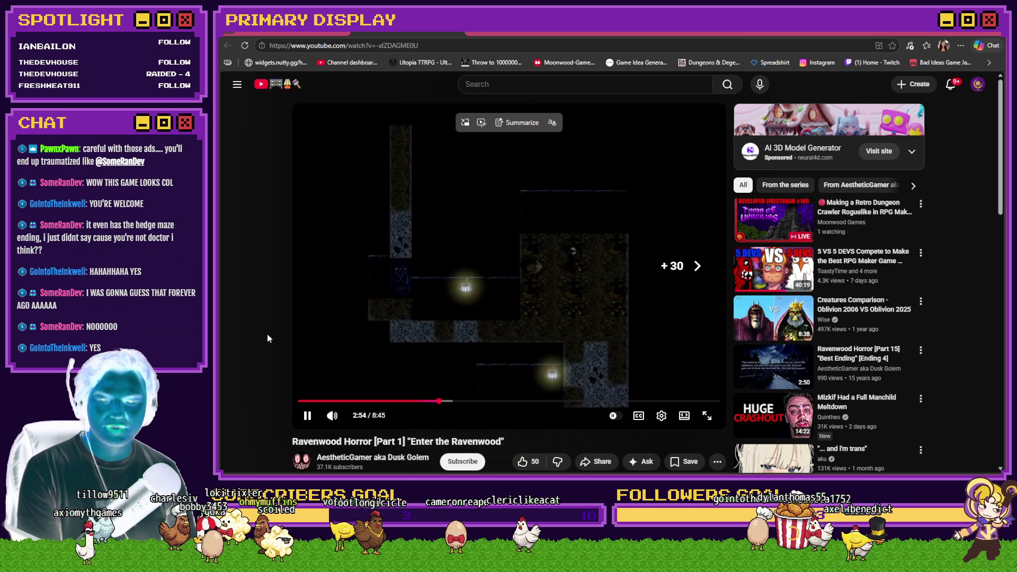
key("Right")
key("Right")
key("Right")
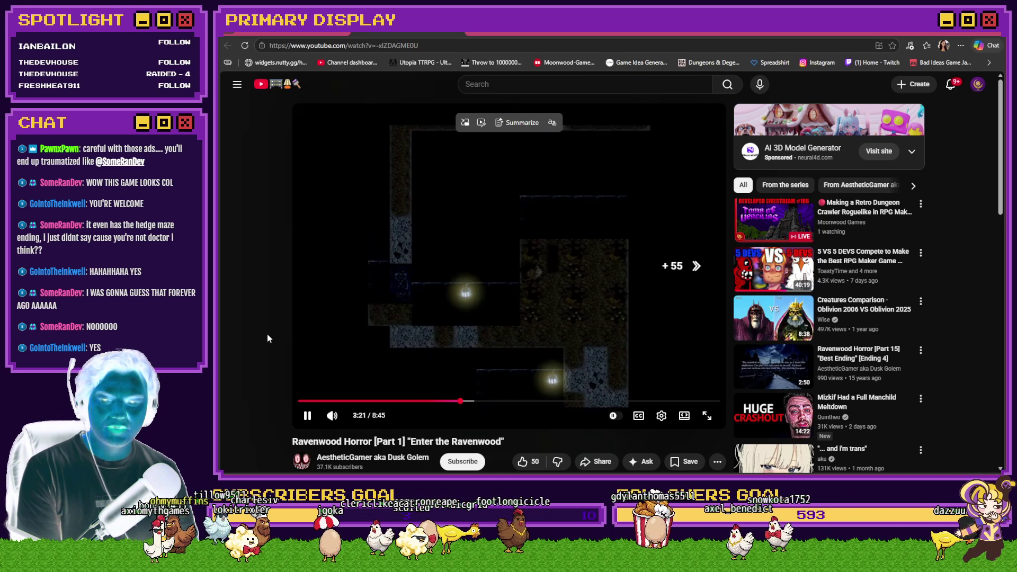
key("Right")
key("Right")
key("Right")
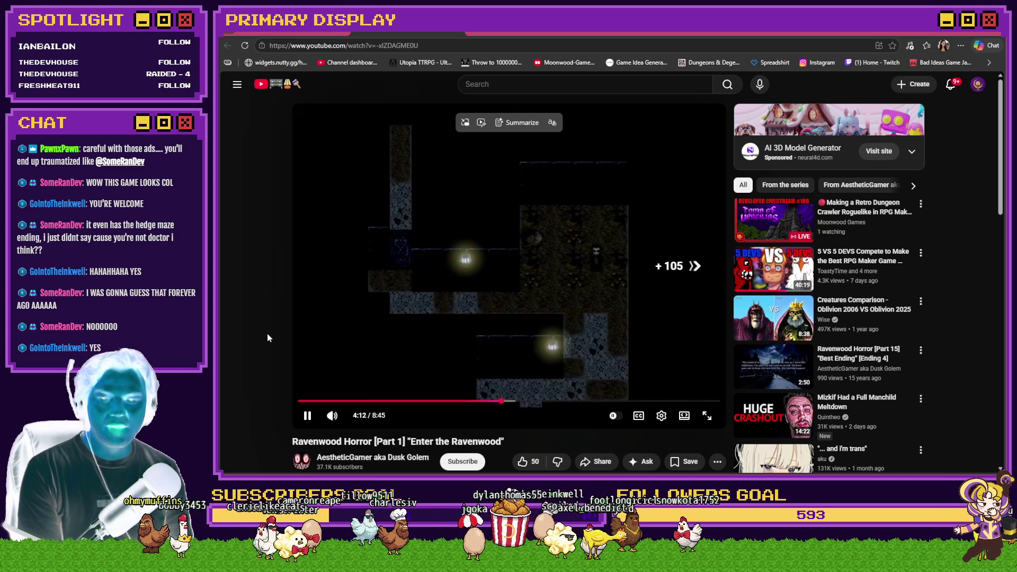
key("Right")
key("Right")
key("Right")
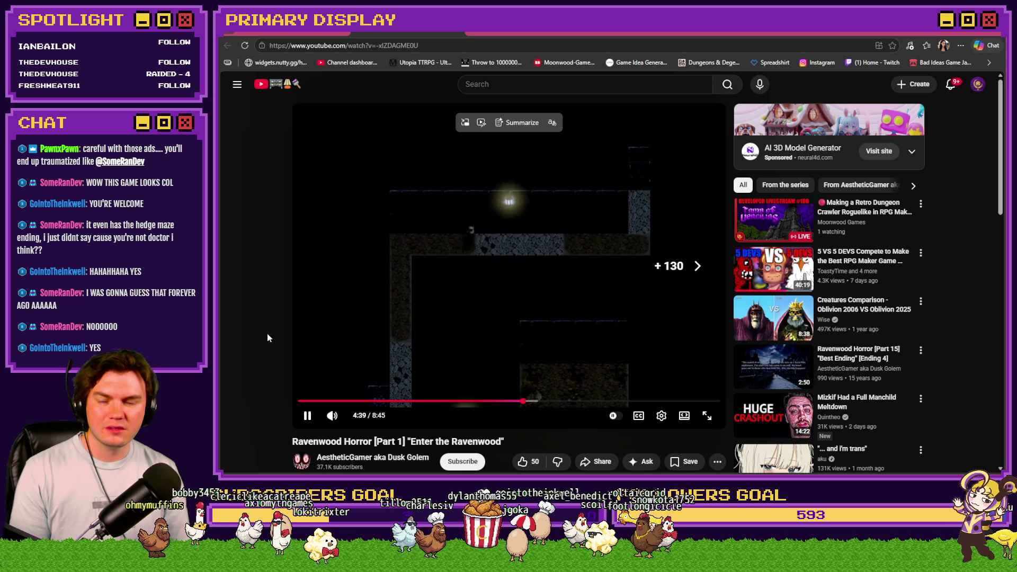
key("Right")
key("Right")
key("Right")
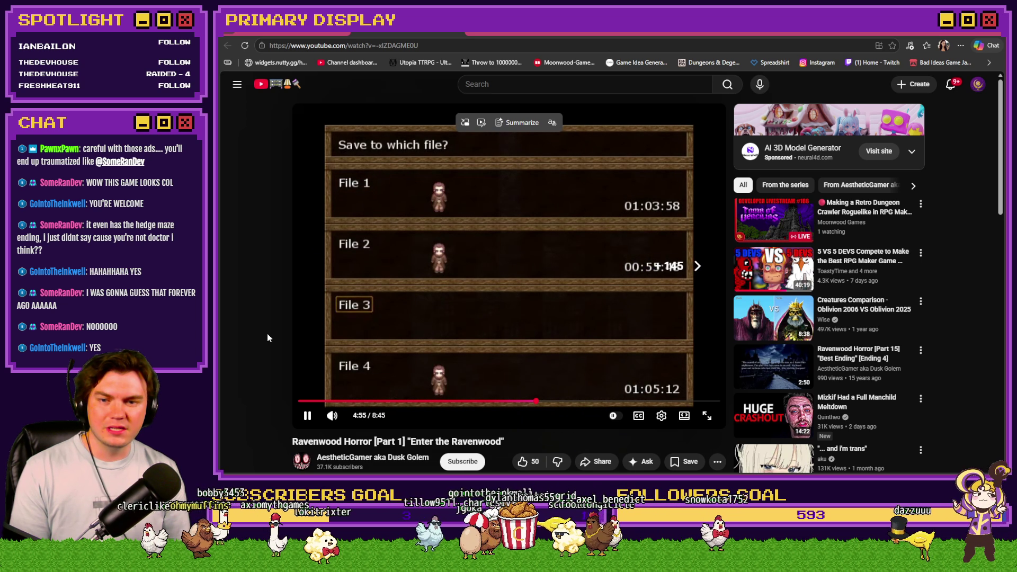
key("Right")
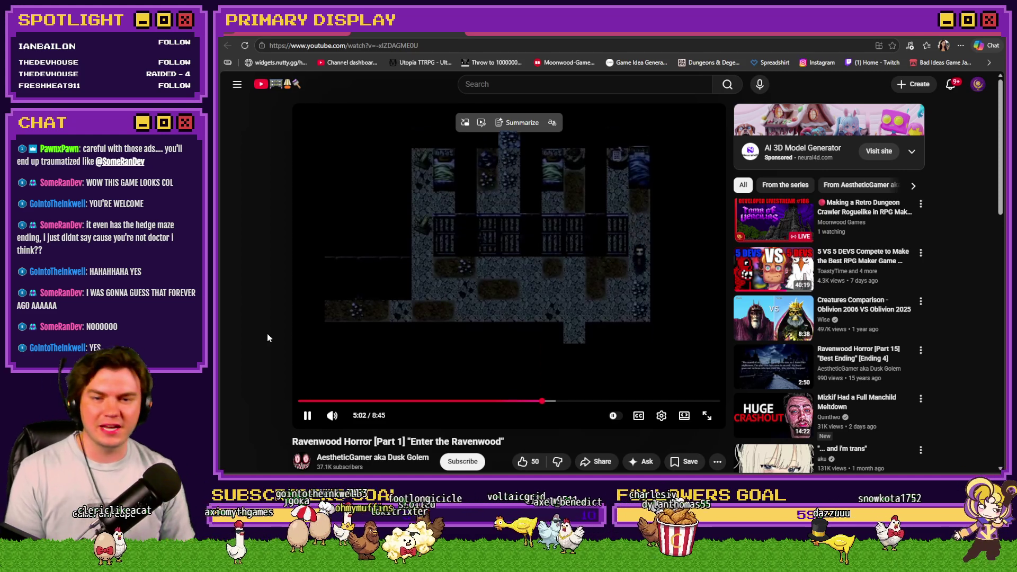
key("Right")
key("Right")
key("Right")
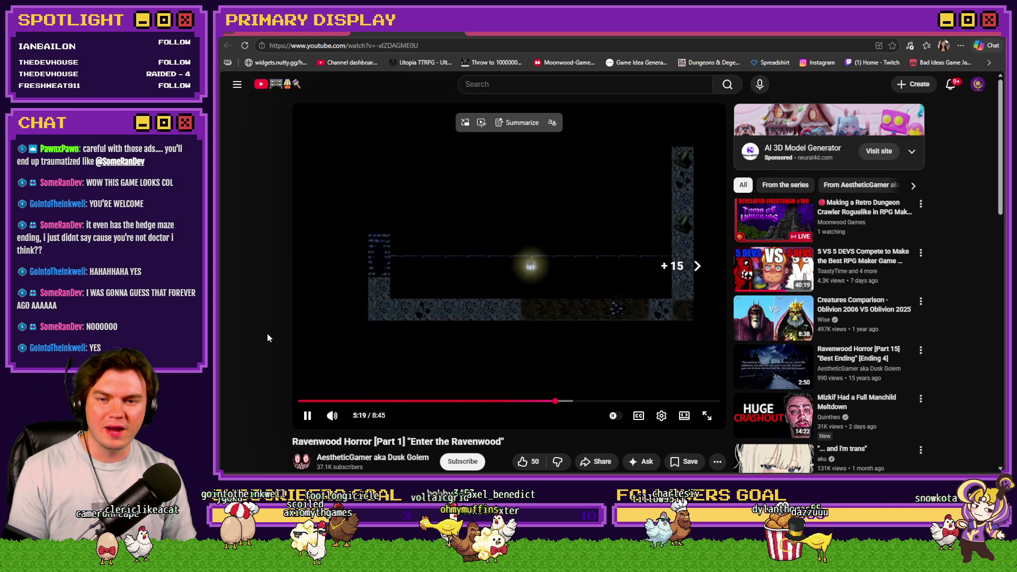
key("Right")
key("Right")
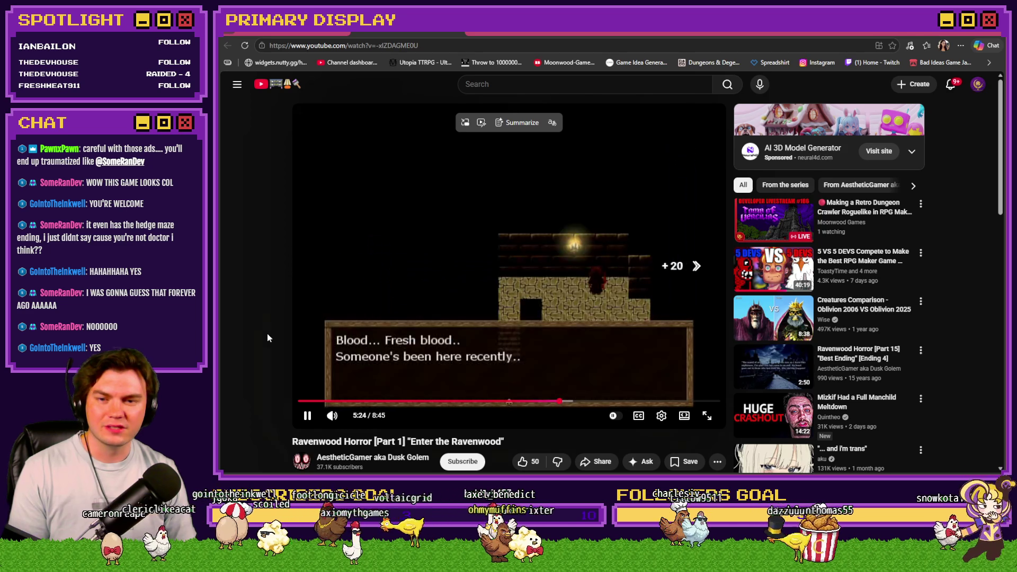
key("Right")
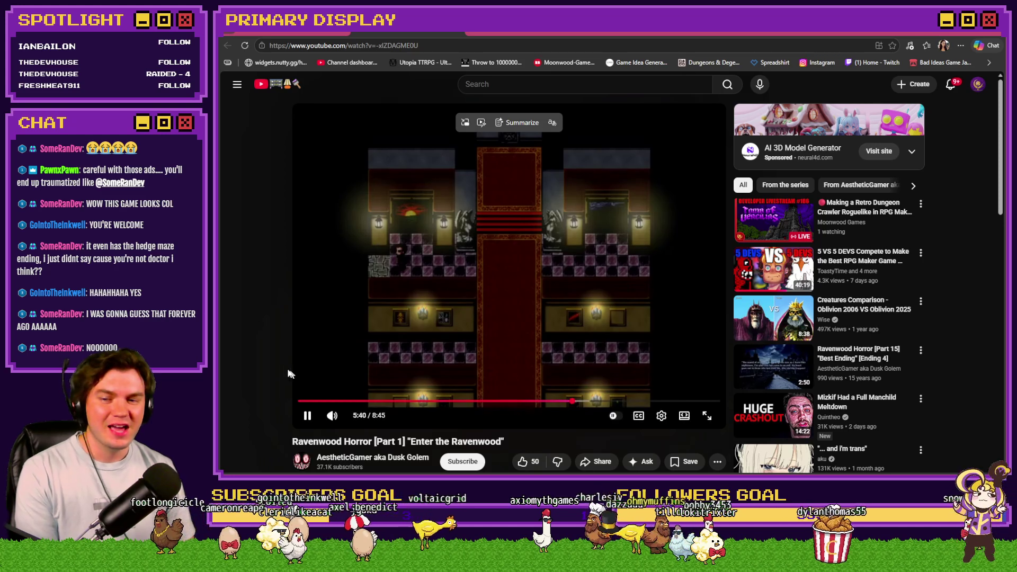
key("Right")
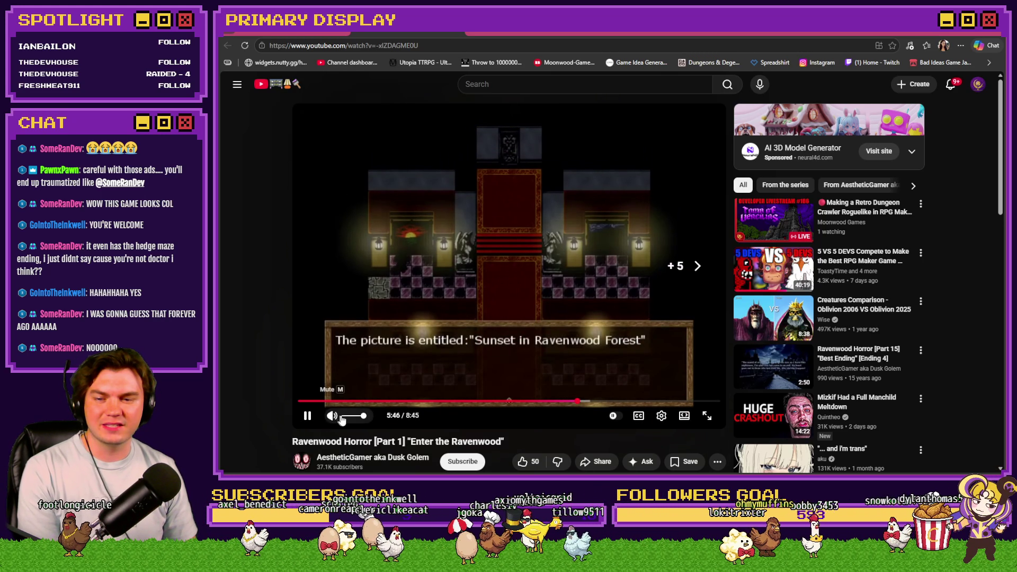
Lower the volume, skip toward the end, then close YouTube and enlarge the title-screen screenshot.
left_click(347, 416)
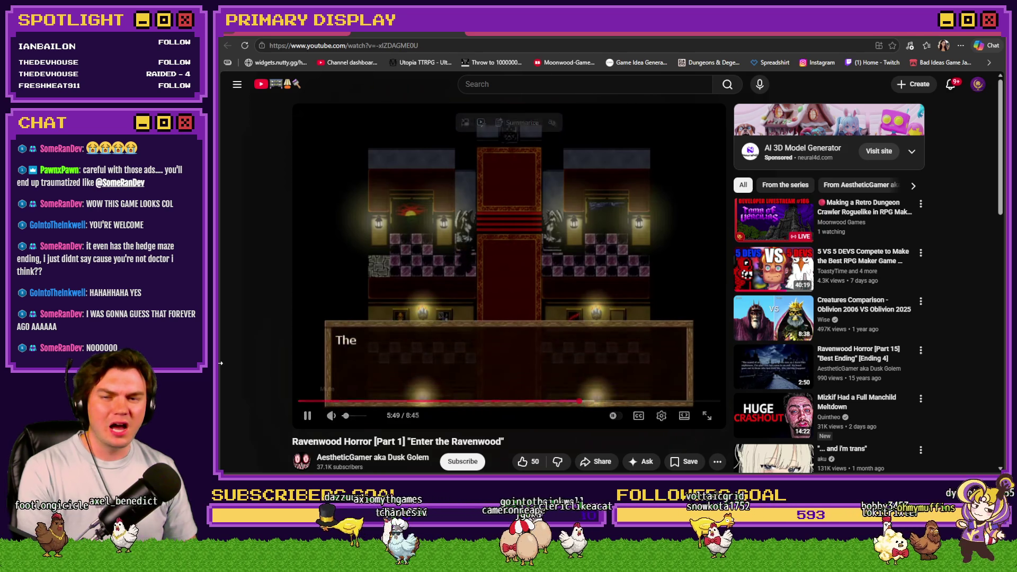
key("Right")
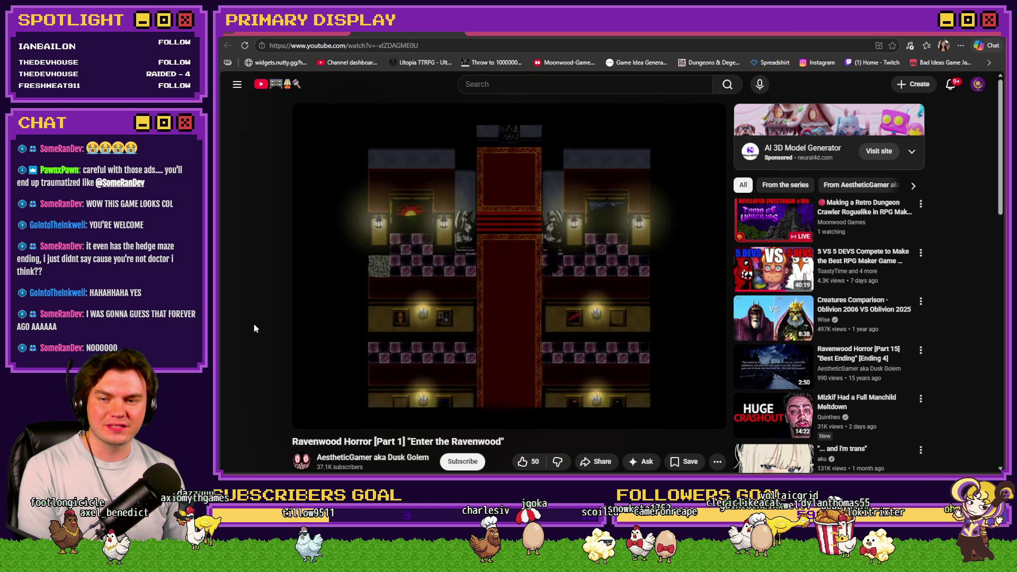
key("Right")
key("Right")
key("Right")
key("Right")
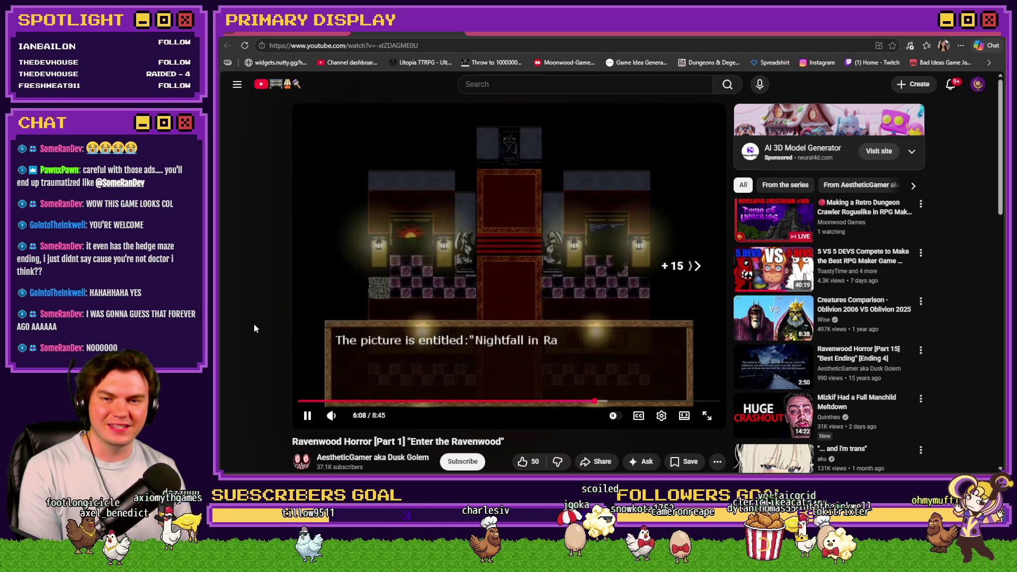
key("Right")
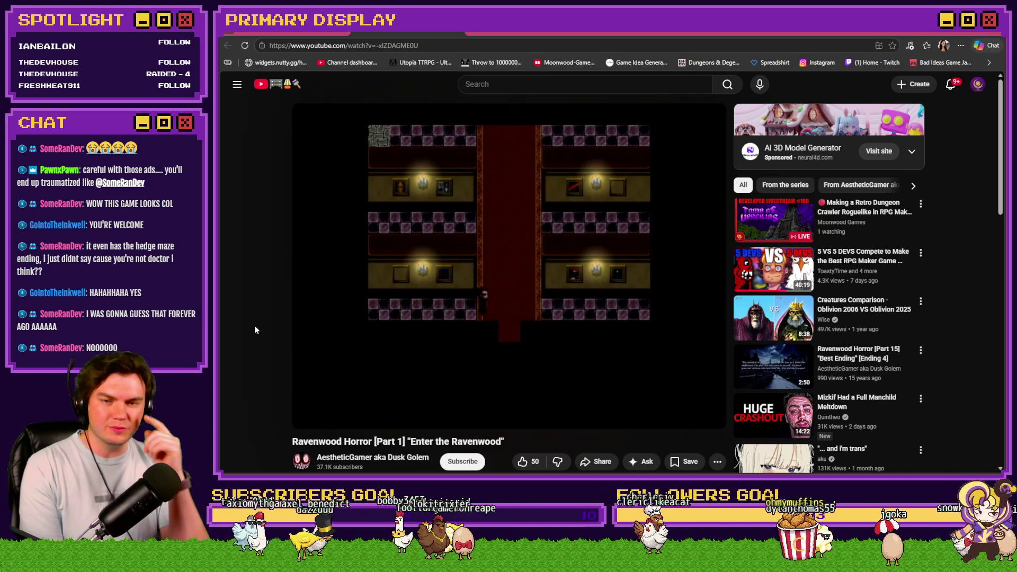
key("Right")
key("Right")
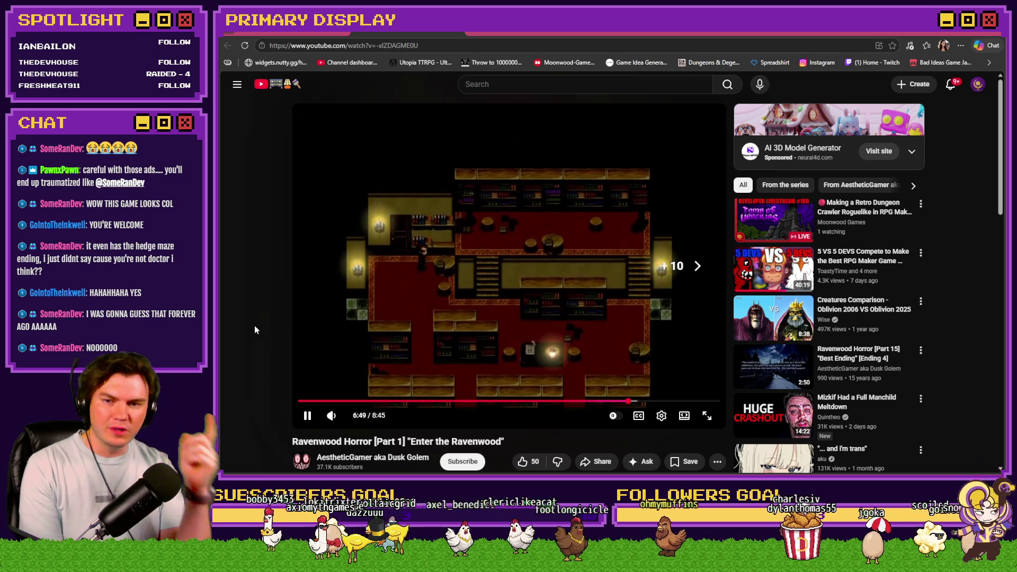
key("Right")
key("Right")
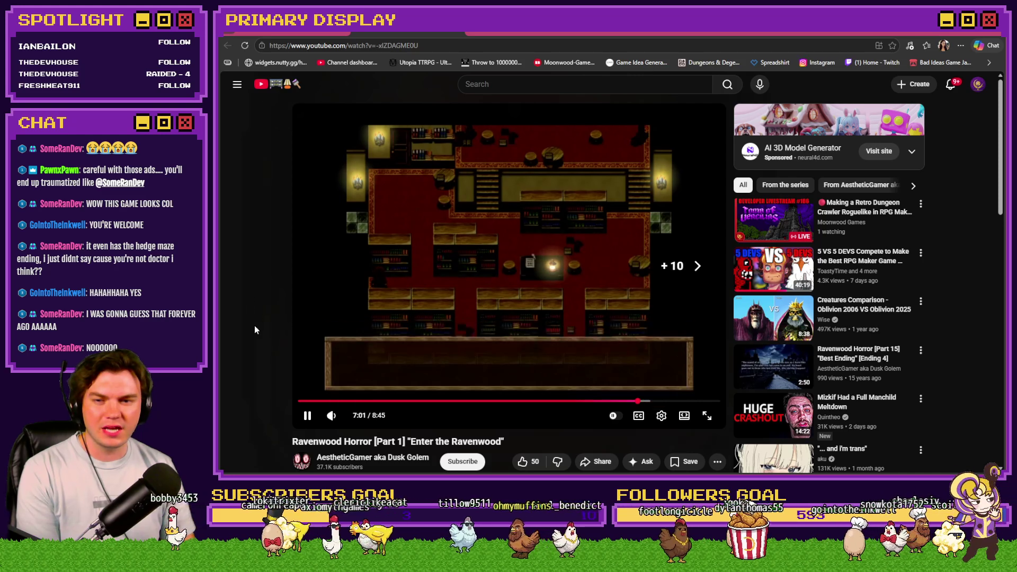
key("Right")
key("Right")
key("Right")
key("Right")
key("Right")
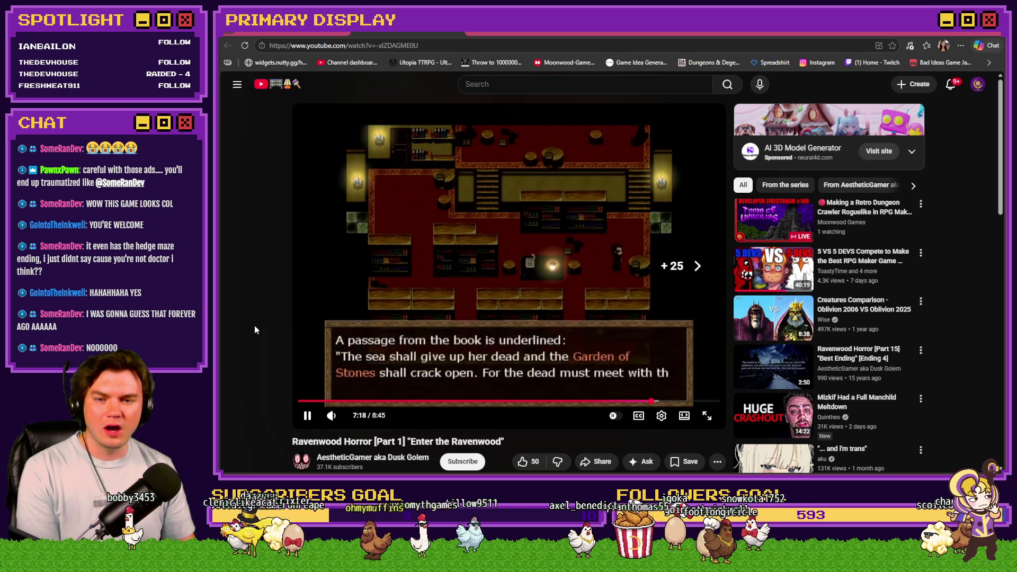
key("Right")
key("Right")
key("Right")
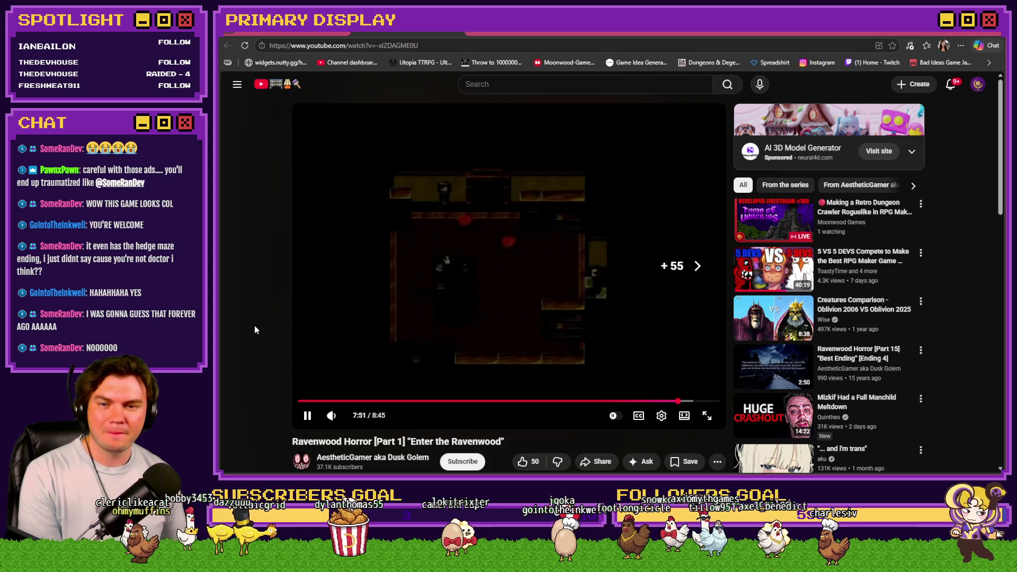
key("Right")
key("Right")
key("Right")
key("Right")
key("Right")
key("Right")
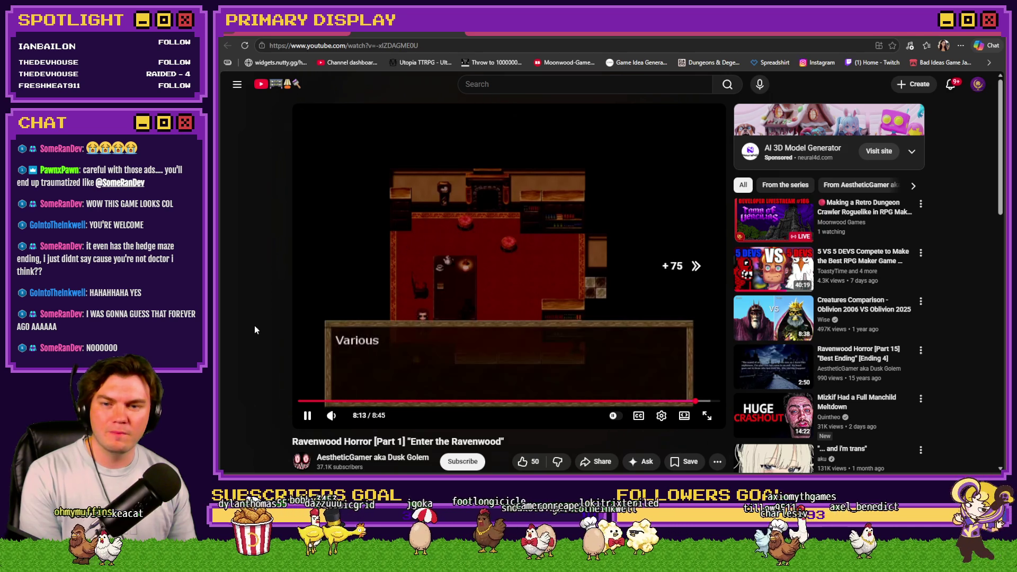
key("Right")
key("Right")
key("Right")
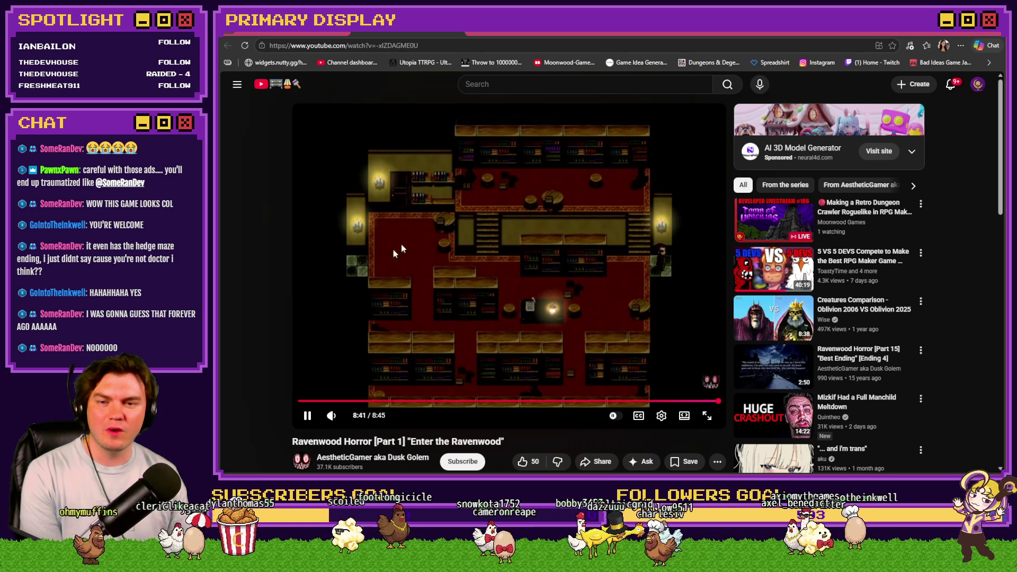
key("Left")
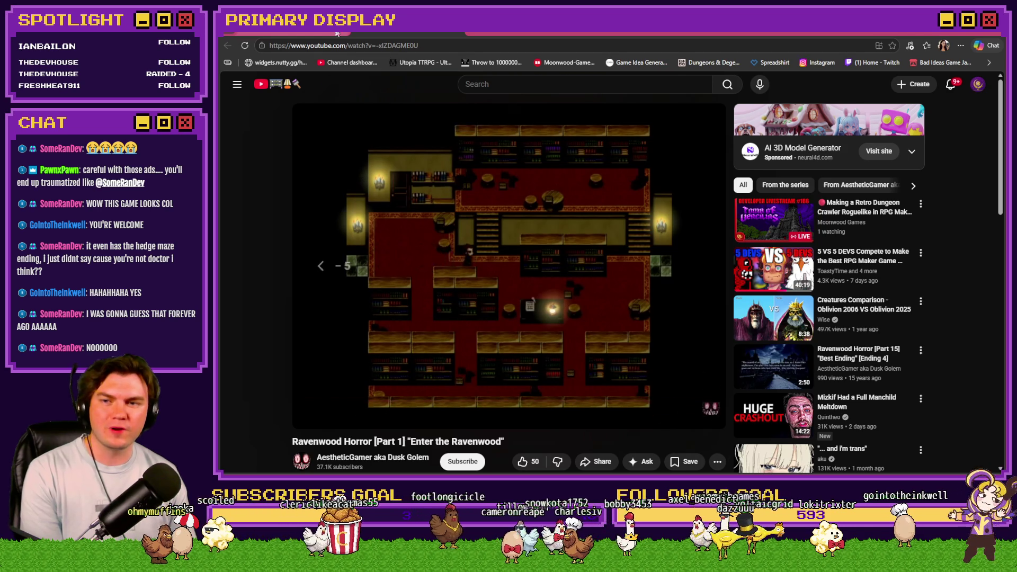
key("ctrl+w")
left_click(763, 323)
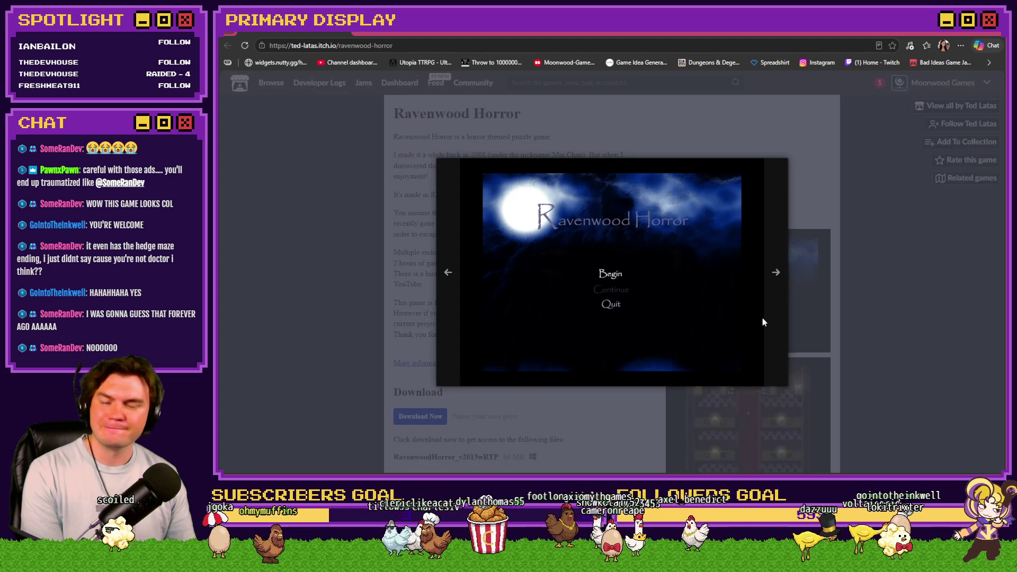
key("Right")
key("Right")
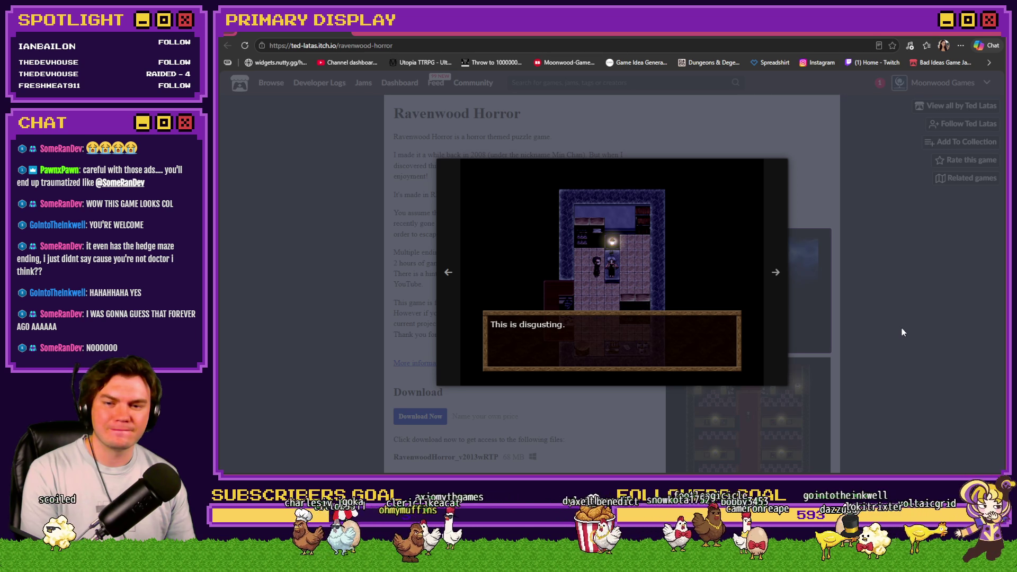
key("Left")
key("Right")
key("Escape")
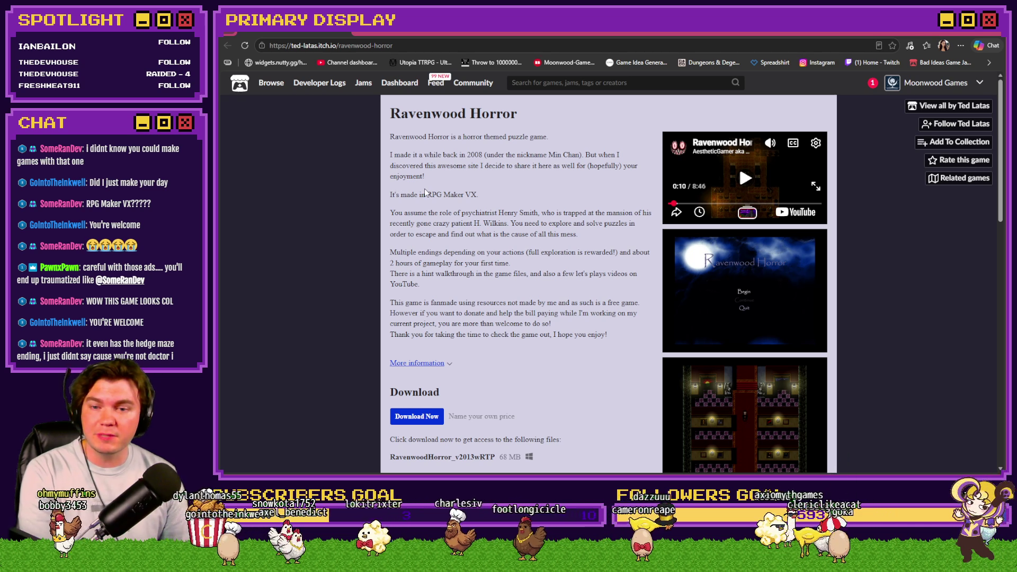
left_click_drag(465, 194, 479, 195)
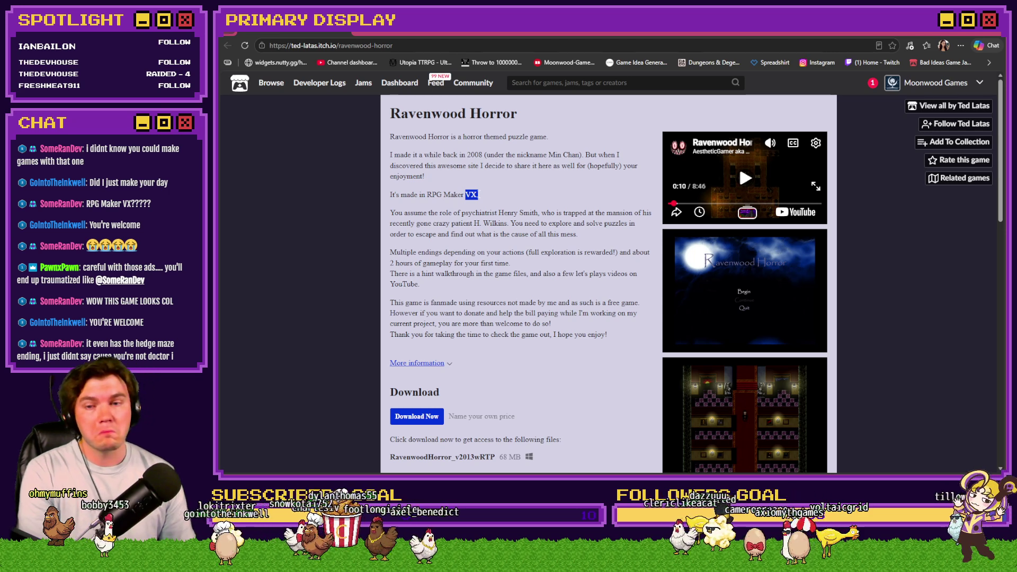
left_click(407, 227)
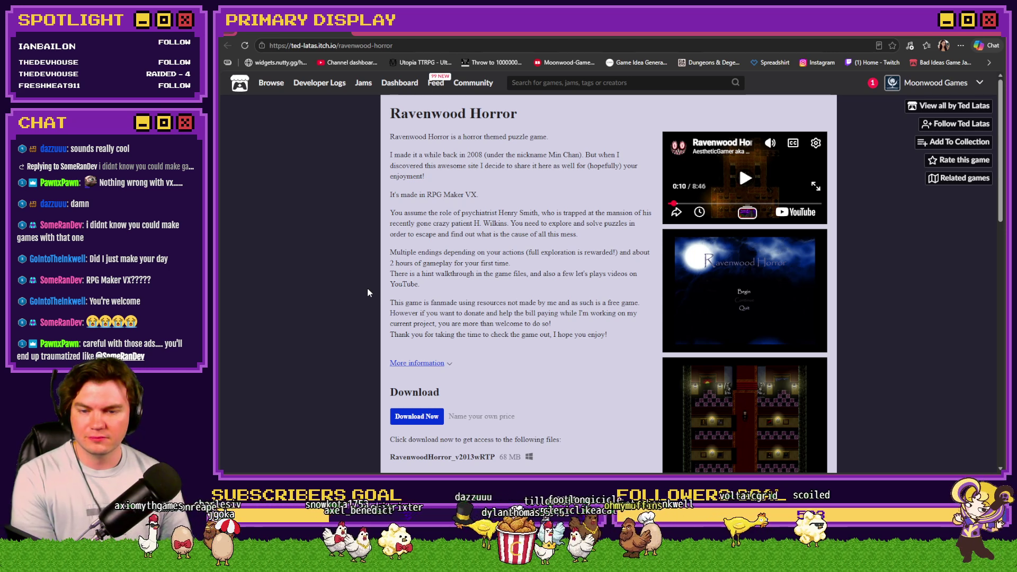
scroll(367, 294, "down", 5)
scroll(360, 304, "down", 5)
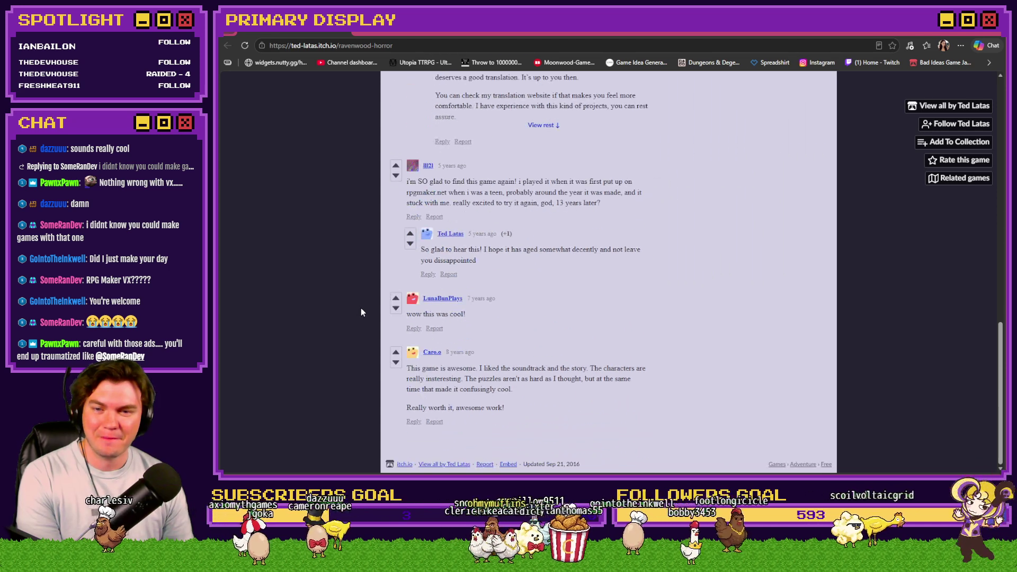
scroll(360, 307, "up", 10)
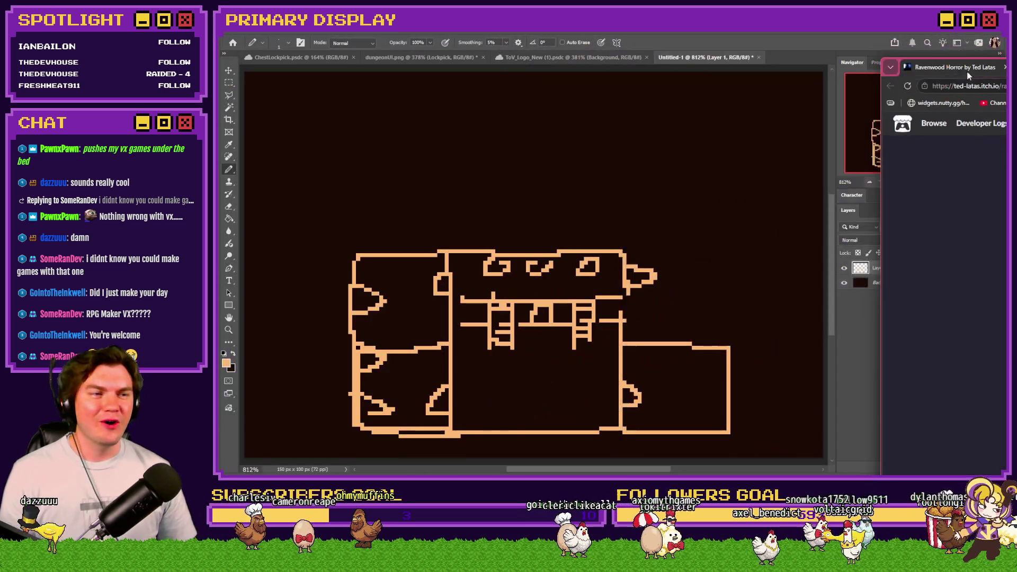
Close Photoshop's Untitled-1 floor plan via the save prompt and return to RPG Maker MV's Tomb Master event.
key("alt+Tab")
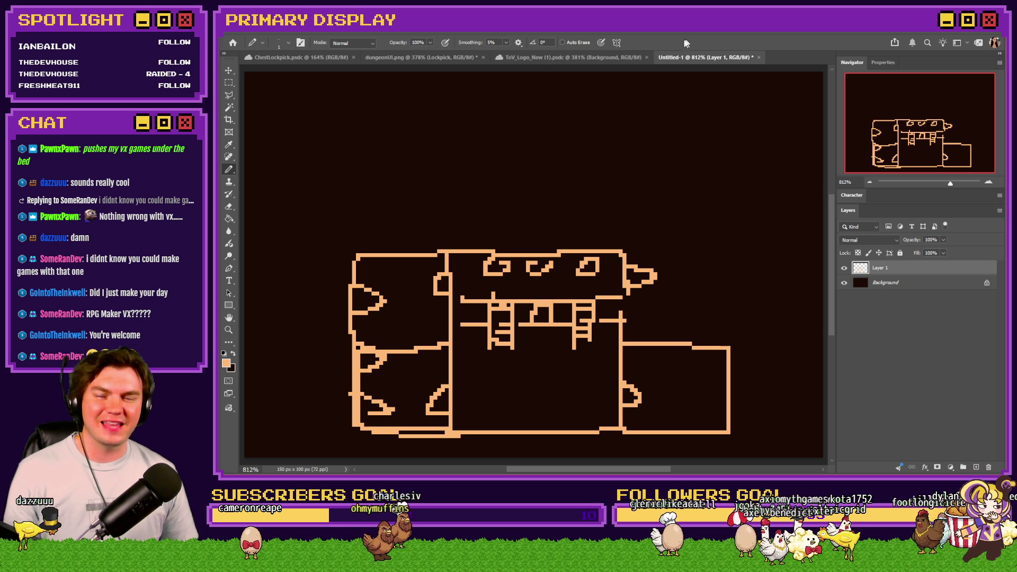
left_click(758, 57)
left_click(601, 191)
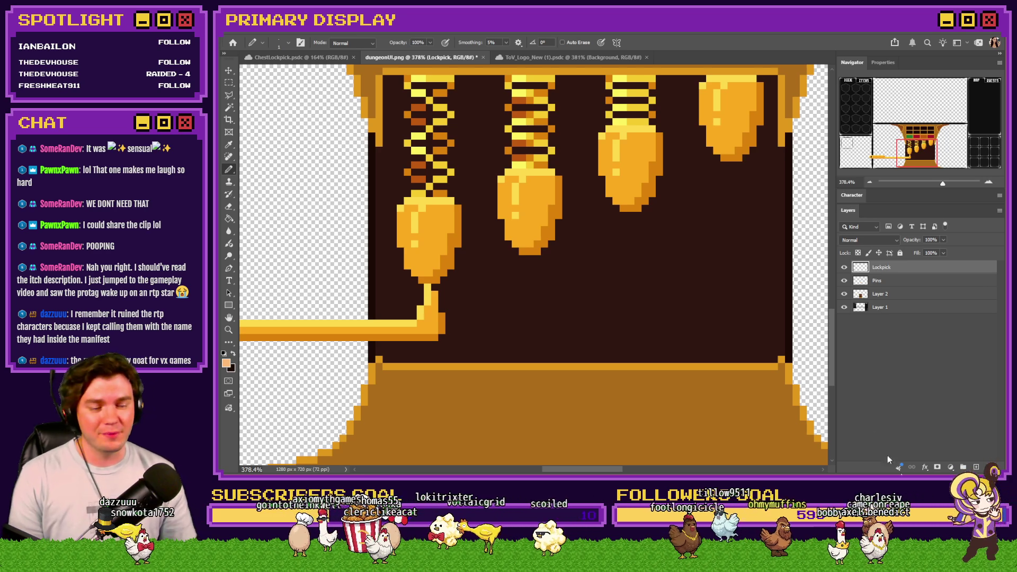
key("alt+Tab")
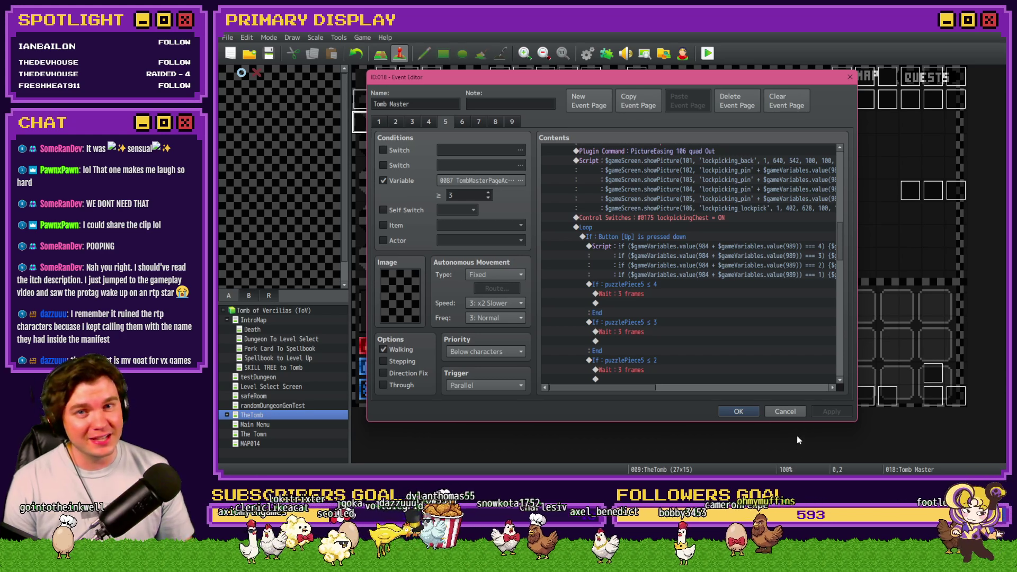
Copy the 984 + $gameVariables.value(989) expression from the first pin script.
left_click(662, 285)
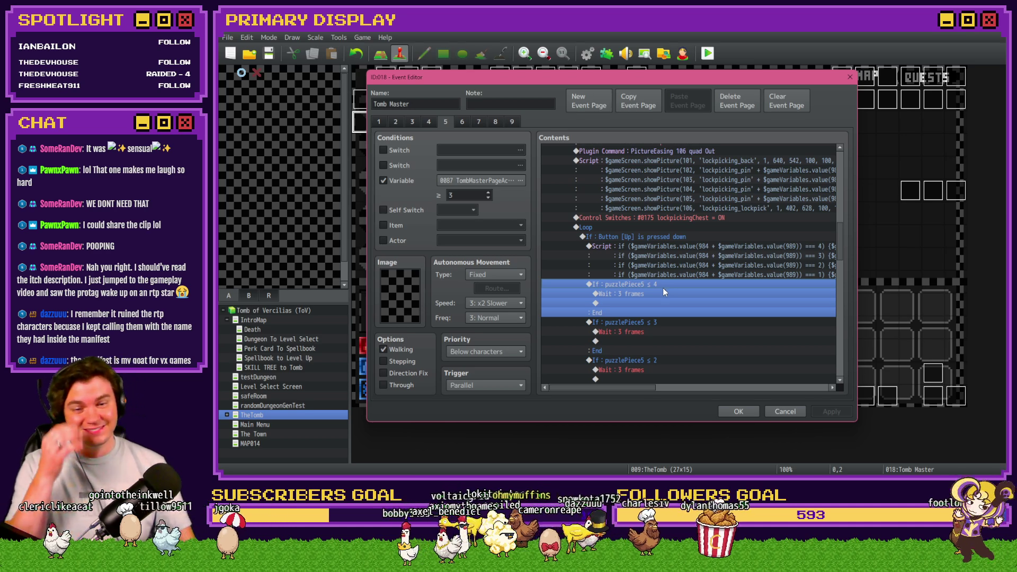
left_click(699, 251)
double_click(682, 265)
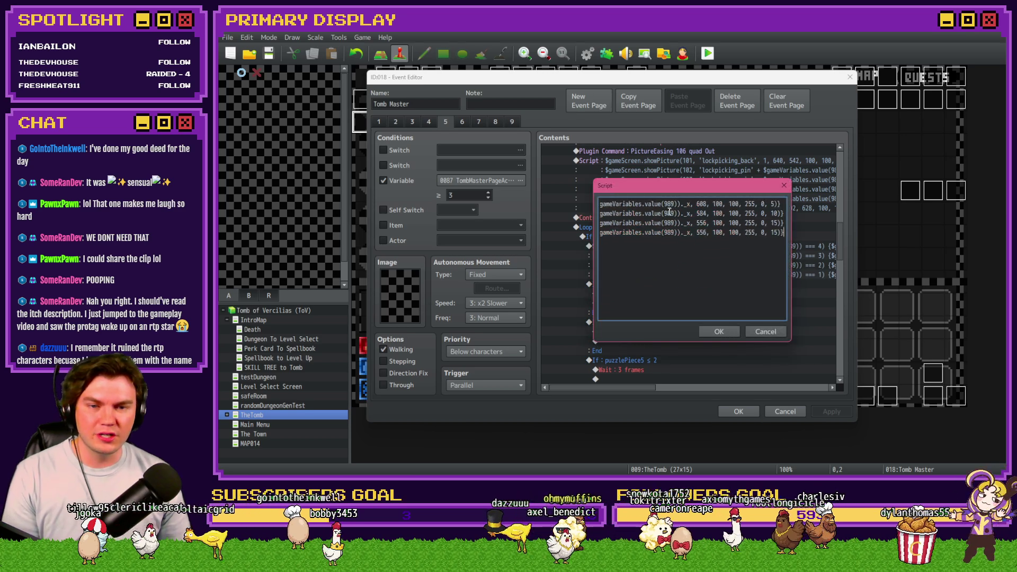
left_click_drag(768, 204, 579, 208)
left_click_drag(681, 204, 779, 204)
key("Escape")
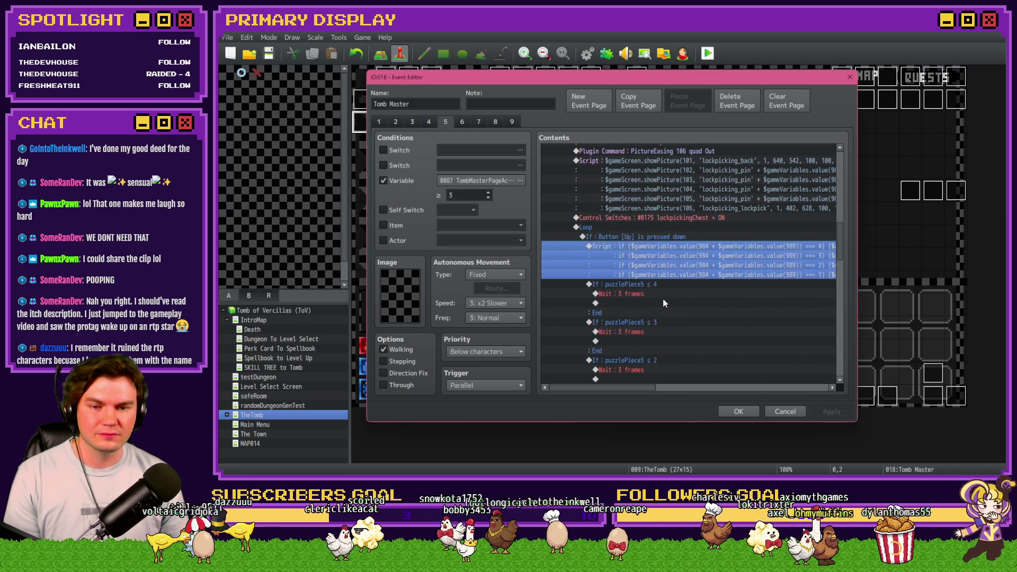
Turn the puzzlePiece5 ≤ 4 branch into script condition $gameVariables.value(984 + $gameVariables.value(989)) <= 4.
double_click(663, 298)
left_click(641, 188)
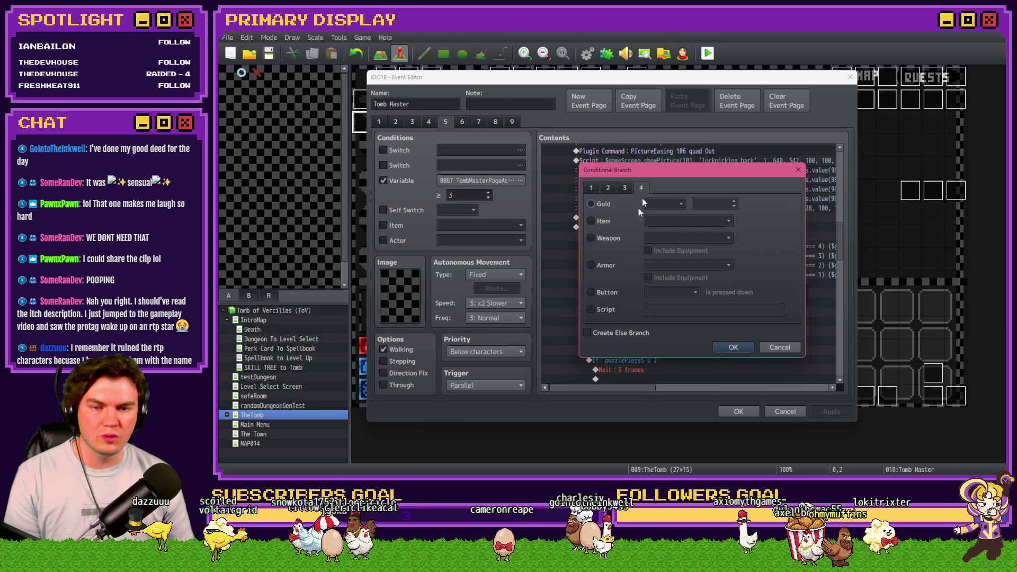
left_click(611, 309)
type("984 + $gameVariables.value(989)")
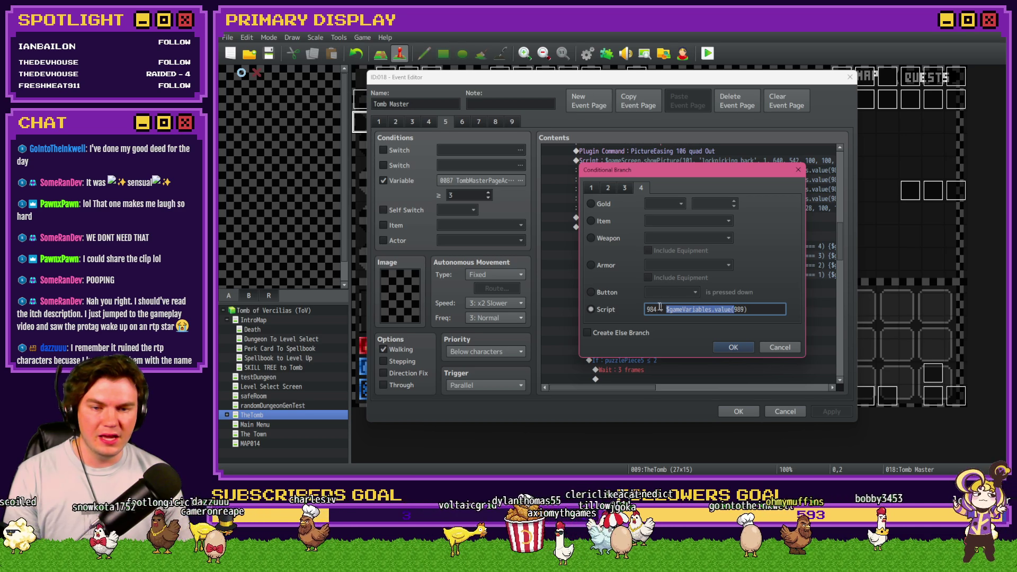
key("ctrl+c")
key("Home")
key("ctrl+v")
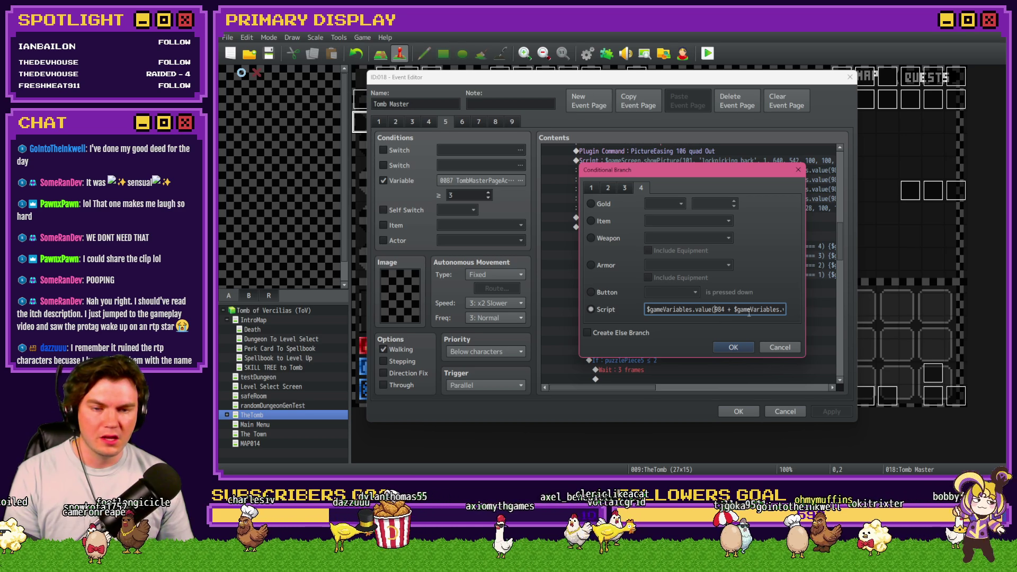
key("End")
type(")")
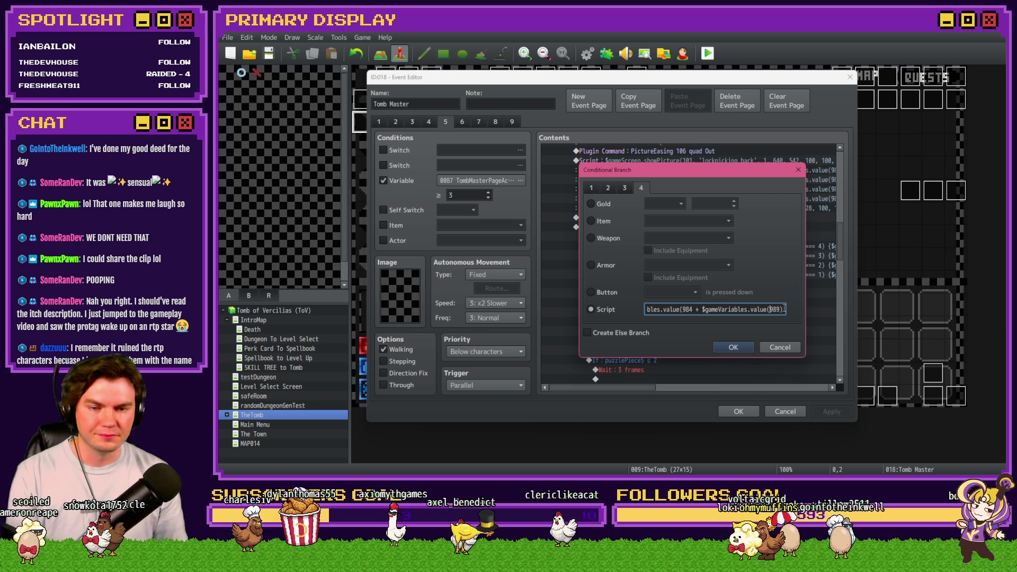
type(")")
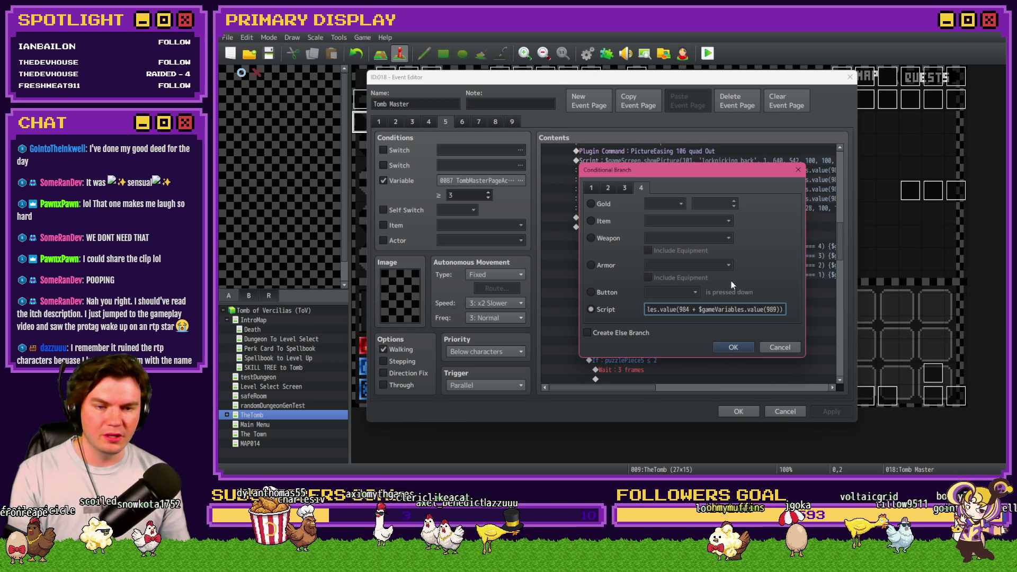
type(" >")
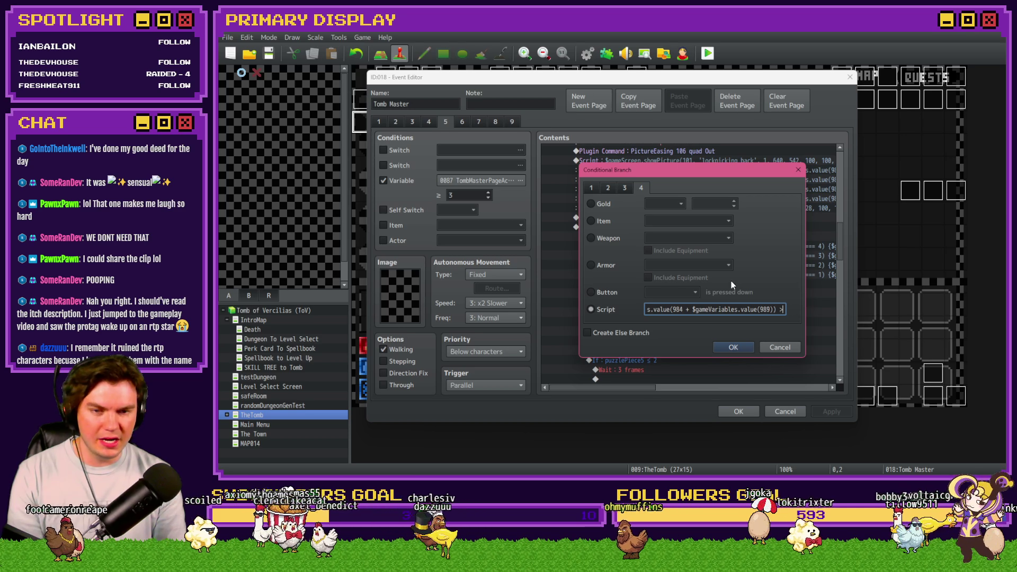
mouse_move(741, 173)
left_mouse_down()
mouse_move(733, 340)
mouse_move(744, 297)
left_mouse_up()
key("BackSpace")
type("<=")
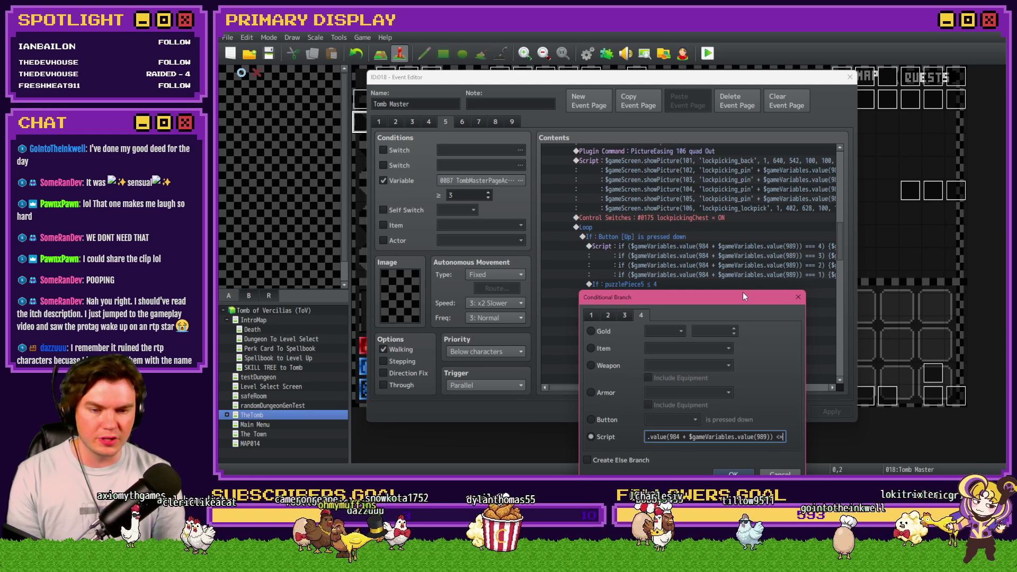
type(" 4")
mouse_move(726, 300)
left_mouse_down()
mouse_move(722, 320)
mouse_move(718, 297)
left_mouse_up()
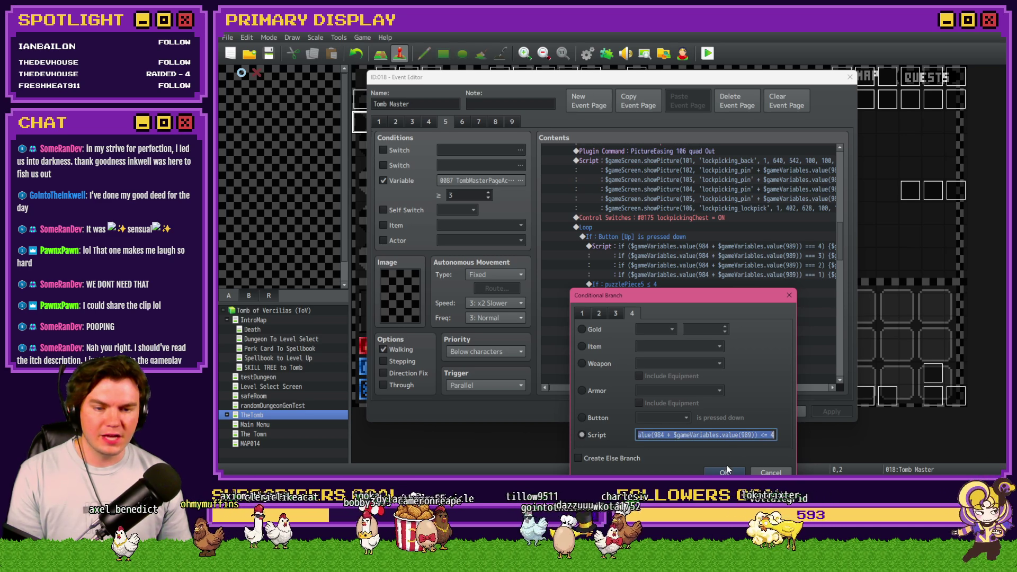
left_click(726, 471)
Convert the ≤ 3 and ≤ 2 branches into the same script condition with limits 3 and 2.
double_click(654, 324)
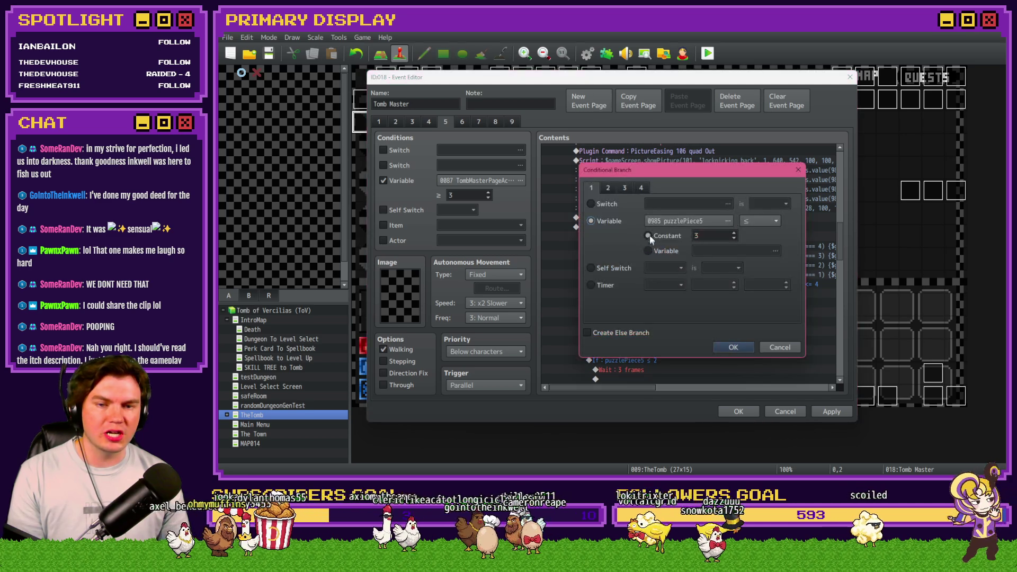
left_click(642, 187)
left_click(591, 310)
key("ctrl+v")
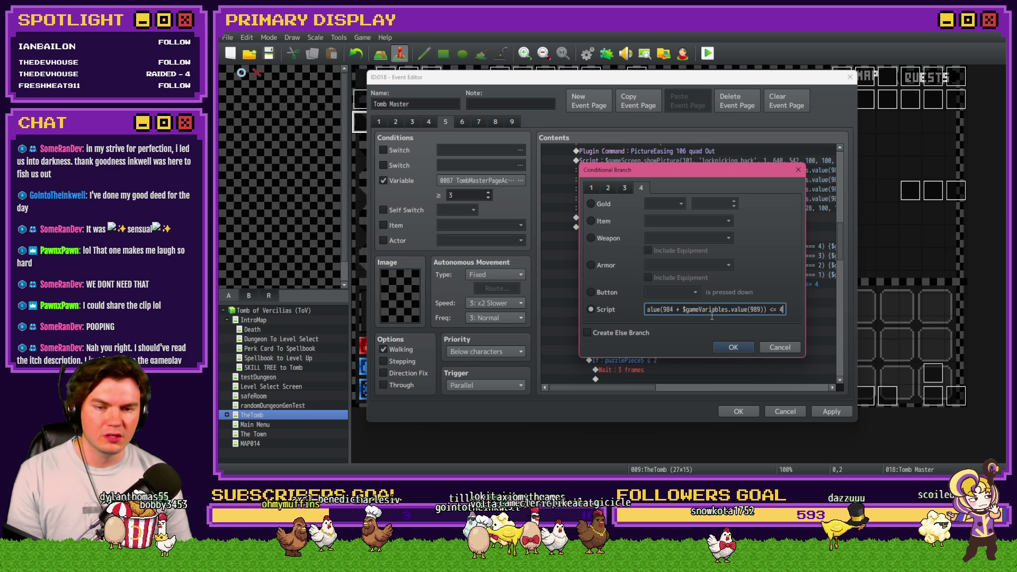
key("BackSpace")
type("3")
key("Return")
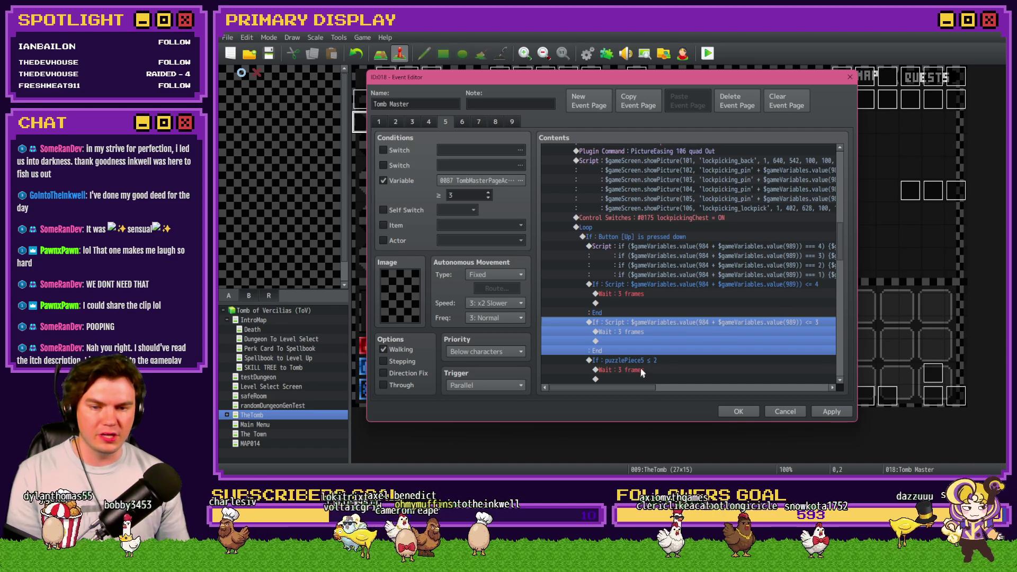
double_click(620, 361)
left_click(641, 187)
left_click(606, 309)
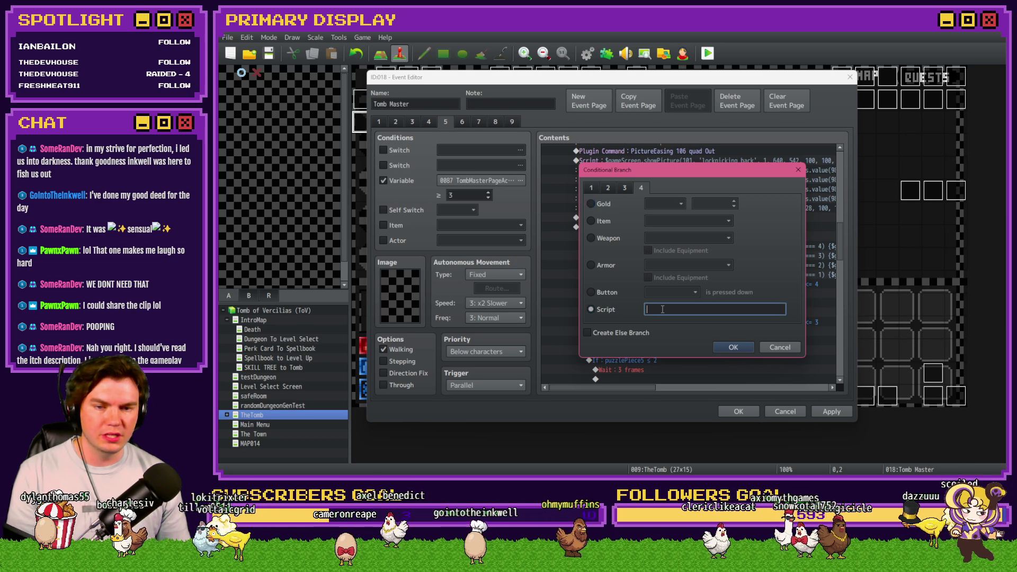
key("ctrl+v")
key("BackSpace")
type("2")
key("Return")
Copy the 984 + variable 989 index expression from the ≤ 2 condition.
scroll(663, 310, "down", 3)
left_click(649, 301)
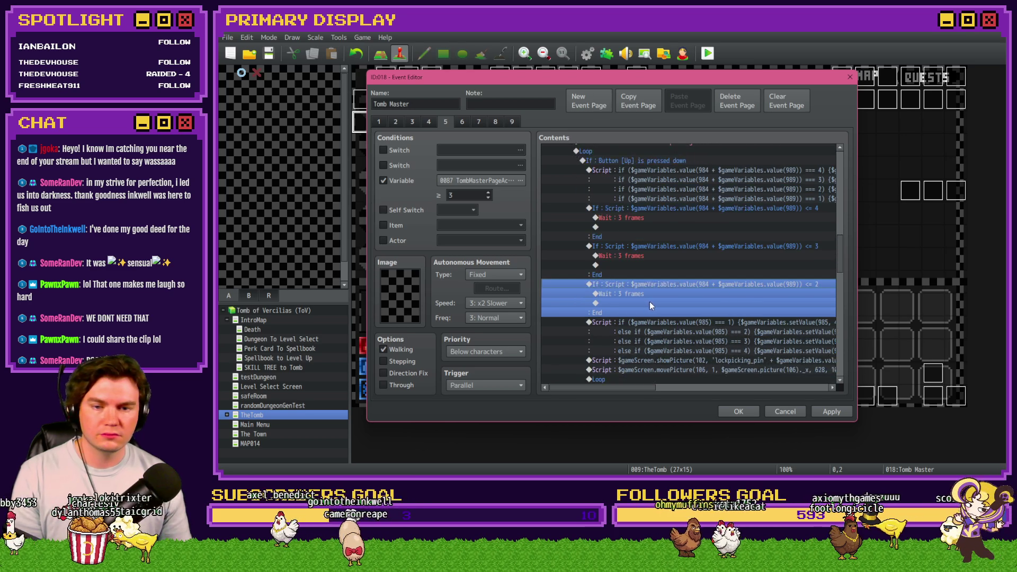
scroll(652, 322, "down", 3)
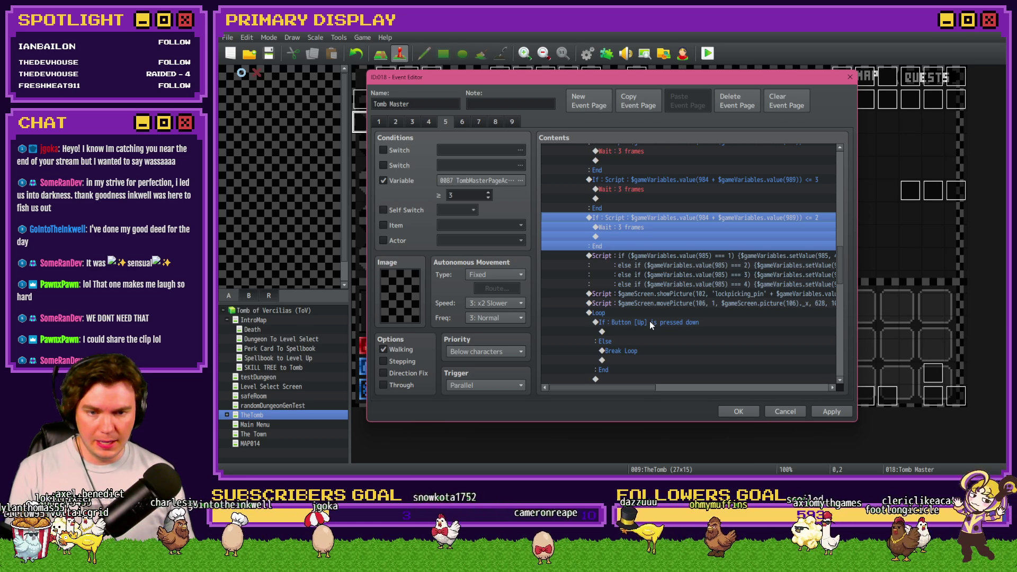
double_click(698, 218)
left_click_drag(715, 309, 800, 312)
key("ctrl+c")
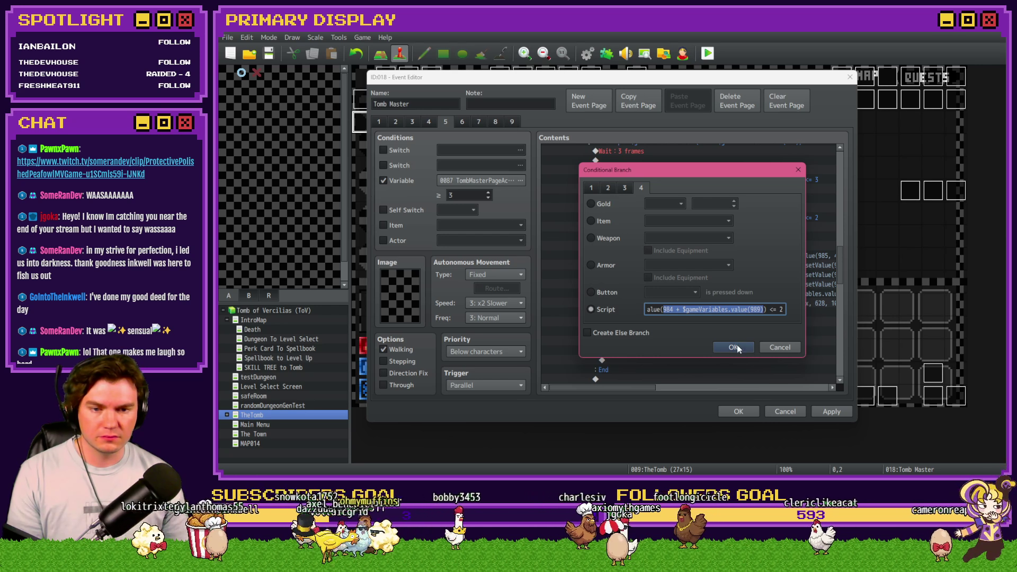
left_click(736, 347)
Replace 985 with the index expression on the pin-value script's first four lines.
double_click(662, 265)
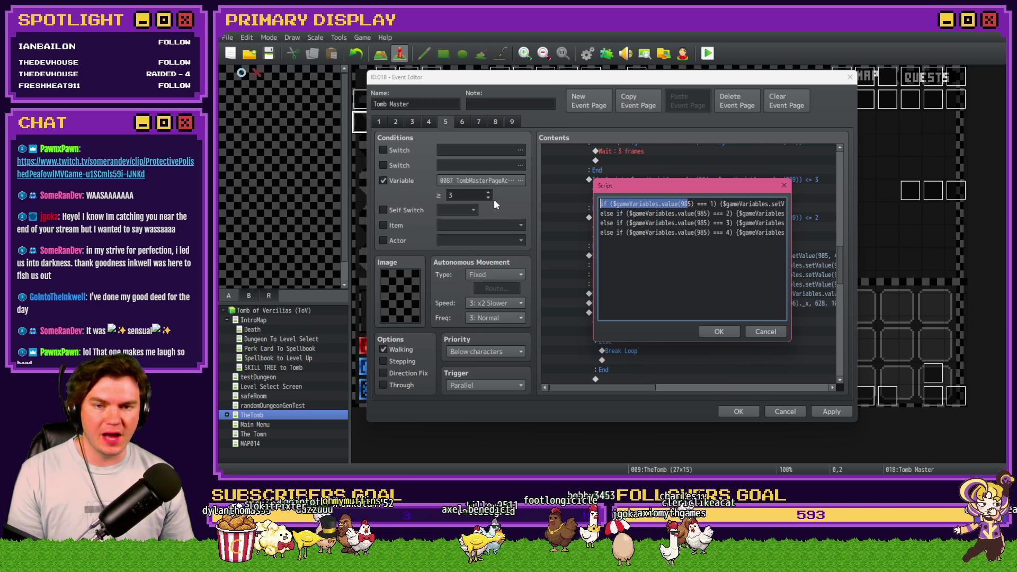
double_click(687, 204)
key("ctrl+v")
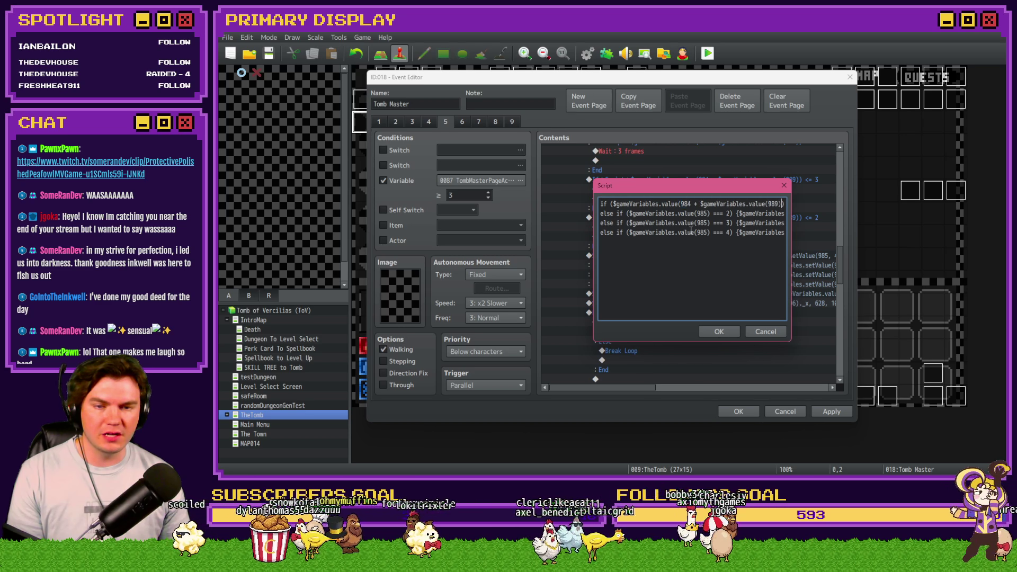
double_click(700, 213)
key("ctrl+v")
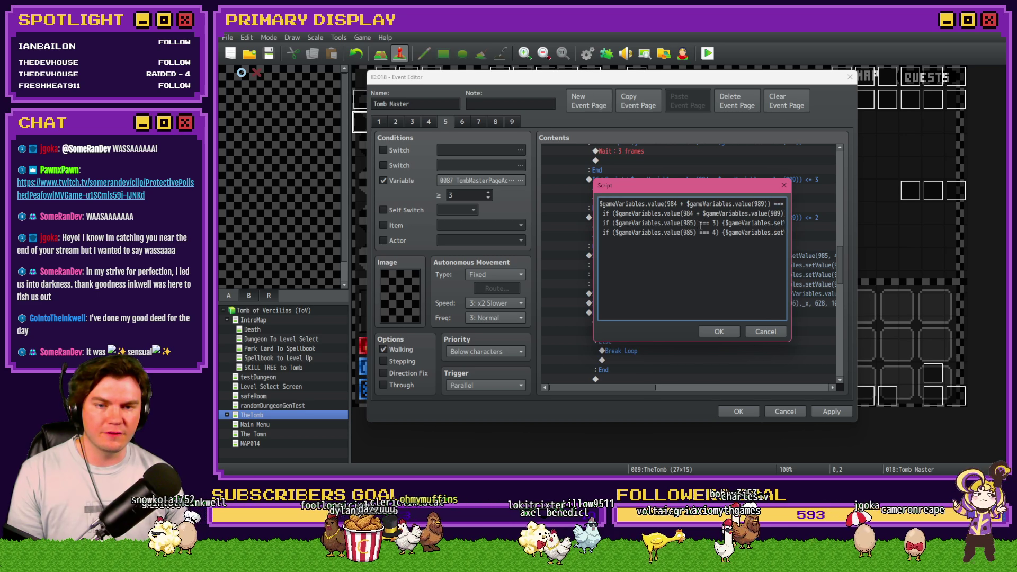
double_click(688, 223)
key("ctrl+v")
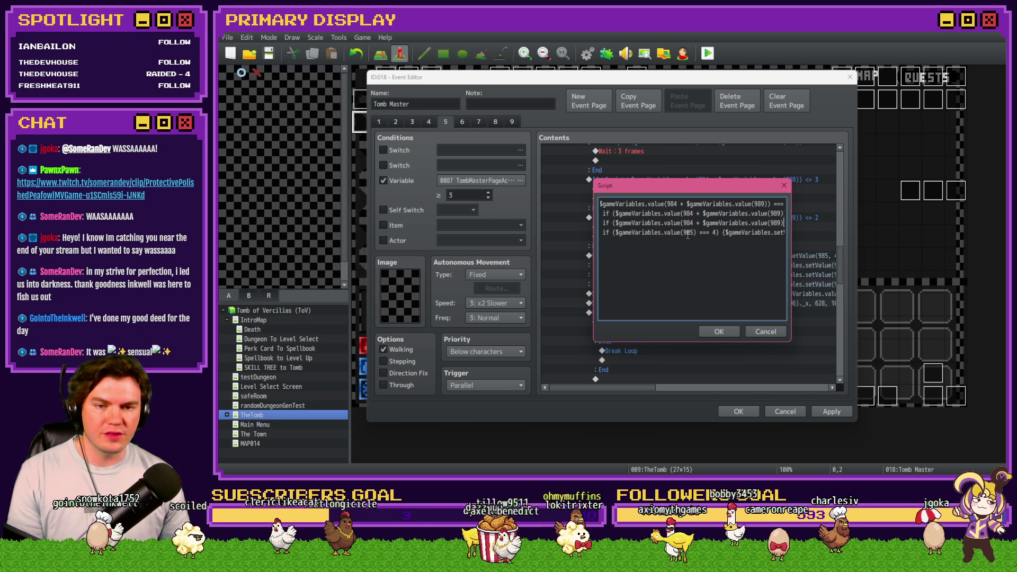
key("ctrl+v")
Swap 985 for the index expression in lines 1–3's setValue calls and confirm.
left_click_drag(767, 214, 795, 217)
left_click(751, 205)
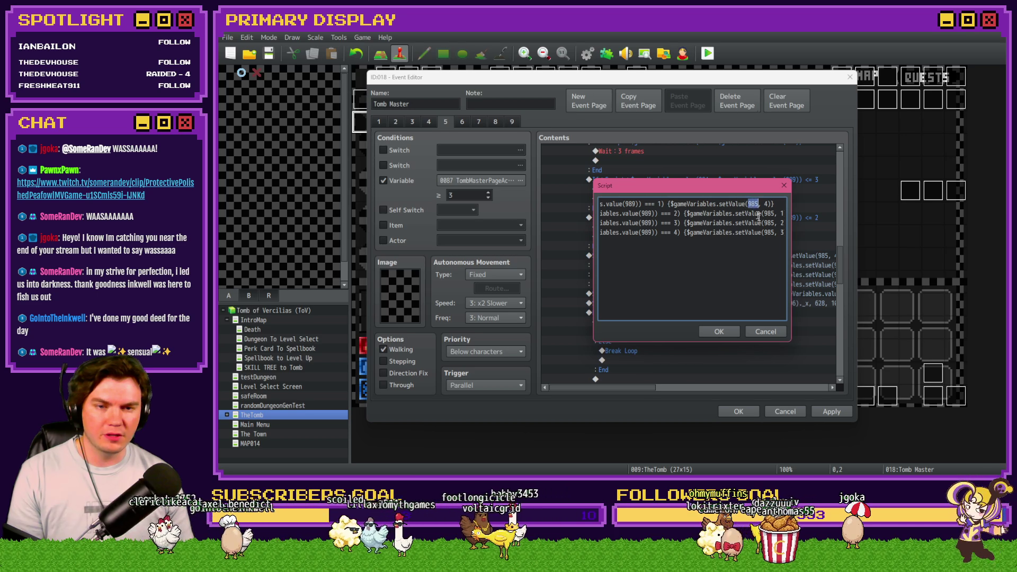
key("ctrl+v")
double_click(702, 214)
key("ctrl+v")
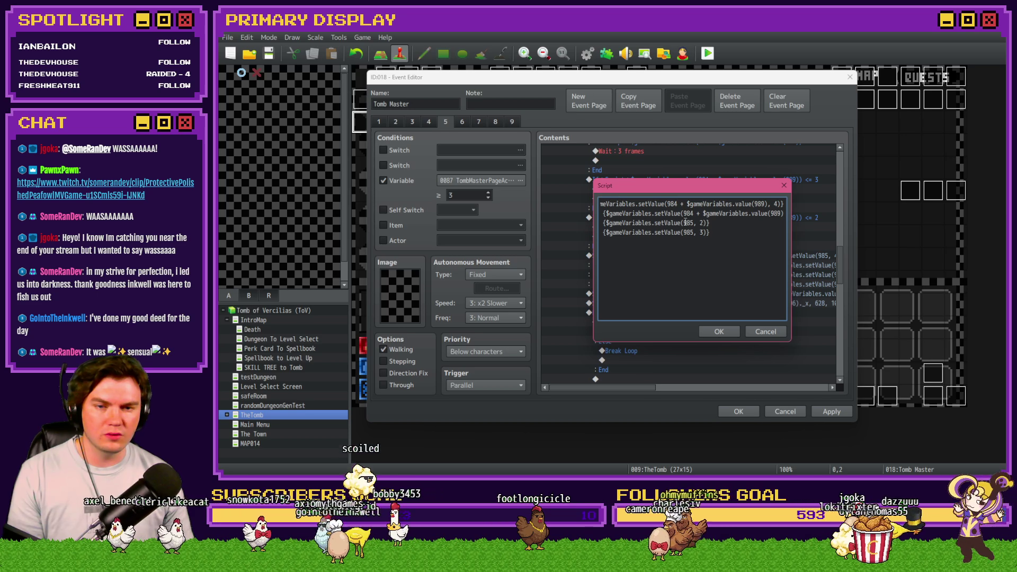
double_click(685, 222)
key("ctrl+v")
key("ctrl+v")
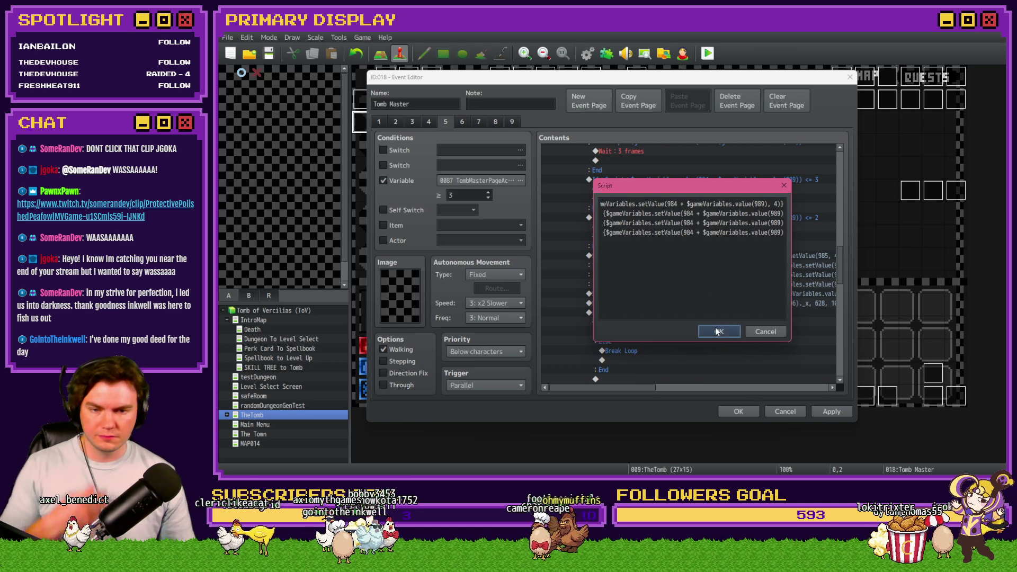
left_click(710, 329)
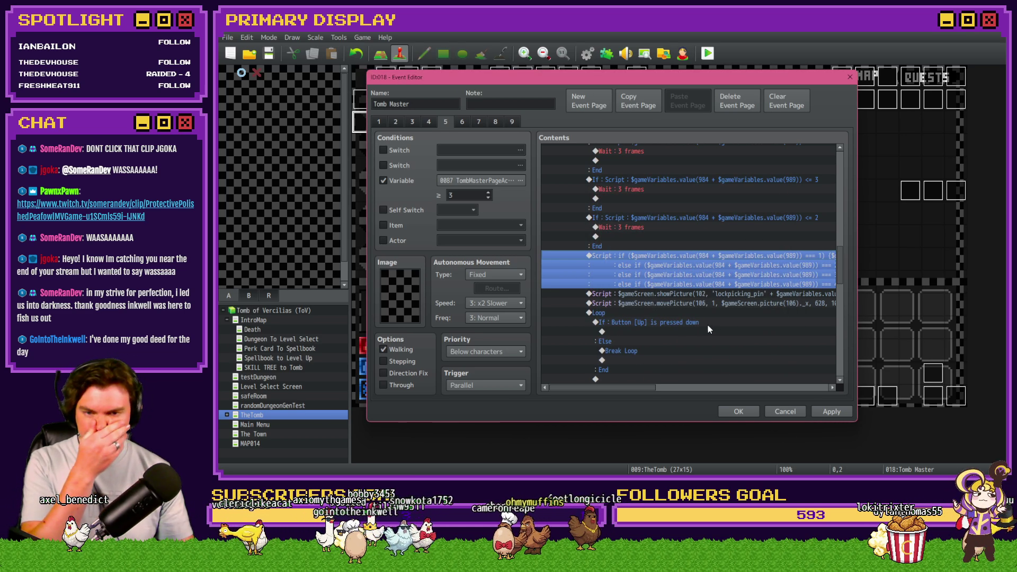
Open the lockpicking_pin showPicture script and start editing its picture number 102.
left_click(709, 295)
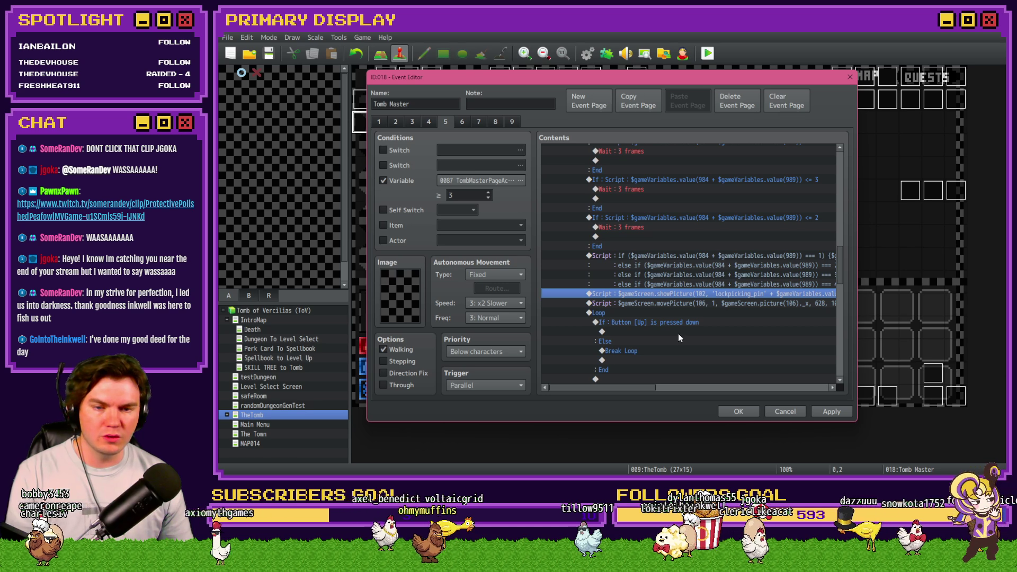
key("Return")
left_click_drag(668, 204, 573, 207)
left_click(682, 205)
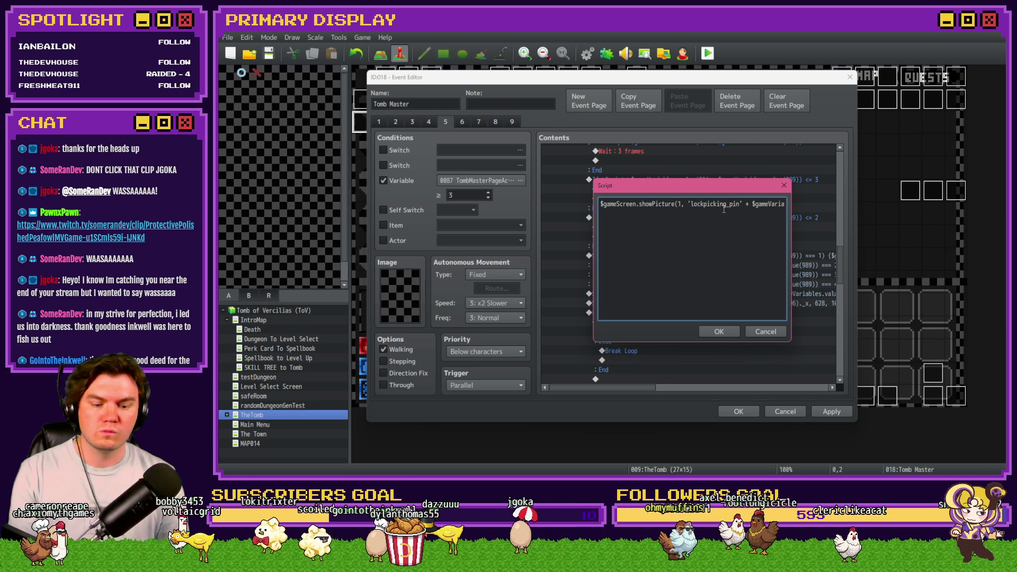
Make the picture number 101 + variable 989 and replace 985 with the index expression.
type("01 +")
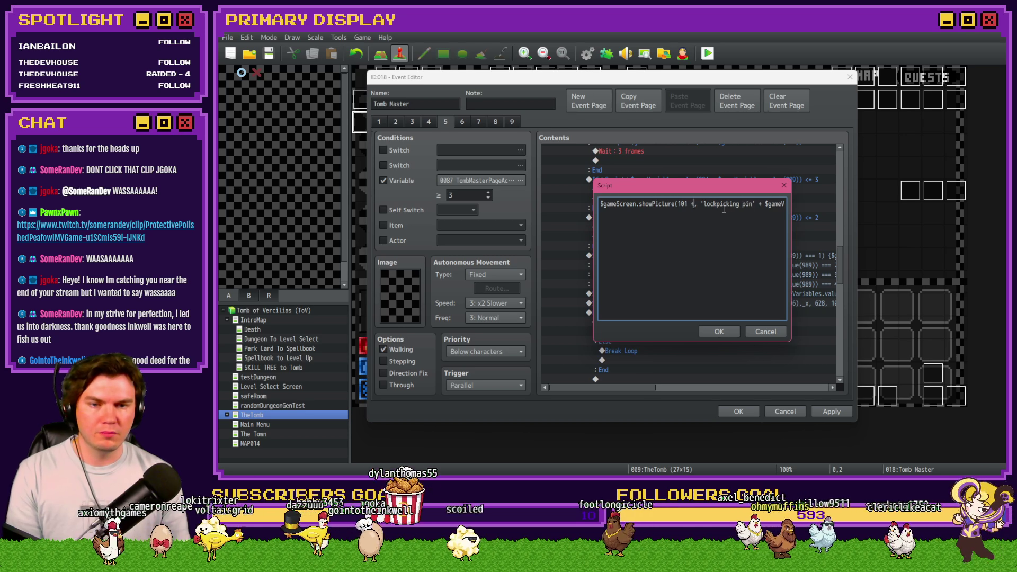
key("ctrl+v")
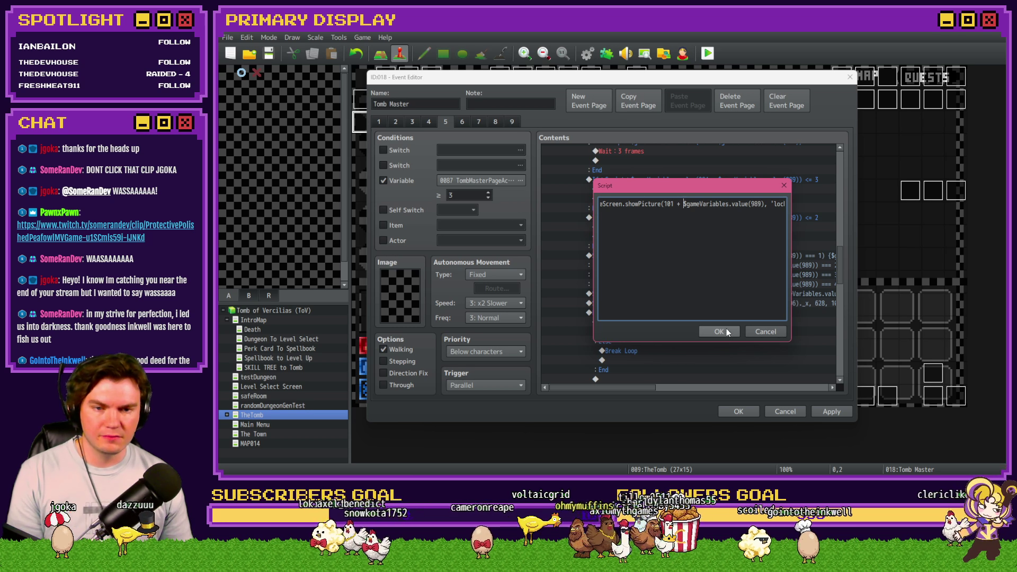
left_click_drag(774, 203, 793, 201)
left_click(772, 204)
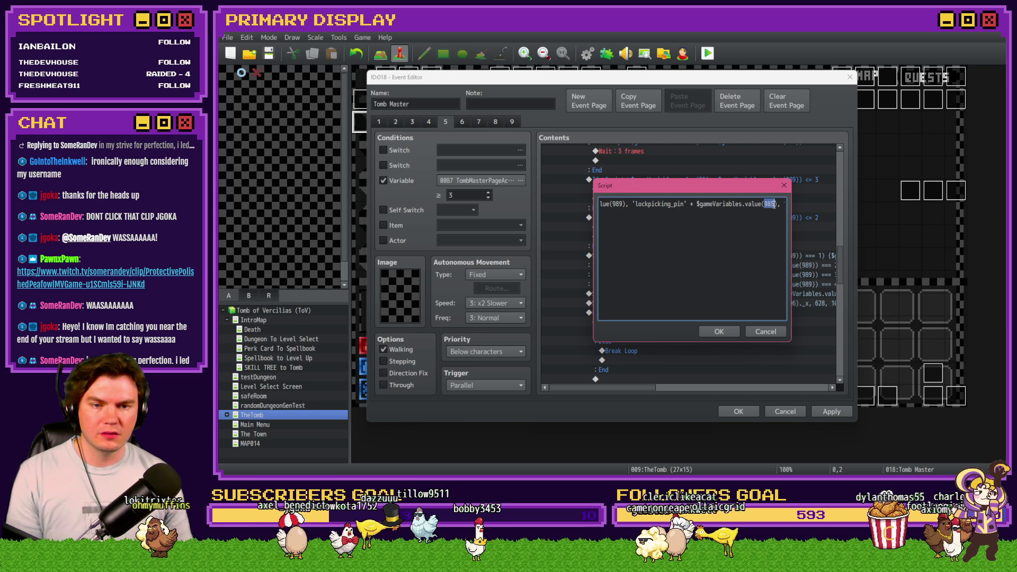
key("ctrl+v")
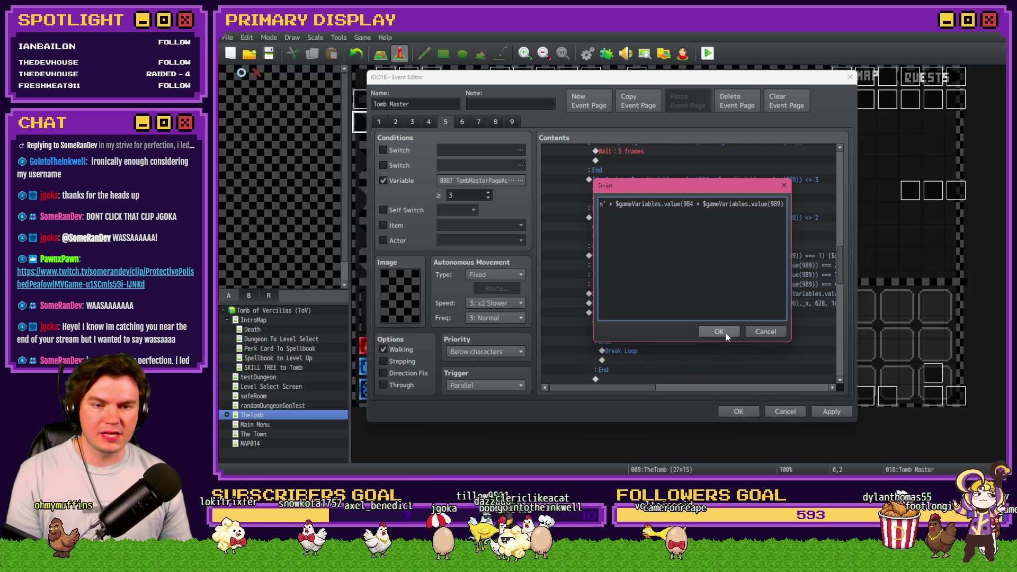
Replace the 556 coordinate with $gameScreen.picture(101 + $gameVariables.value(989)).
left_click_drag(783, 204, 796, 209)
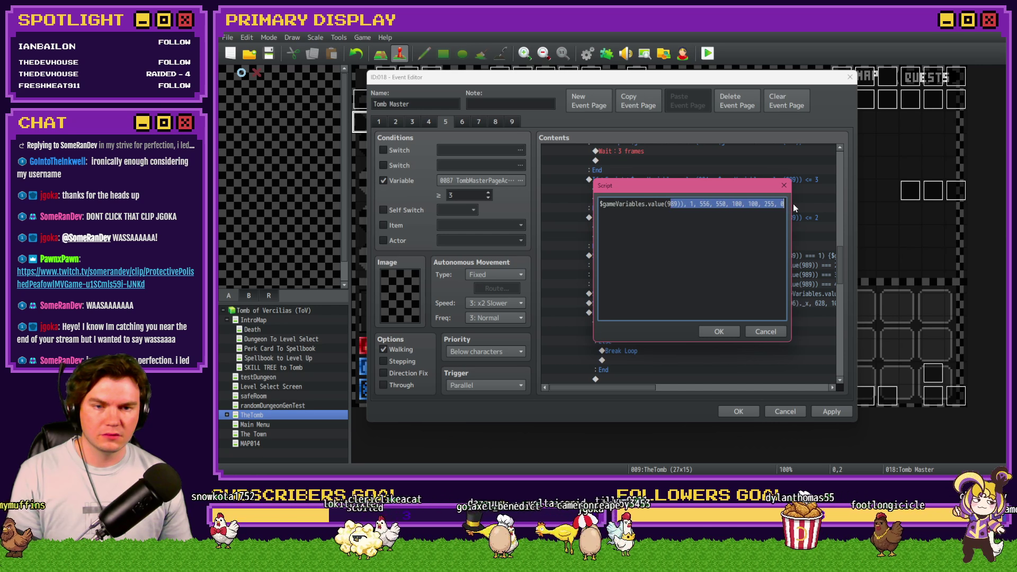
left_click(750, 204)
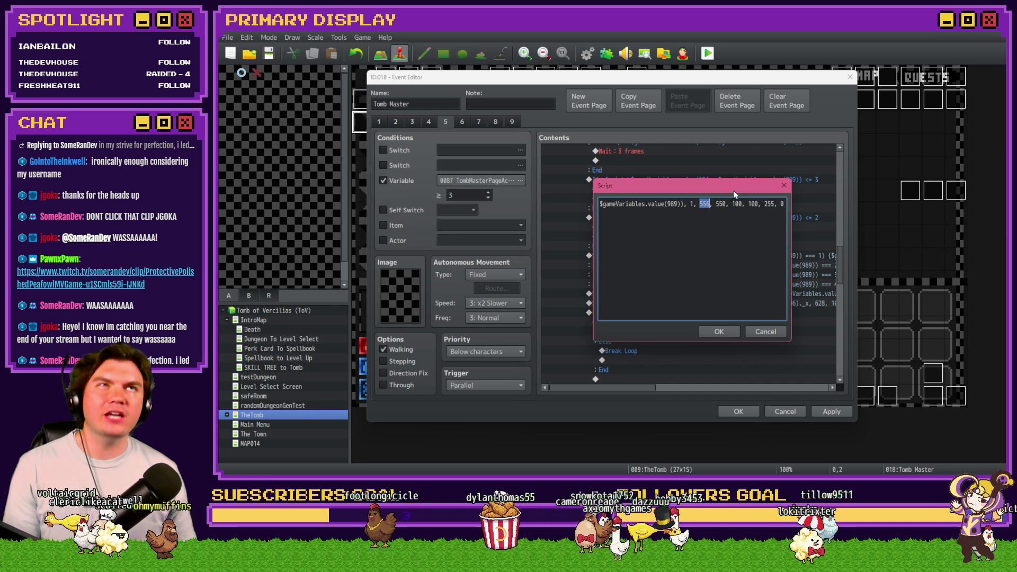
left_click(724, 205)
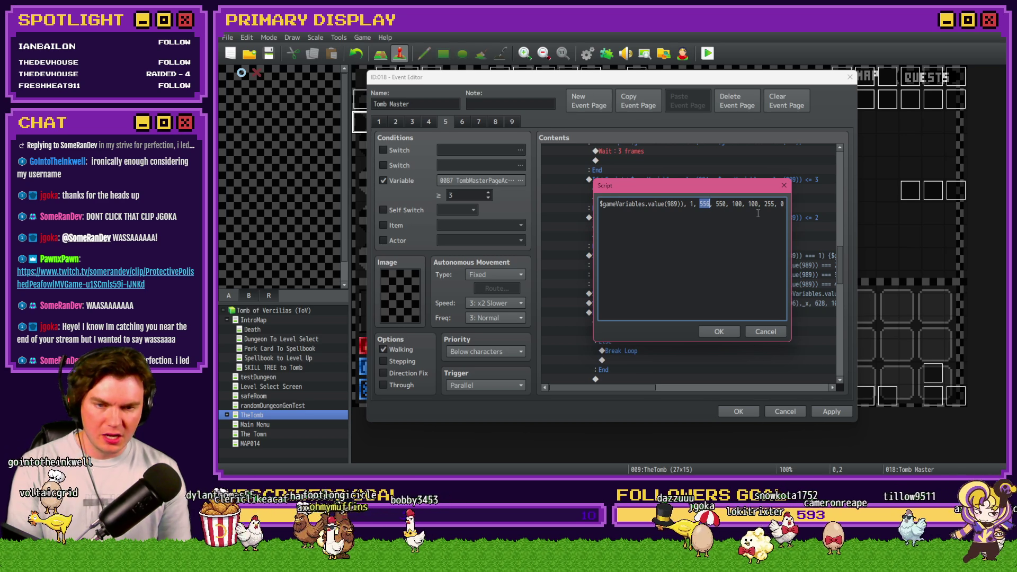
type("$gam")
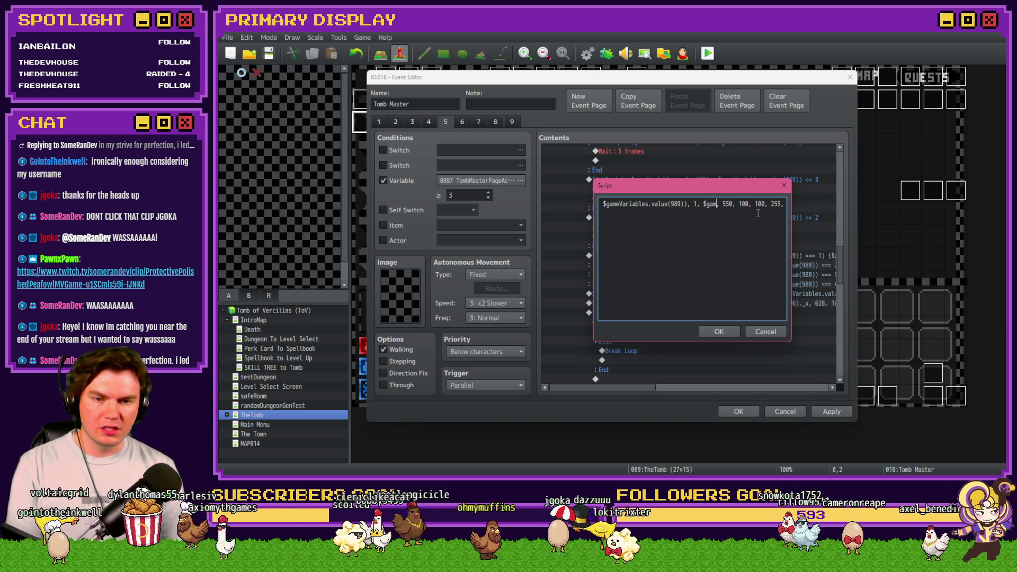
type("eScreen.picture()")
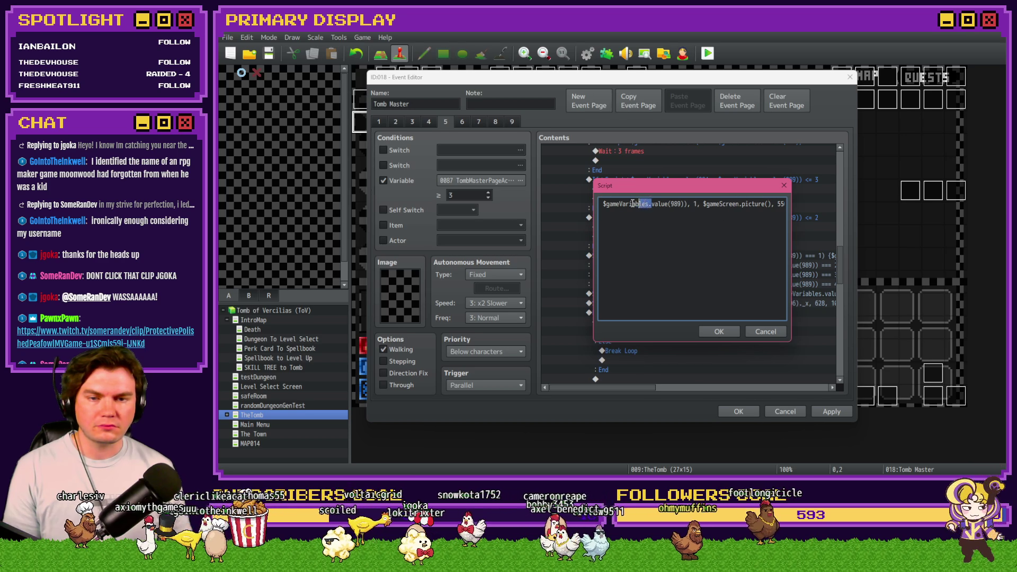
key("Home")
left_click_drag(683, 203, 767, 204)
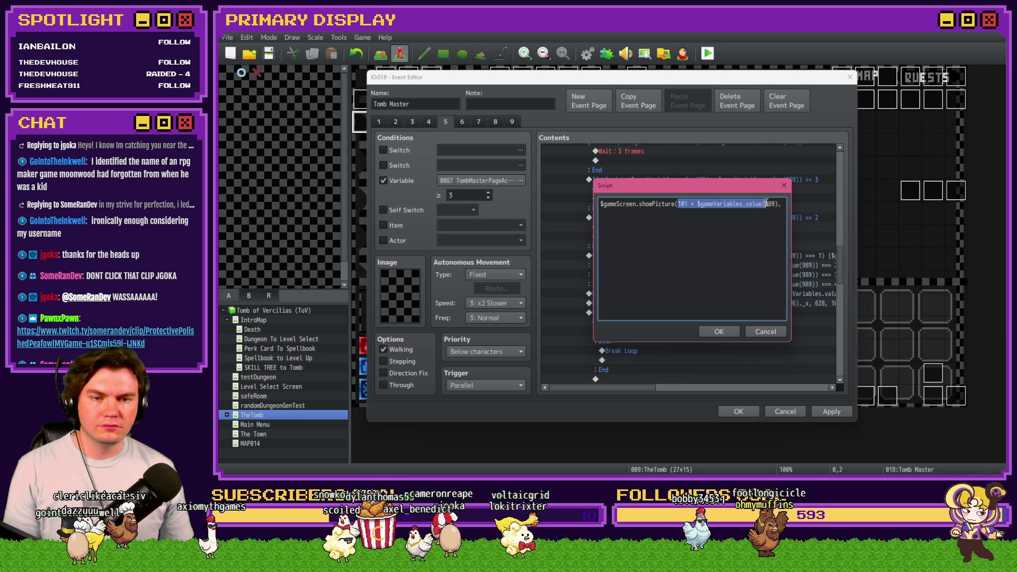
key("ctrl+v")
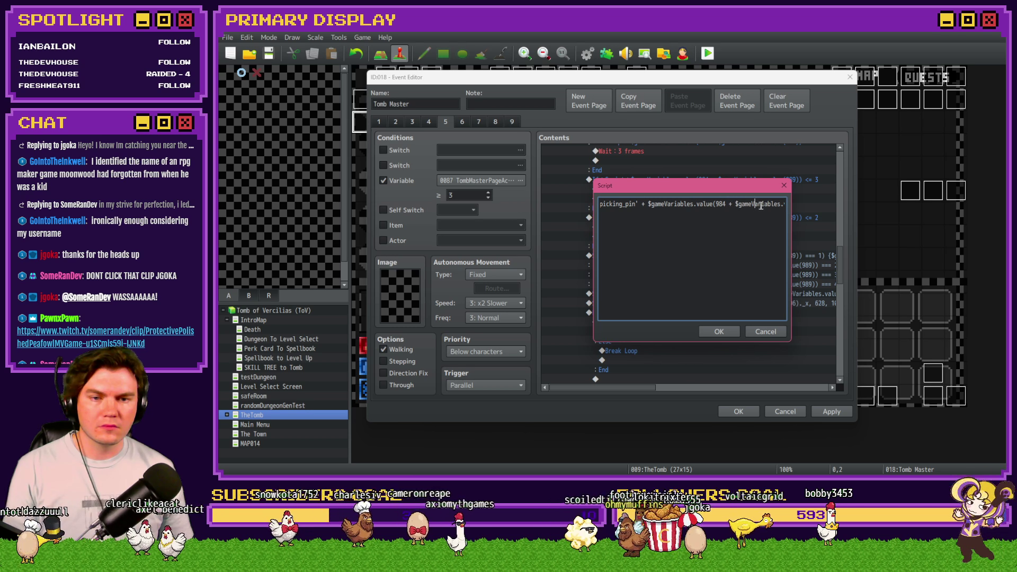
left_click_drag(783, 205, 795, 208)
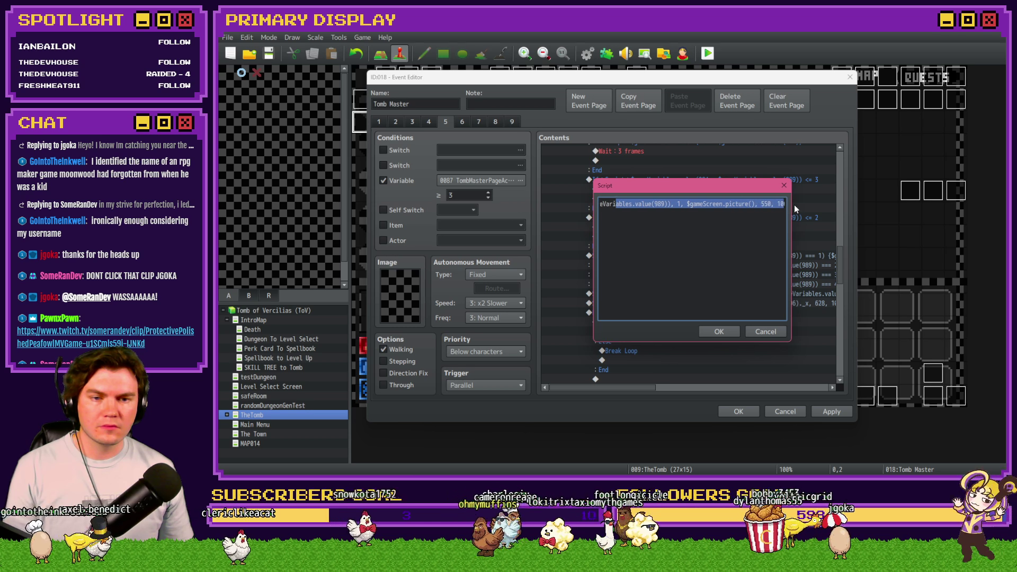
left_click(752, 205)
type("101 + $gameVariables.value(989)")
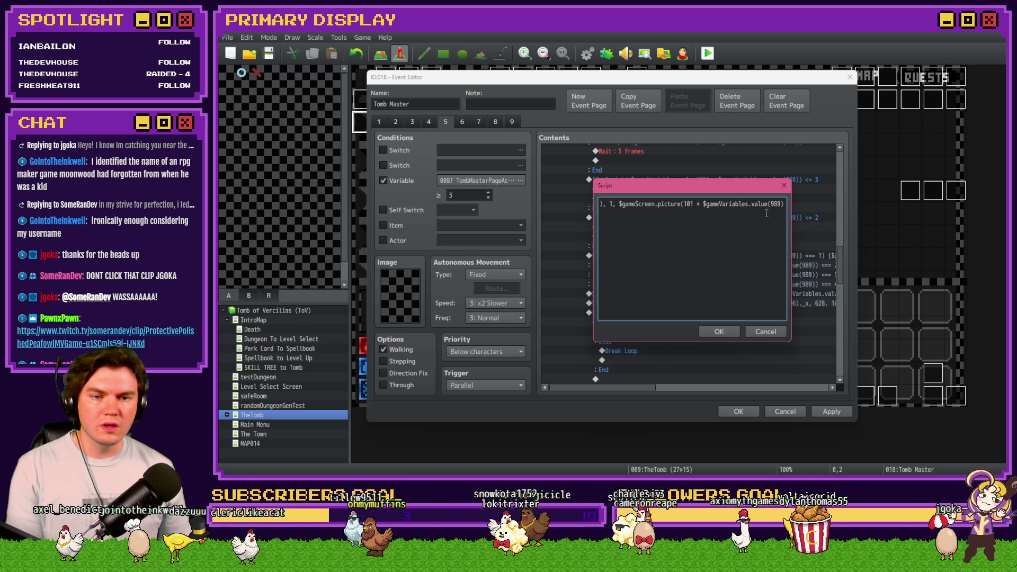
key("Right")
key("Right")
key("Right")
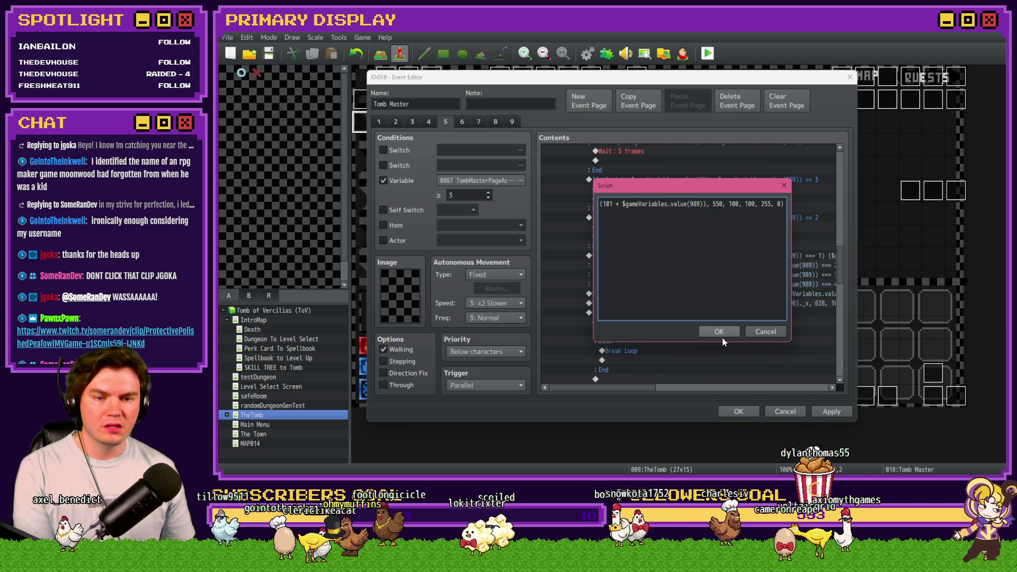
Confirm the script, review the movePicture command, and close the event editor.
left_click(718, 332)
left_click(663, 305)
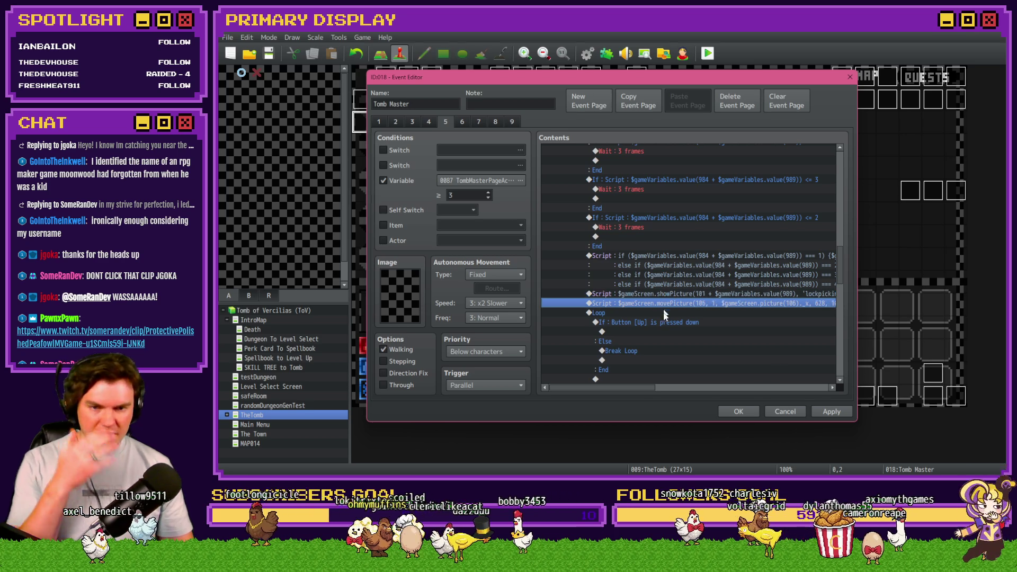
scroll(667, 344, "down", 4)
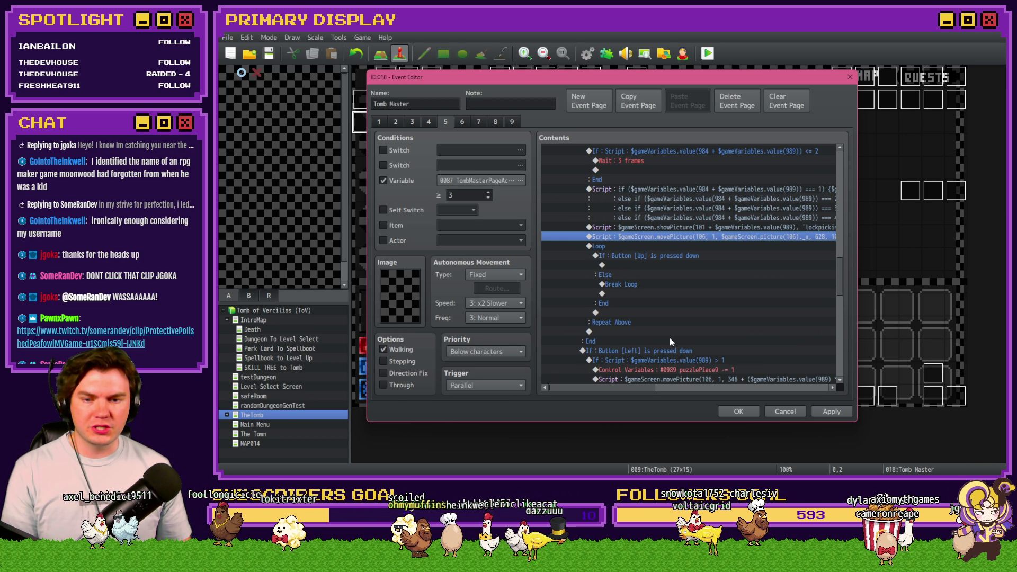
left_click(729, 410)
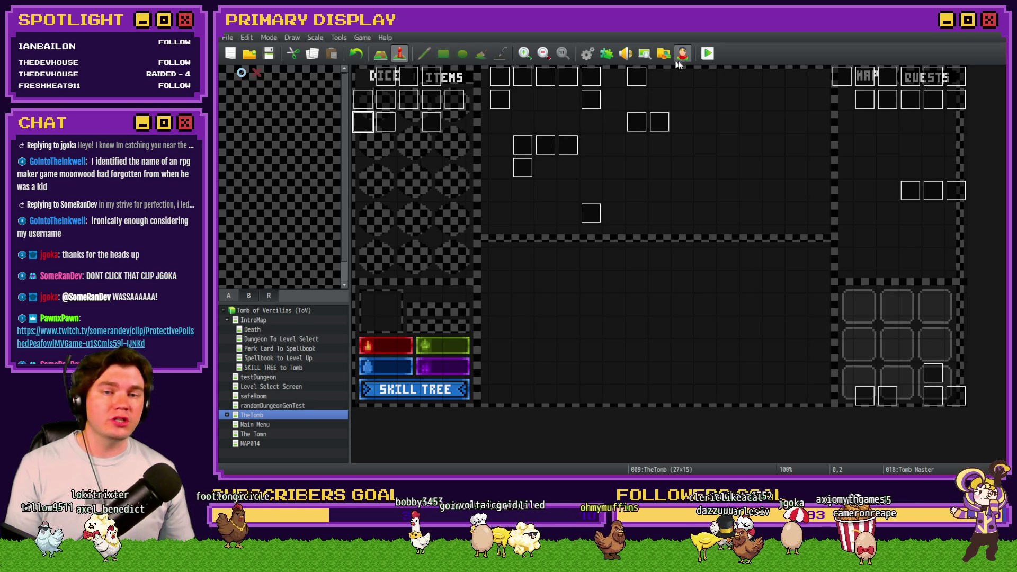
Start a playtest, choose the Fantastic Scroll perk, and check variables 941–950 in the F9 debug list.
left_click(708, 53)
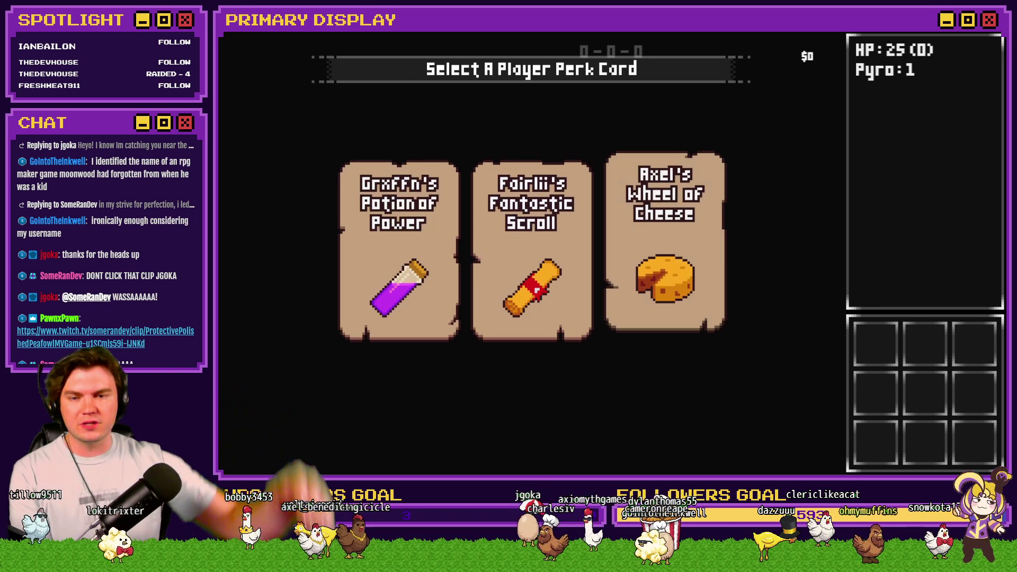
left_click(549, 221)
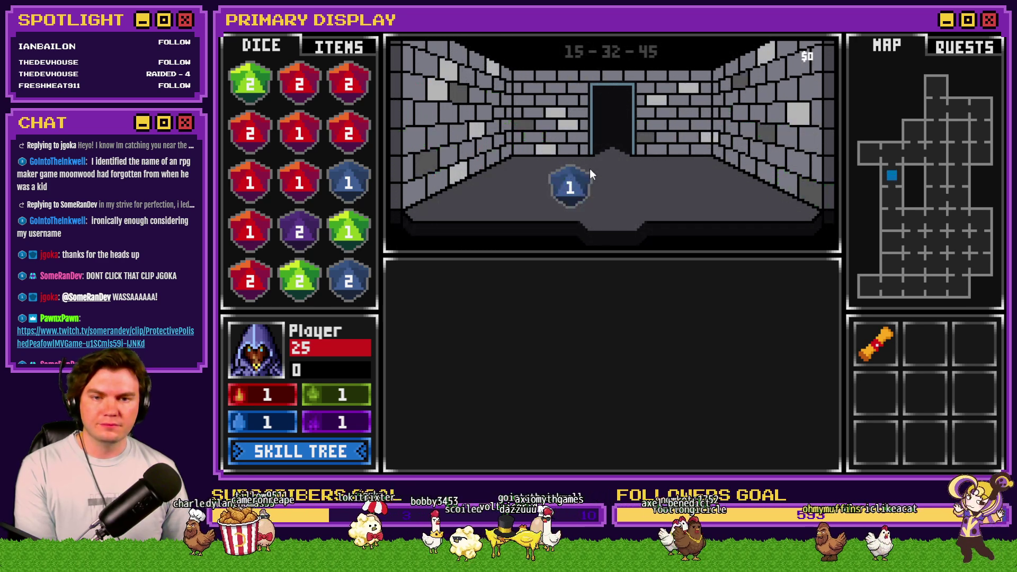
key("F9")
key("Up")
scroll(336, 135, "up", 15)
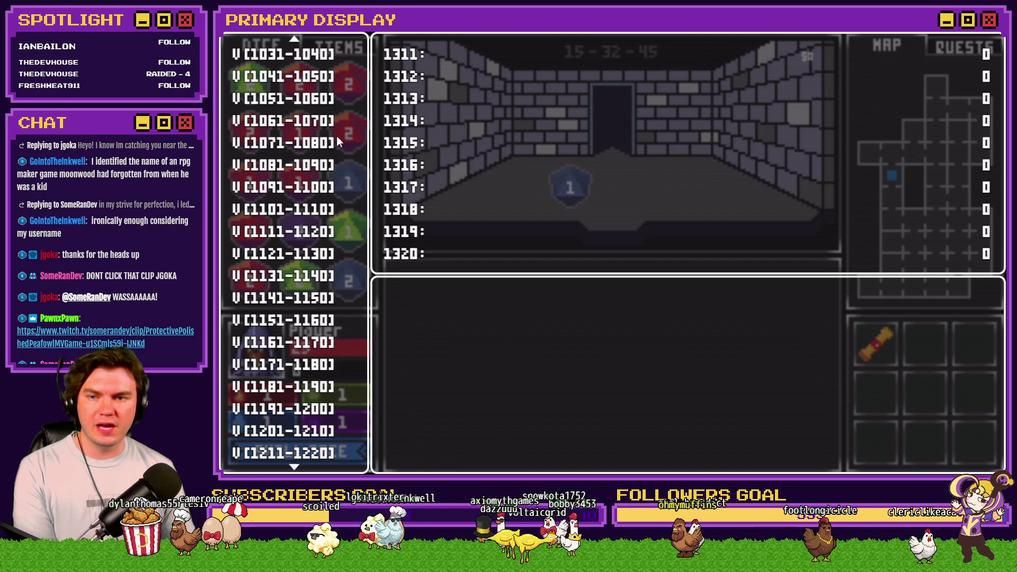
key("Down")
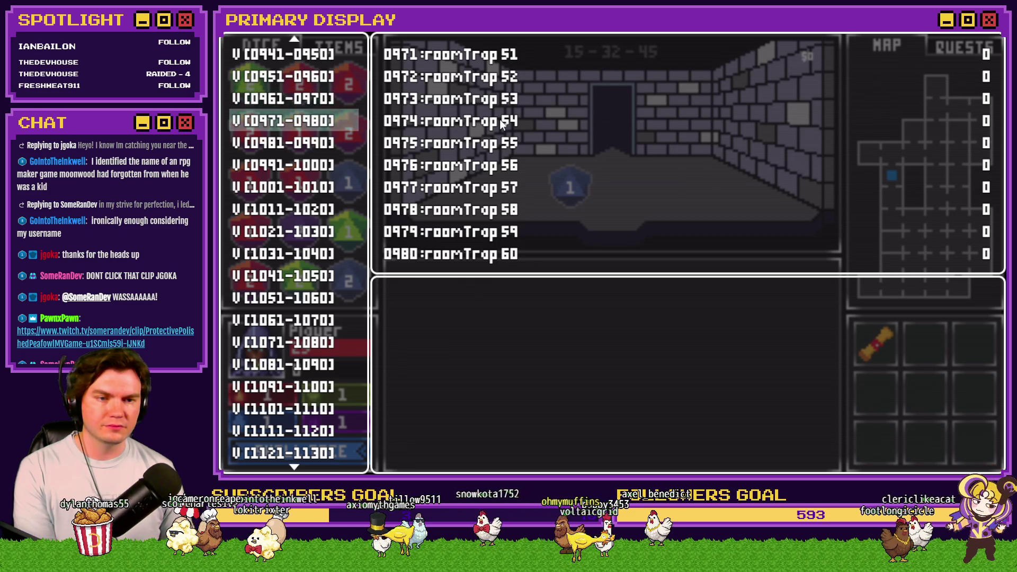
key("Up")
key("Up")
key("Up")
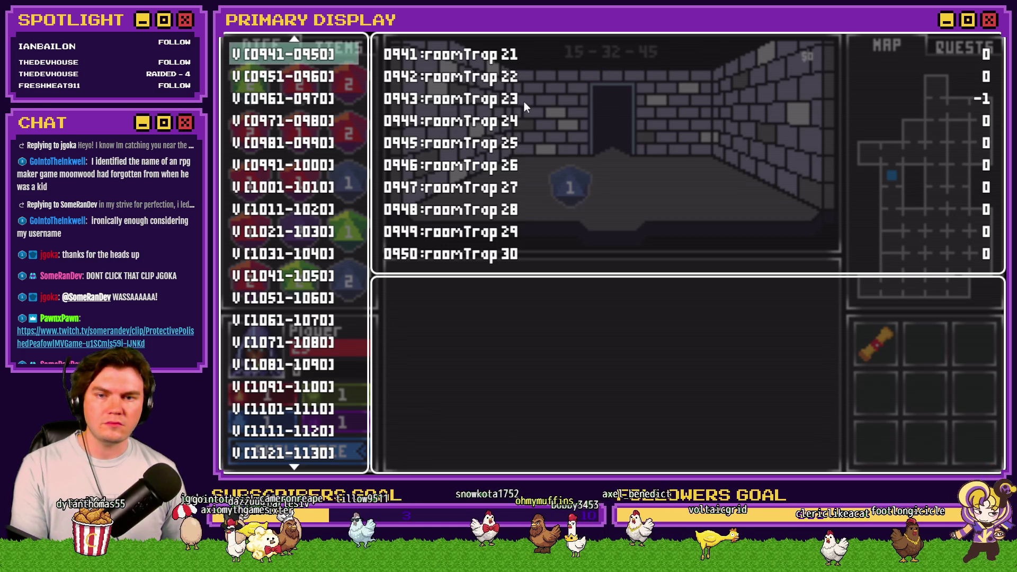
key("Escape")
Walk to the chest, choose Pick The Lock, and push pins until the '_x' of null TypeError.
key("Up")
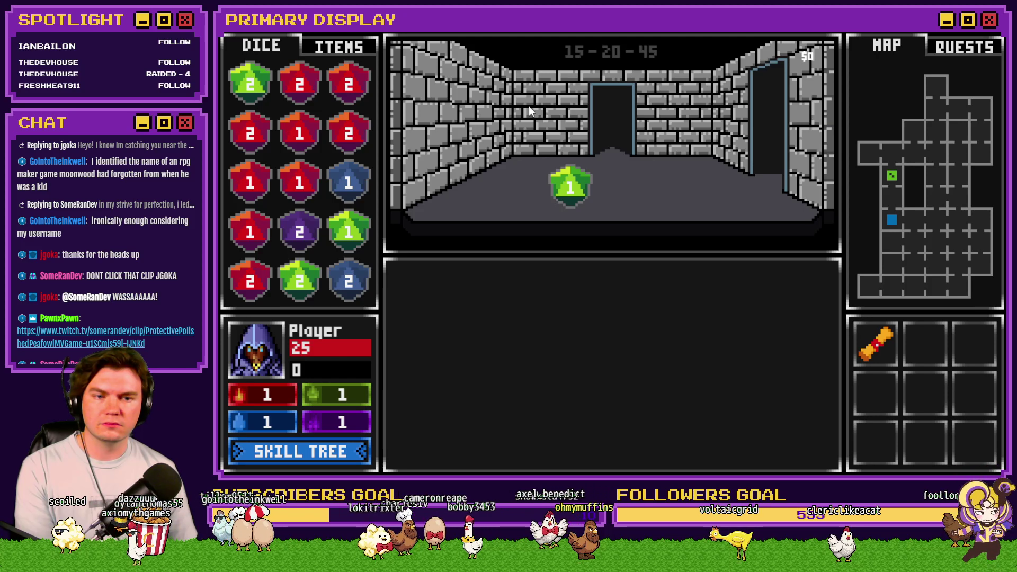
key("Up")
key("Up")
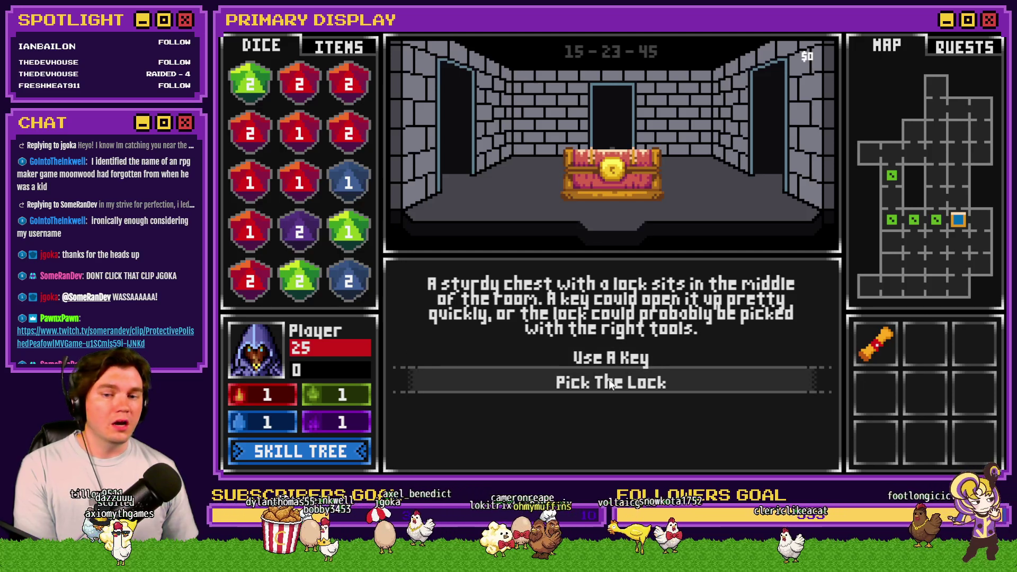
left_click(609, 380)
key("space")
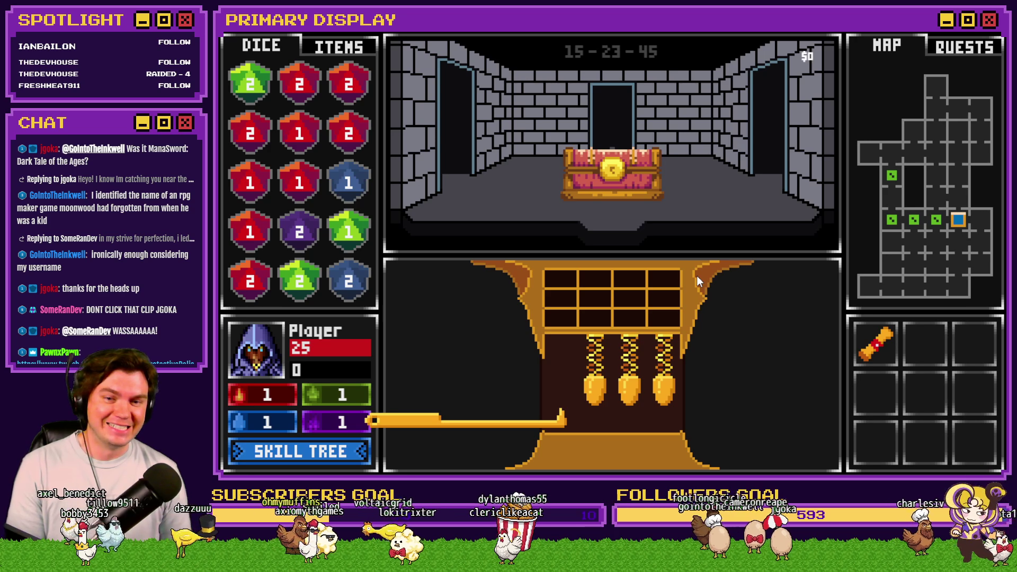
key("space")
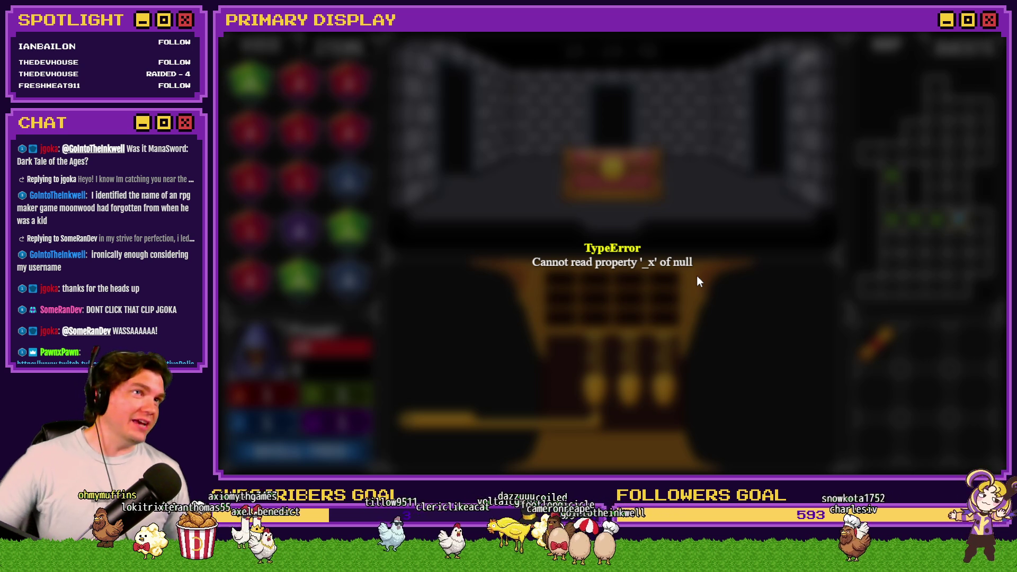
Close the crashed playtest and reopen the Tomb Master event at its Button [Up] pin logic.
left_click(973, 35)
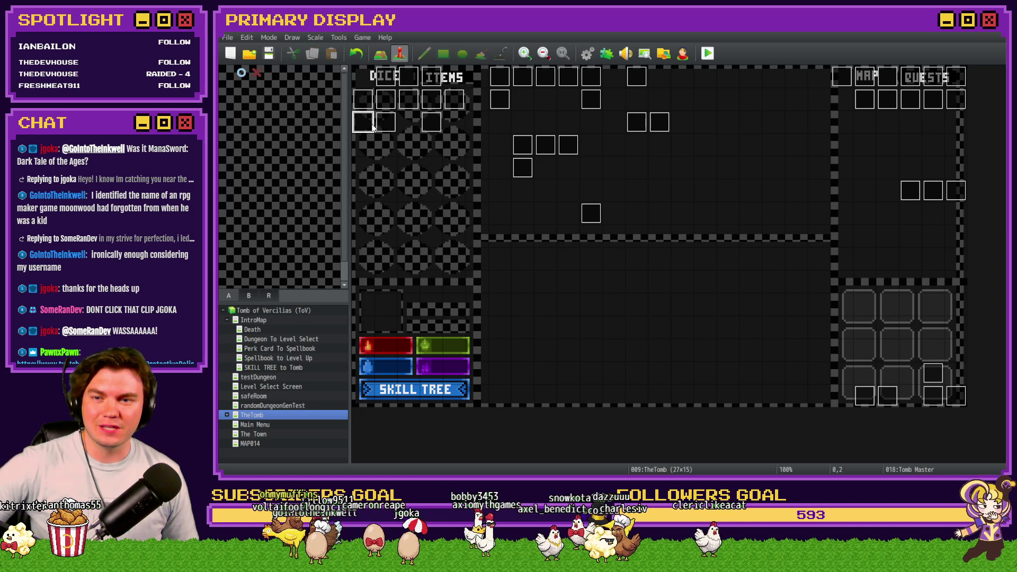
double_click(372, 126)
scroll(677, 260, "down", 15)
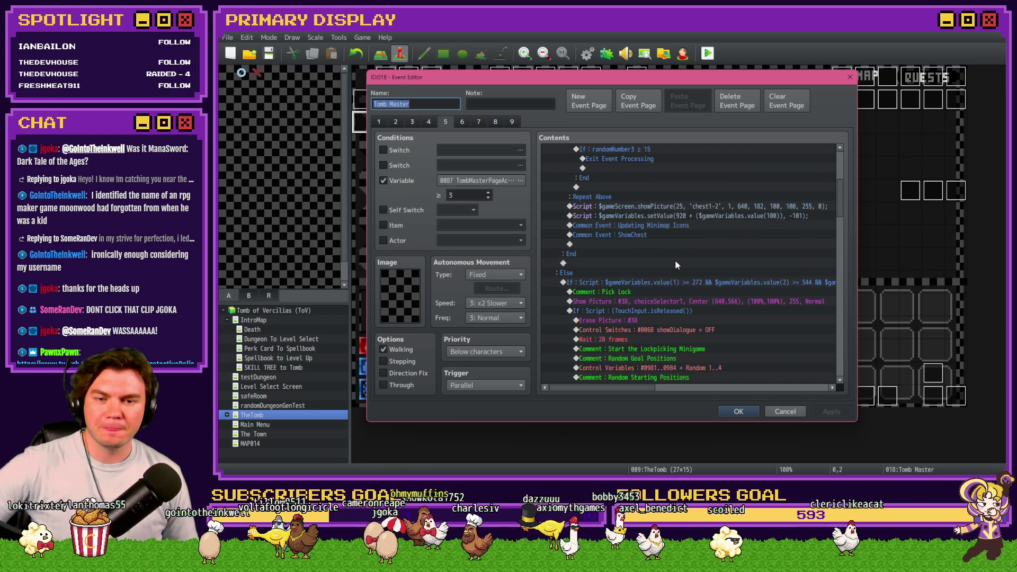
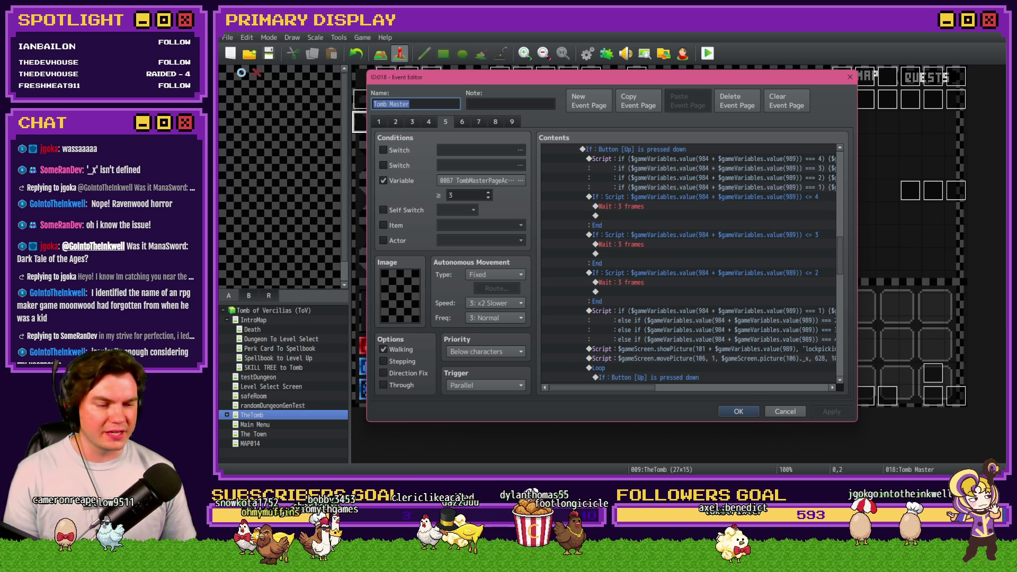
Change line 1 of the Up-press script to reference picture(106).
scroll(694, 345, "up", 3)
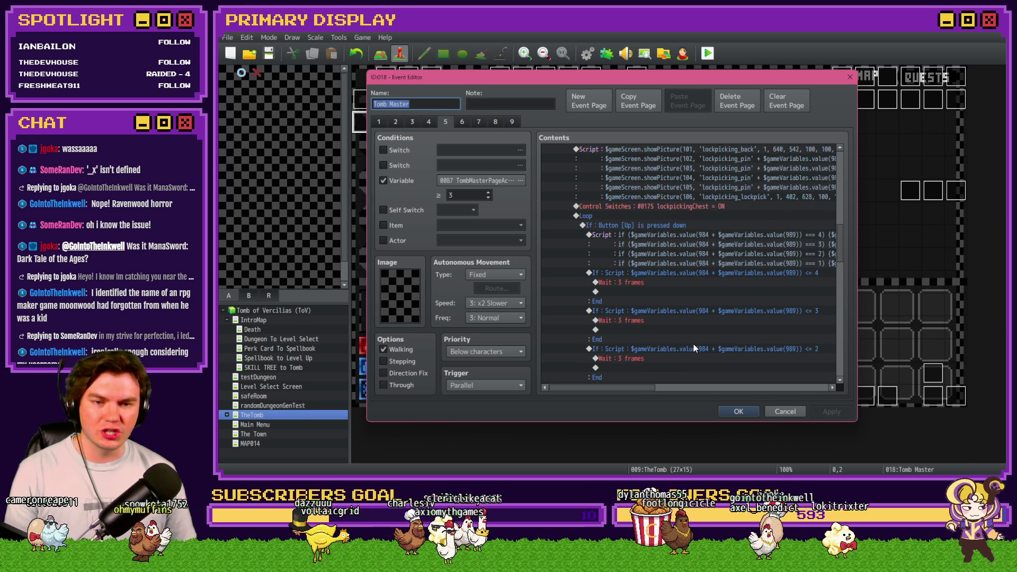
scroll(668, 391, "right", 3)
scroll(689, 344, "left", 3)
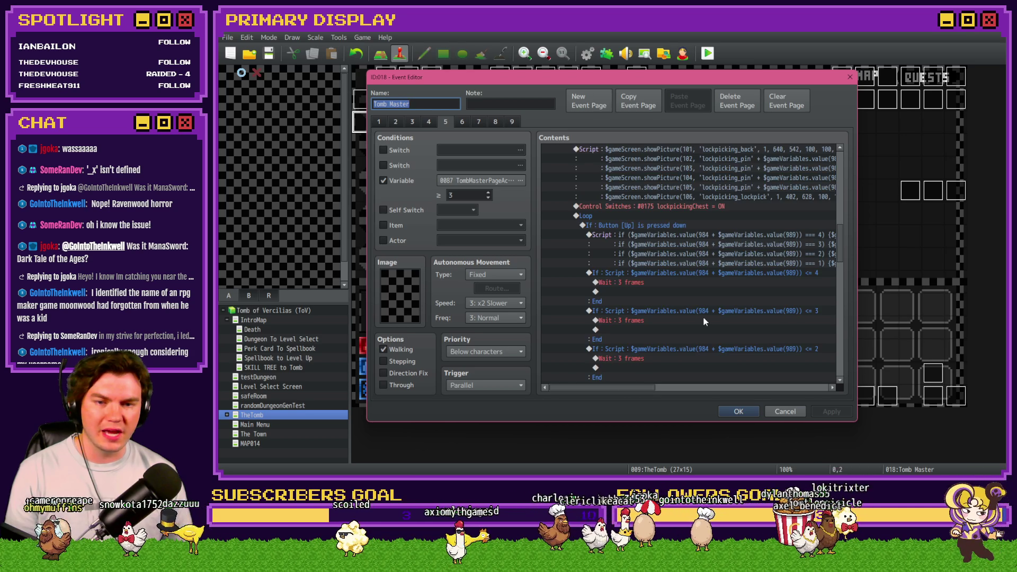
scroll(704, 316, "up", 3)
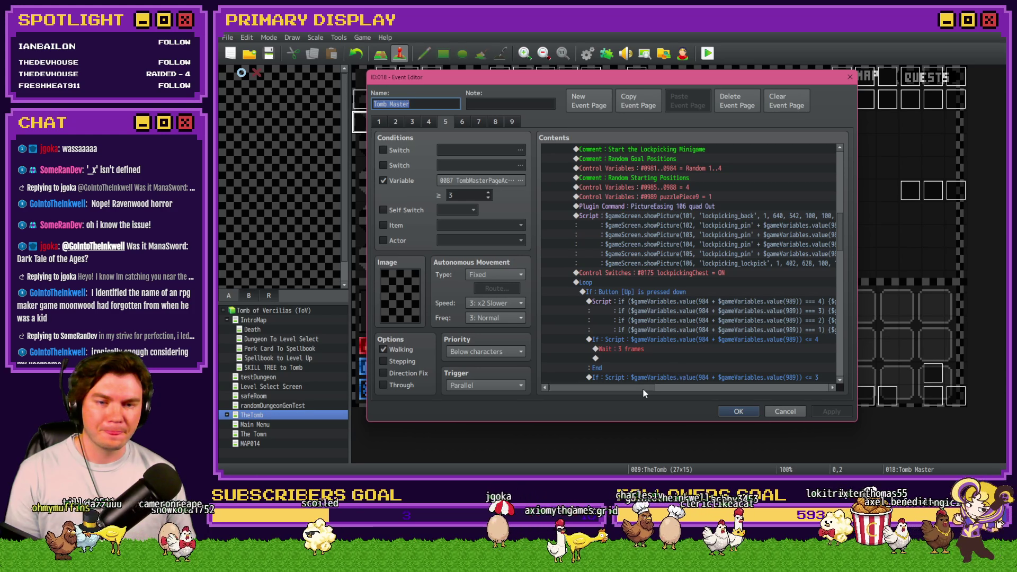
scroll(649, 389, "right", 2)
left_click_drag(650, 389, 688, 390)
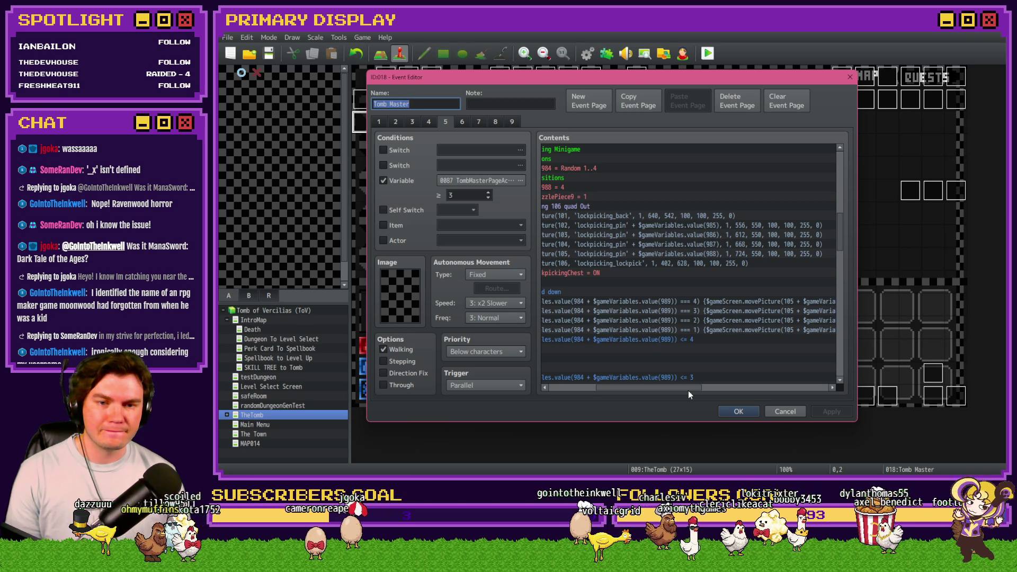
scroll(678, 373, "down", 6)
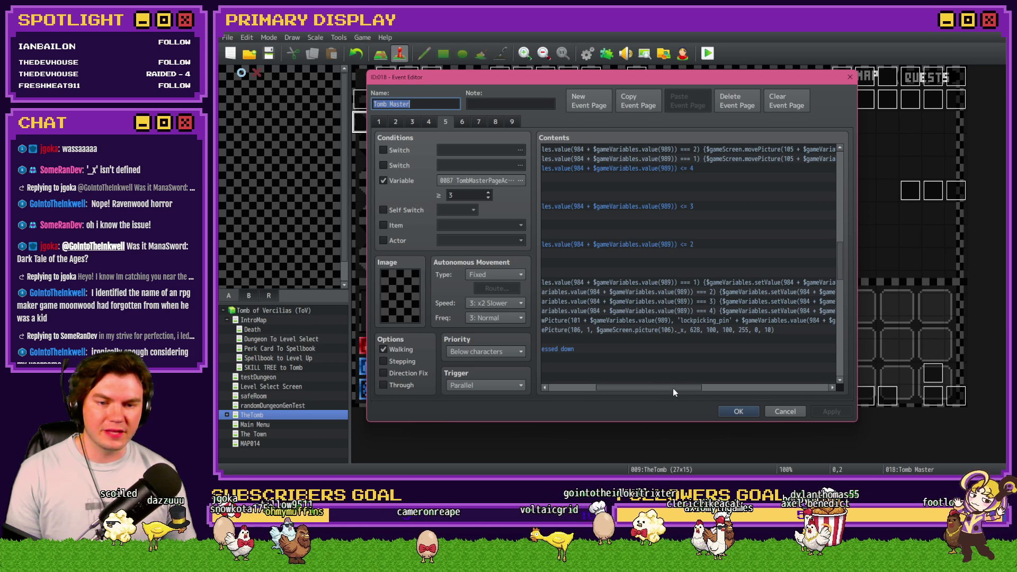
mouse_move(673, 387)
left_mouse_down()
mouse_move(721, 392)
mouse_move(692, 392)
mouse_move(655, 361)
left_mouse_up()
scroll(655, 361, "down", 3)
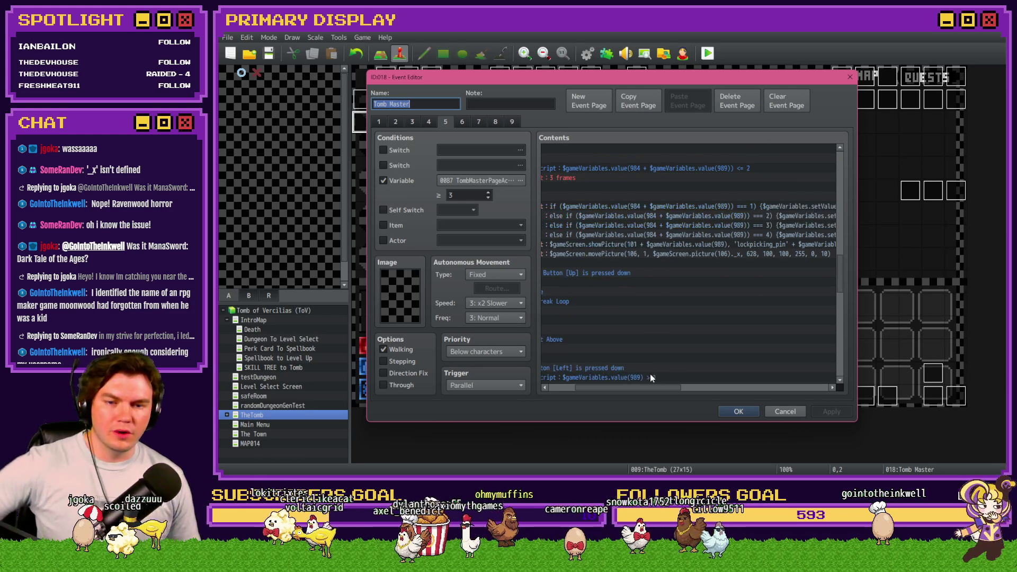
scroll(638, 365, "up", 5)
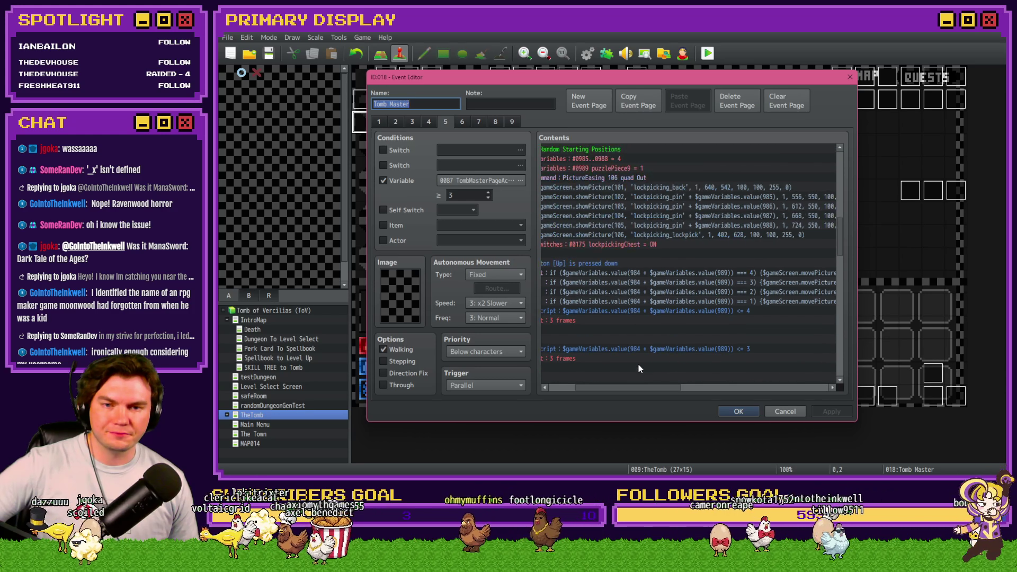
mouse_move(645, 387)
left_mouse_down()
mouse_move(634, 390)
mouse_move(667, 391)
mouse_move(623, 392)
mouse_move(704, 393)
mouse_move(632, 388)
mouse_move(675, 382)
mouse_move(758, 389)
mouse_move(643, 386)
left_mouse_up()
scroll(640, 364, "down", 3)
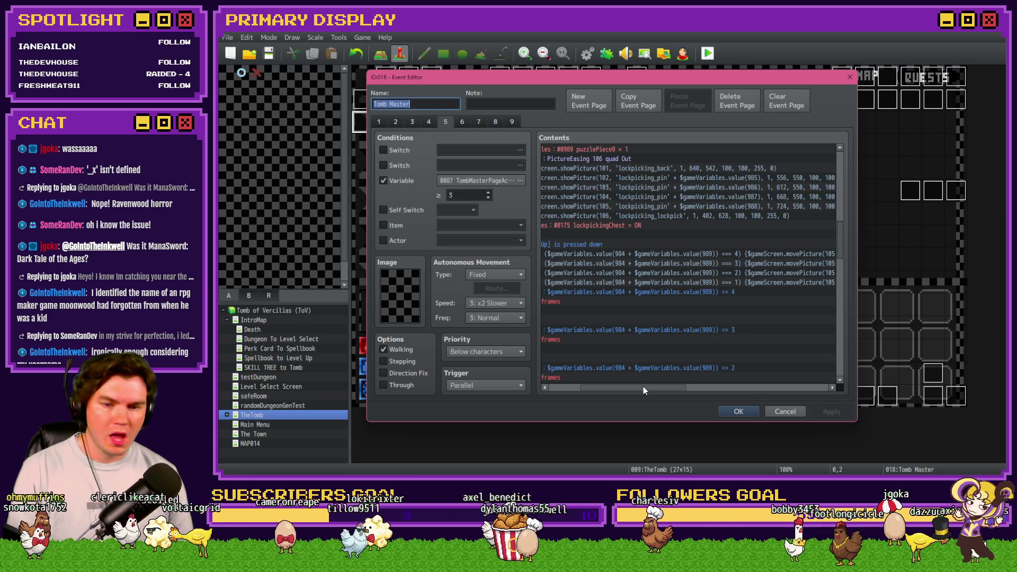
mouse_move(643, 386)
left_mouse_down()
mouse_move(625, 387)
mouse_move(684, 388)
left_mouse_up()
double_click(711, 254)
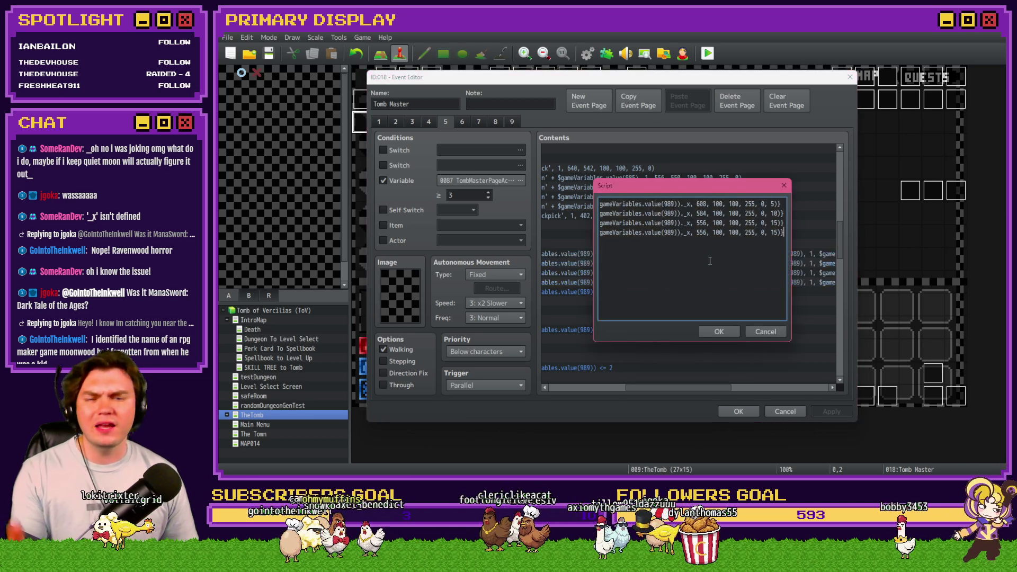
left_click(678, 204)
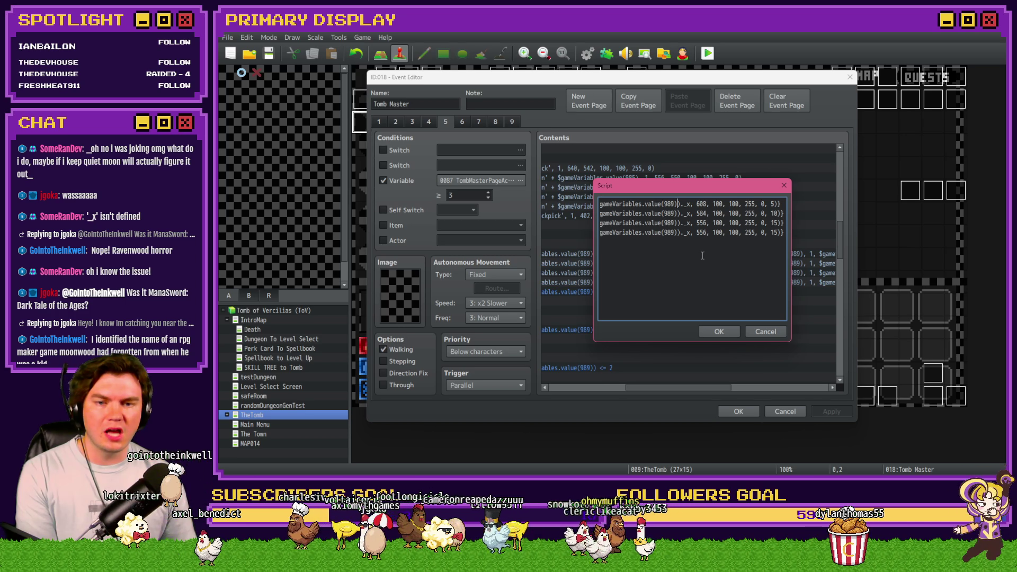
key("Left")
key("Left")
key("Left")
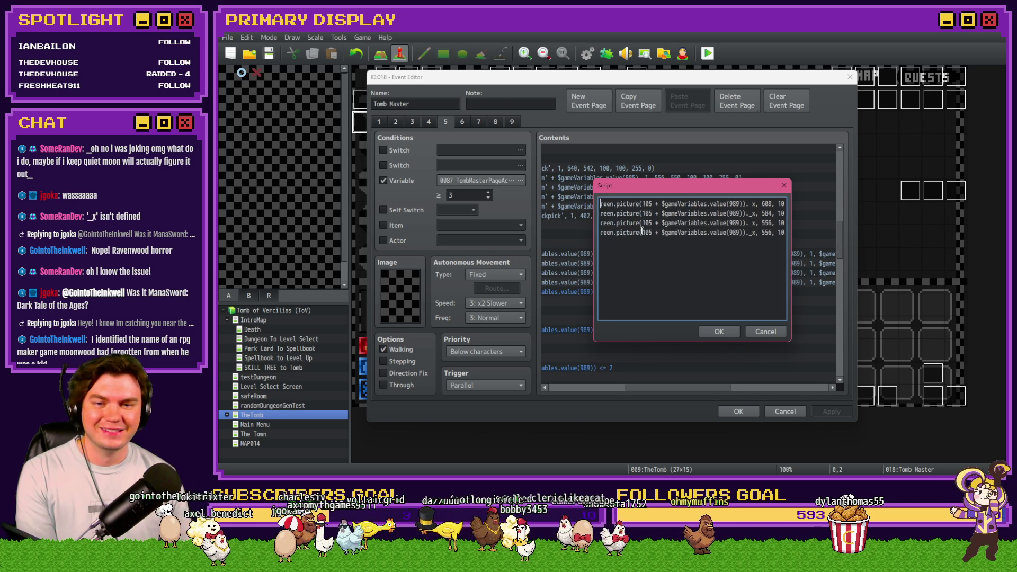
key("Left")
key("Left")
key("Left")
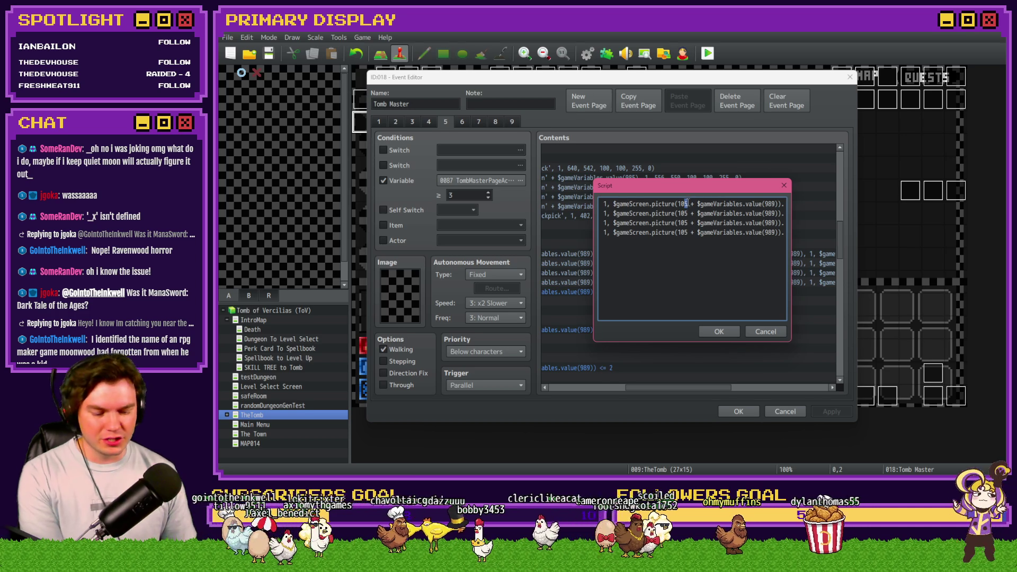
type("6")
key("Delete")
key("Delete")
key("Delete")
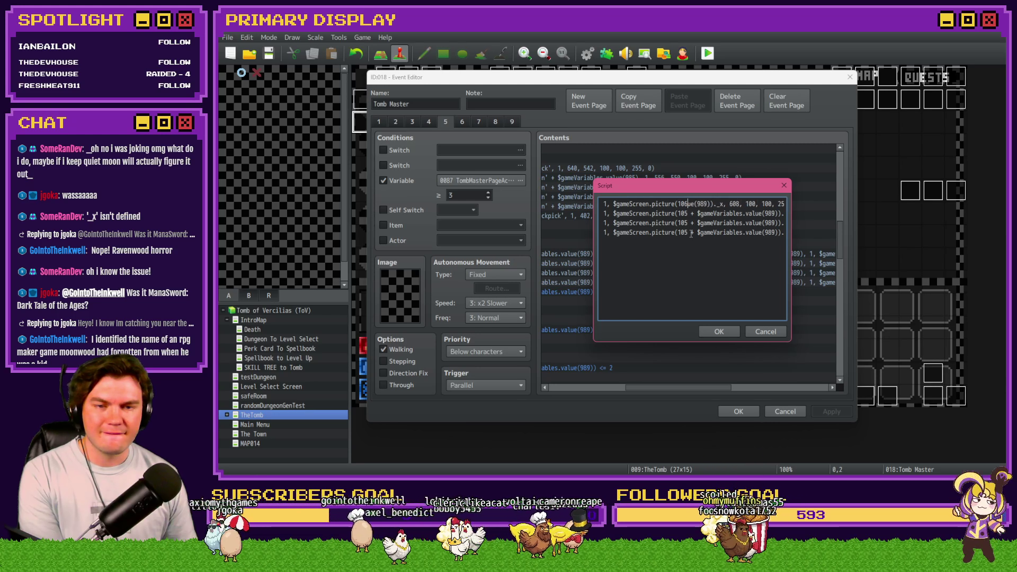
key("Delete")
key("Delete")
key("Delete")
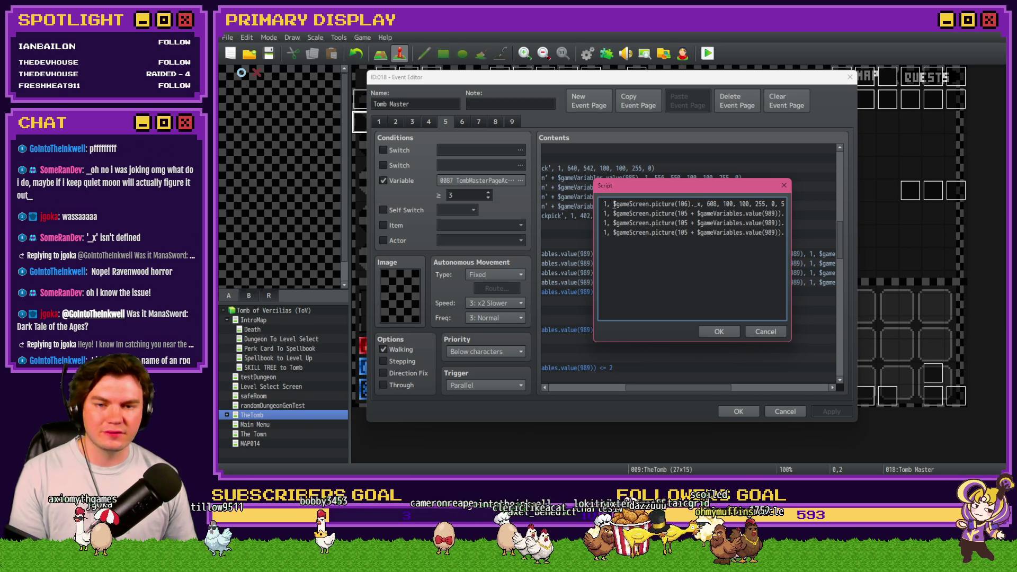
Copy picture(106) over the old picture references on lines 2, 3 and 4.
left_click_drag(615, 204, 701, 204)
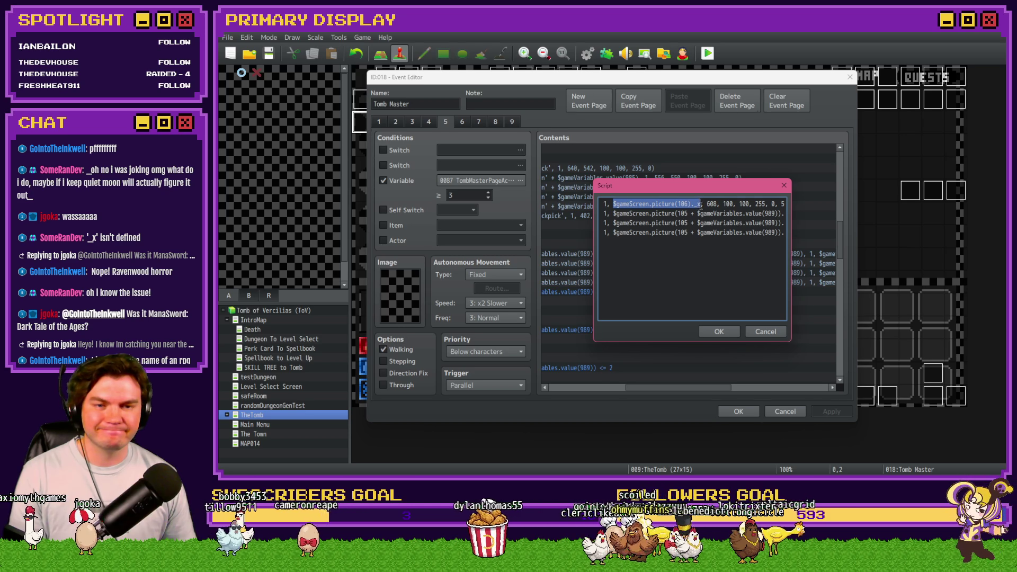
left_click_drag(613, 213, 785, 213)
key("ctrl+v")
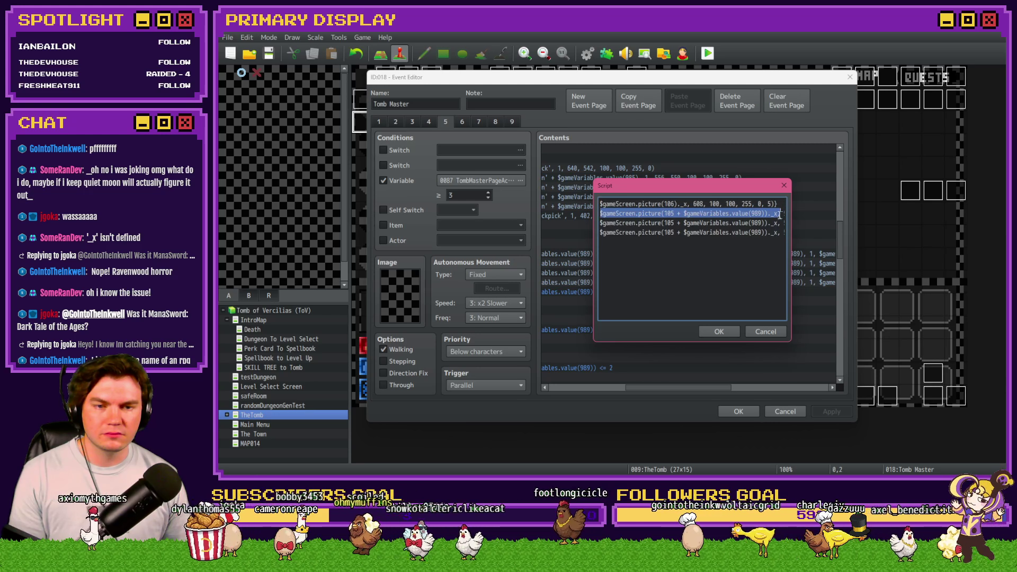
left_click(644, 227)
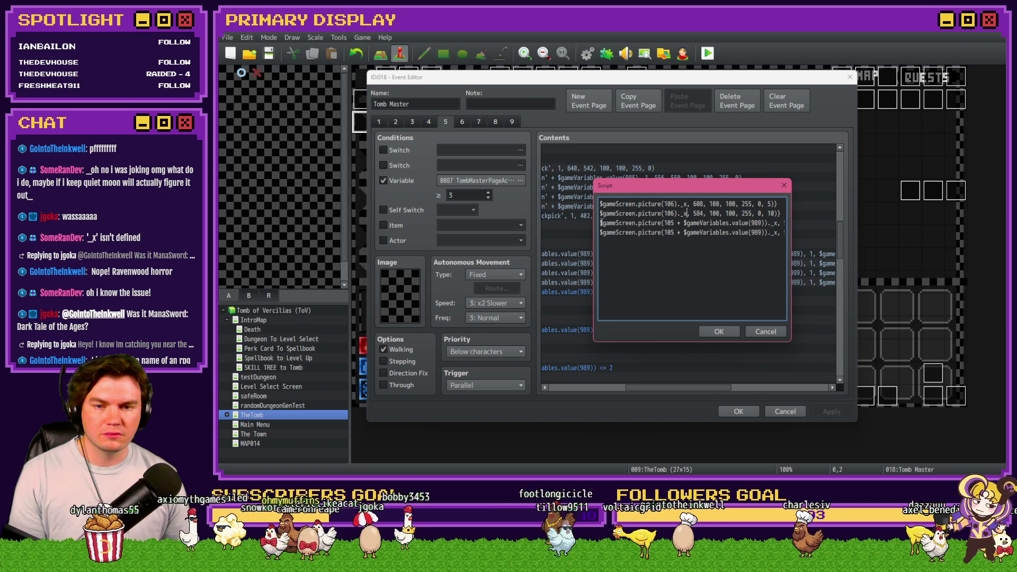
left_click_drag(601, 222, 778, 223)
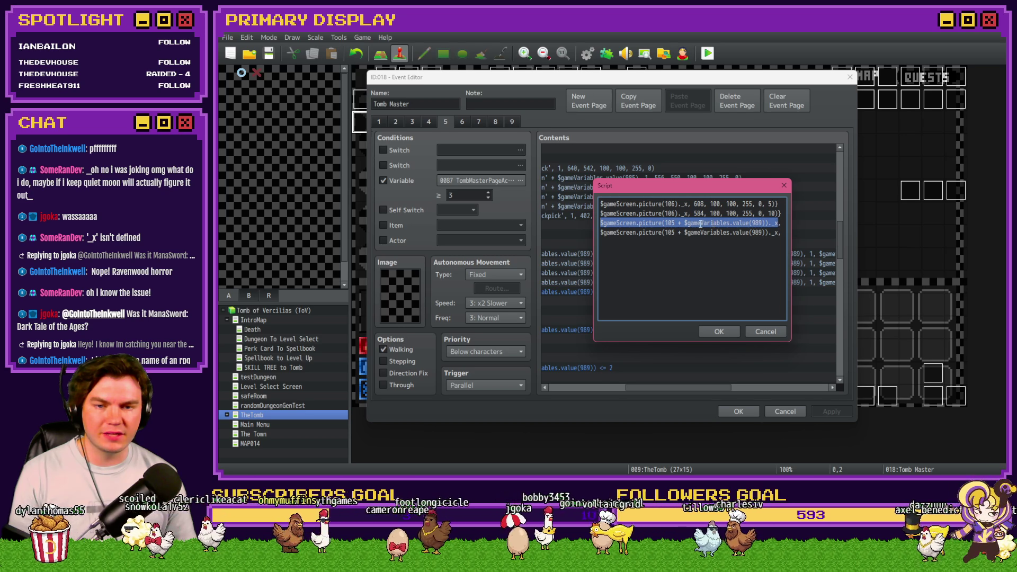
key("ctrl+v")
left_click_drag(601, 232, 782, 233)
type("$gameScreen.picture(106)._x, 556, 100, 100, 255, 0, 15)}")
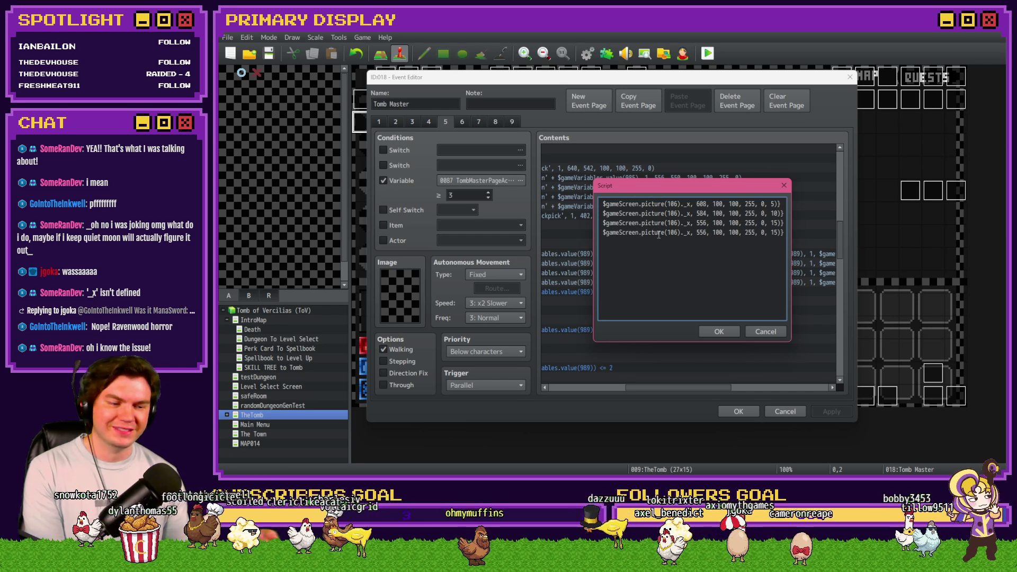
Overwrite the pin offset with 6 on all four lines, then confirm the script and event.
scroll(767, 238, "left", 6)
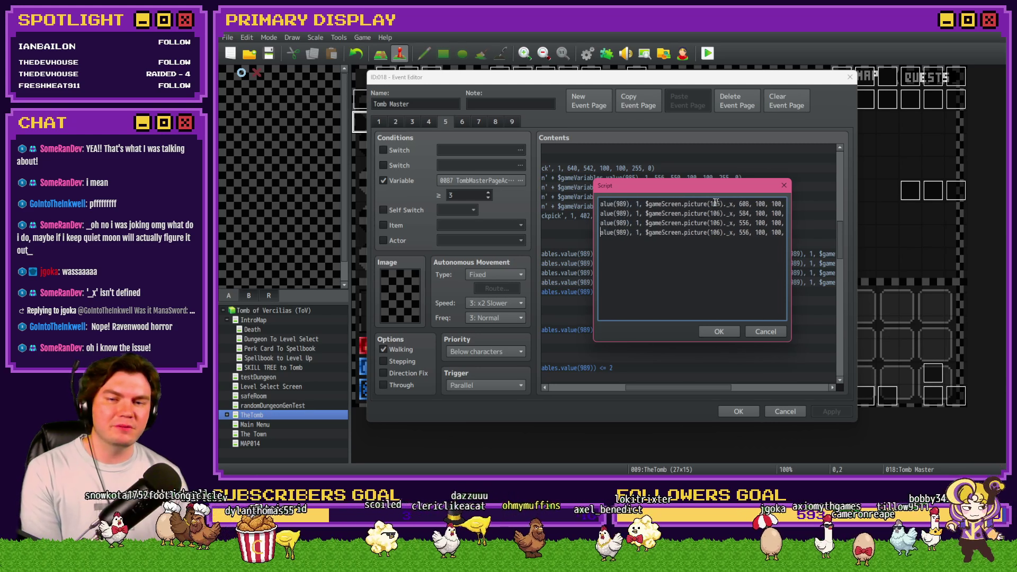
scroll(766, 238, "left", 3)
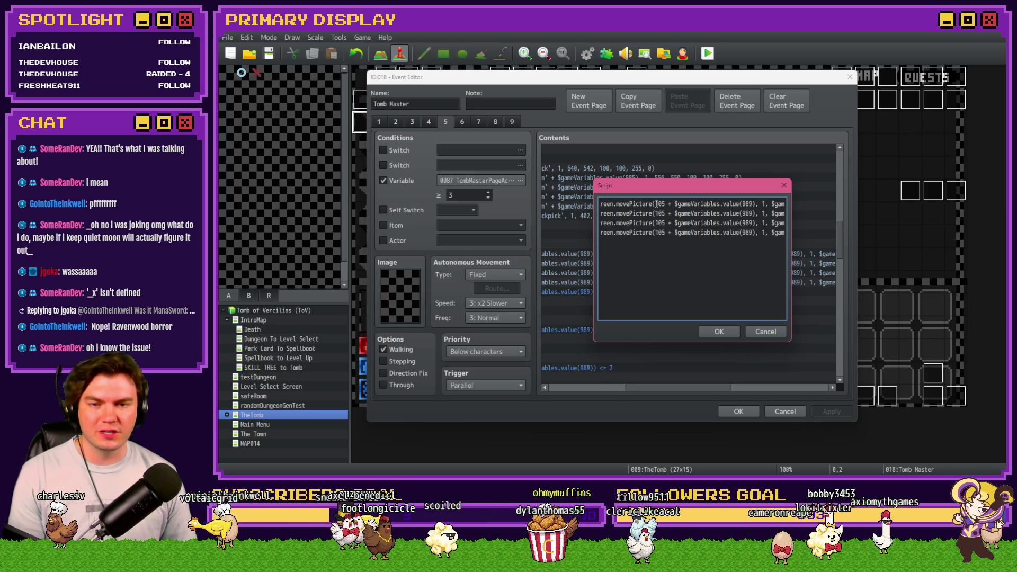
left_click_drag(663, 204, 757, 204)
type("6")
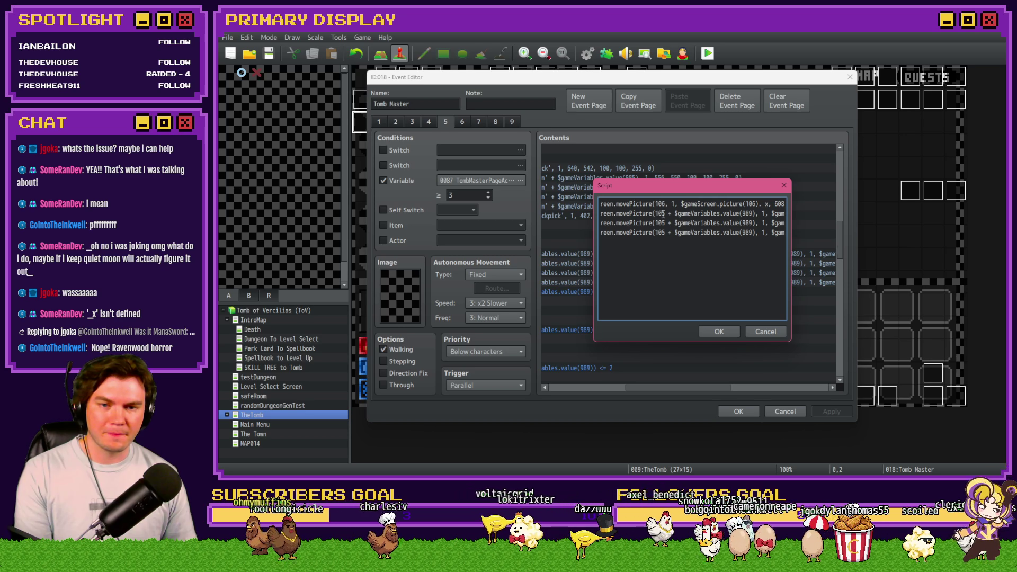
left_click_drag(663, 213, 756, 213)
type("6")
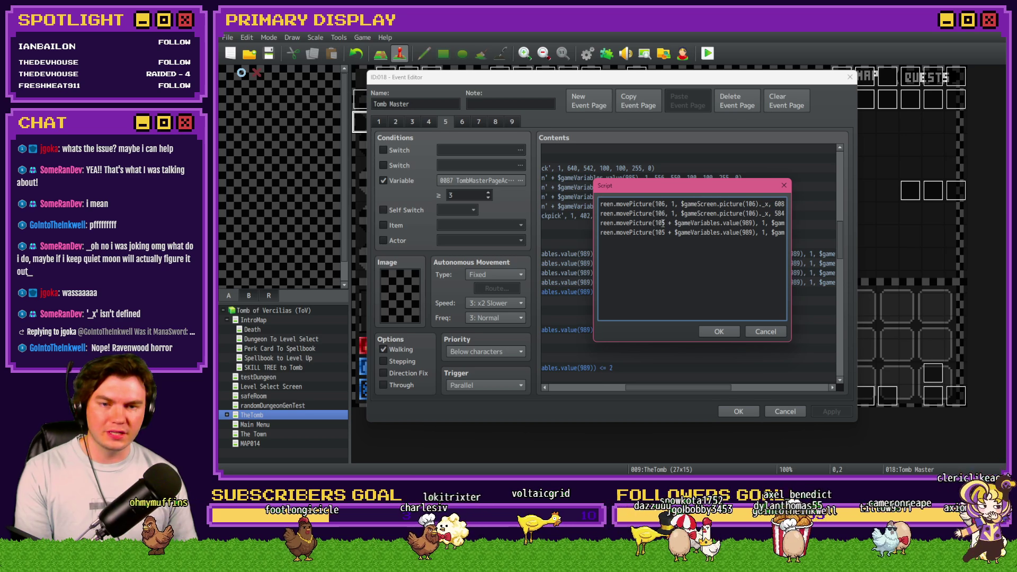
left_click_drag(663, 222, 757, 223)
type("6")
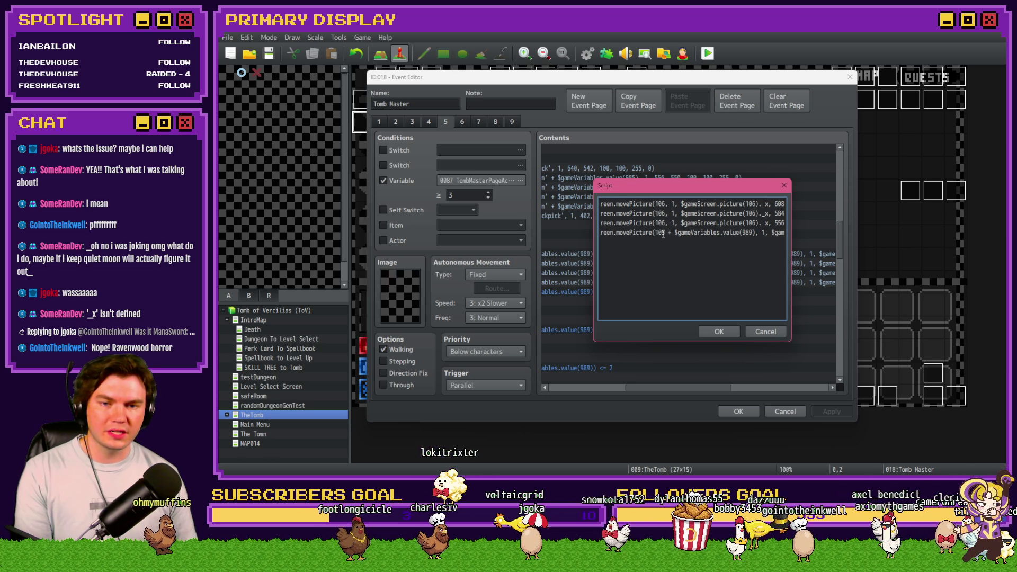
left_click_drag(663, 232, 754, 232)
type("6")
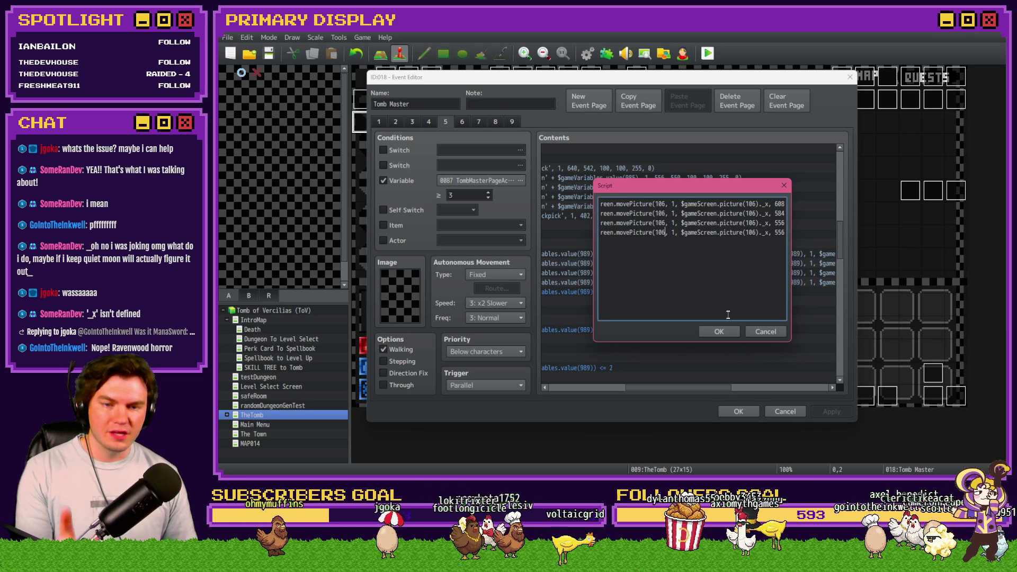
left_click(729, 334)
left_click(735, 412)
Save and start a playtest, choosing the Spiked Pouldron card reward.
key("ctrl+r")
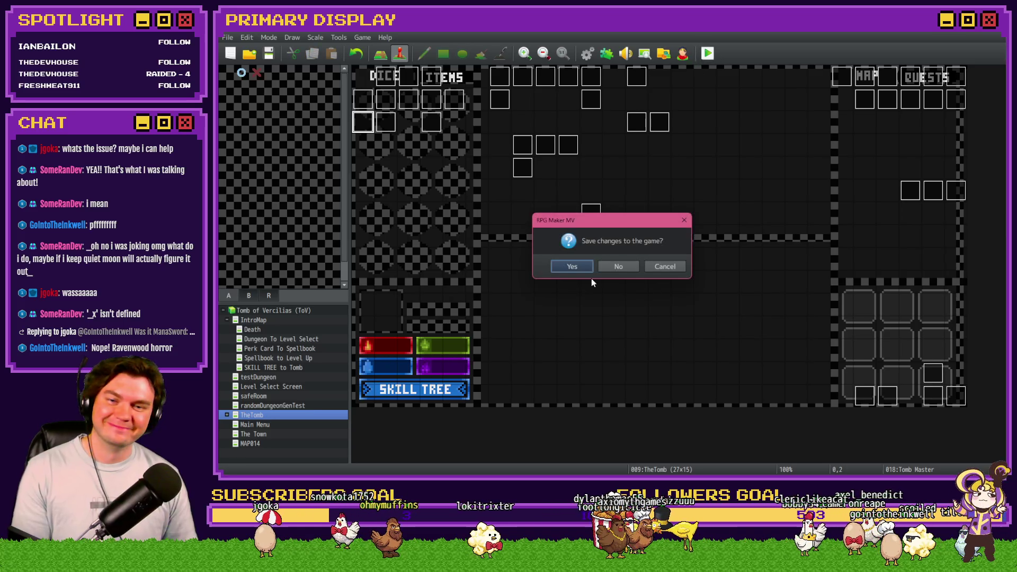
left_click(581, 264)
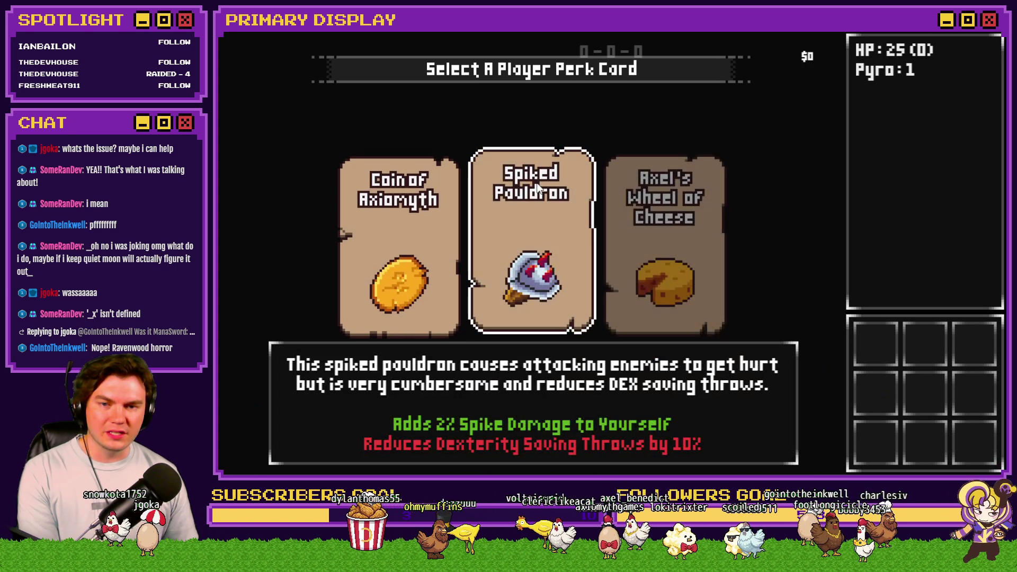
left_click(532, 222)
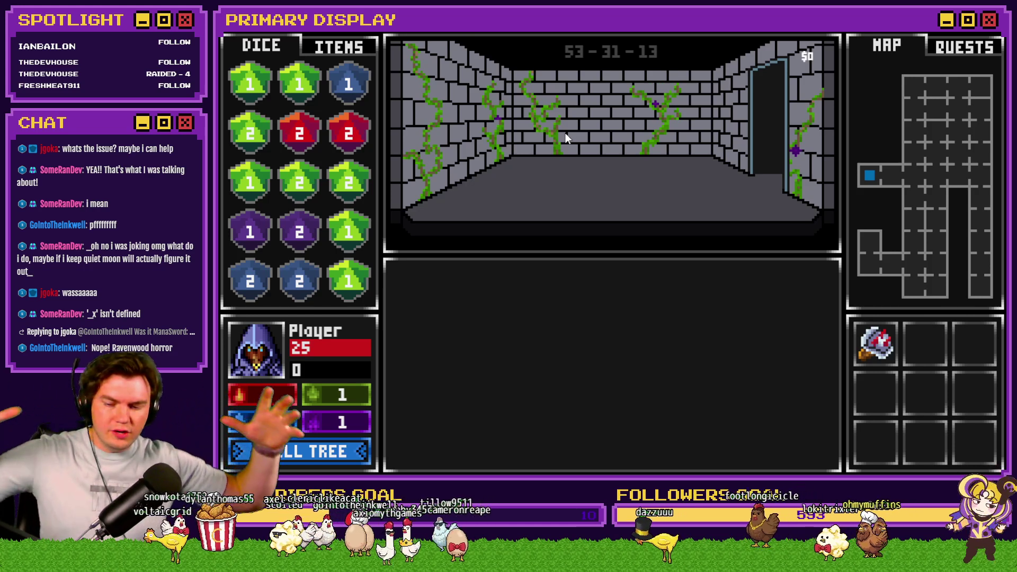
Check the roomTrap 51–60 variables in the F9 debug view, then walk into the chest room.
key("F9")
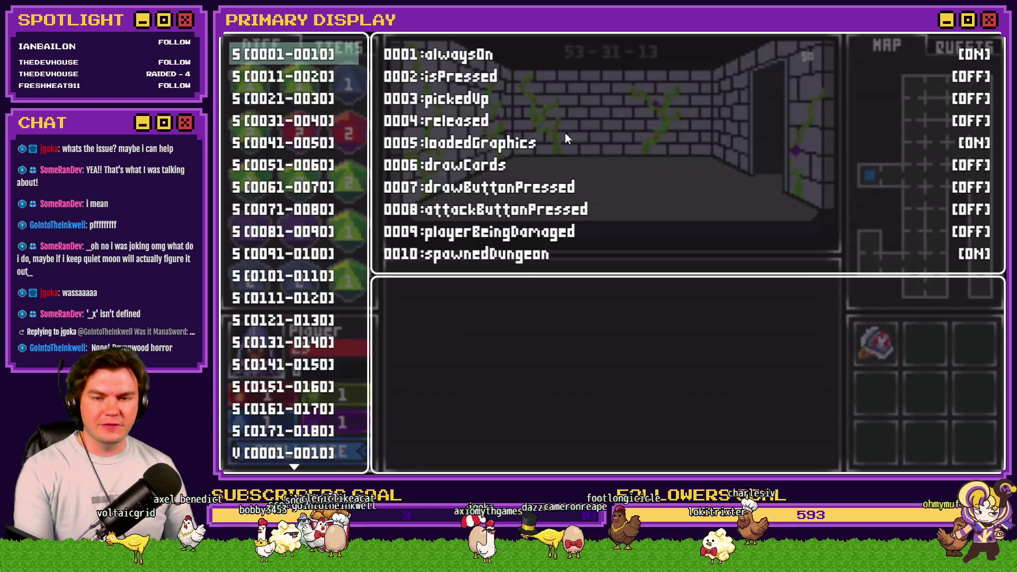
key("Up")
scroll(312, 78, "up", 13)
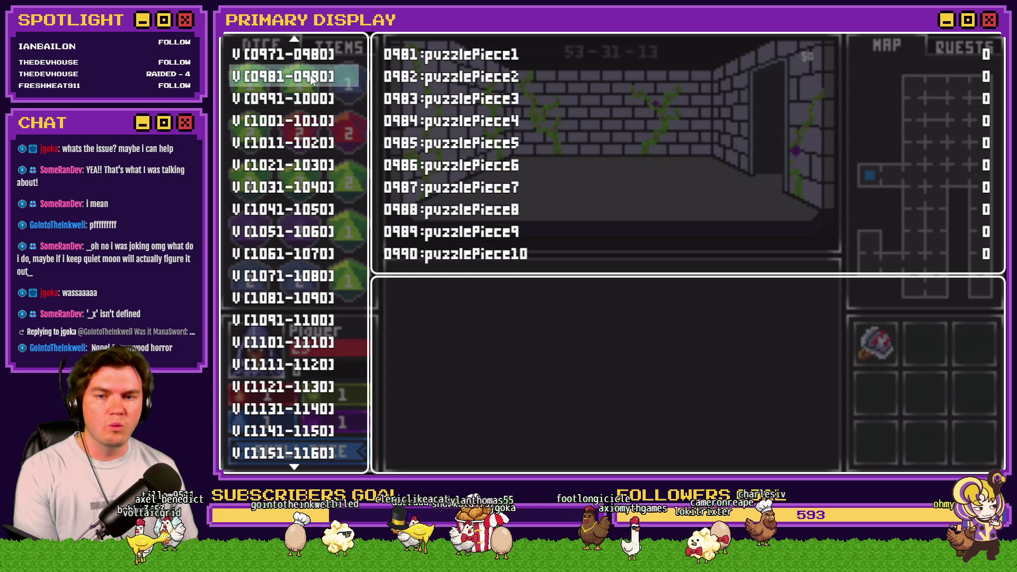
key("Up")
key("Up")
key("Down")
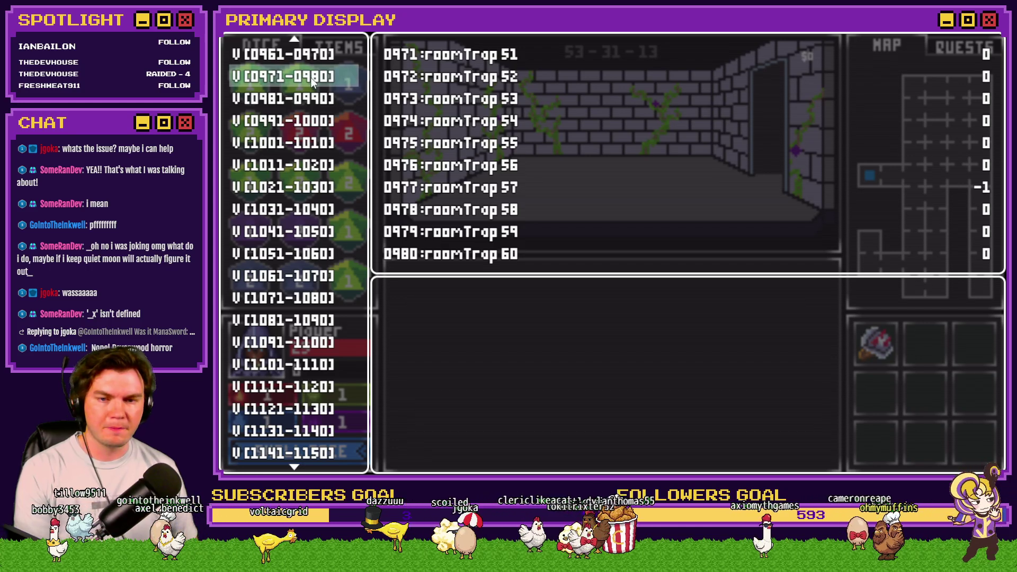
key("Escape")
key("Up")
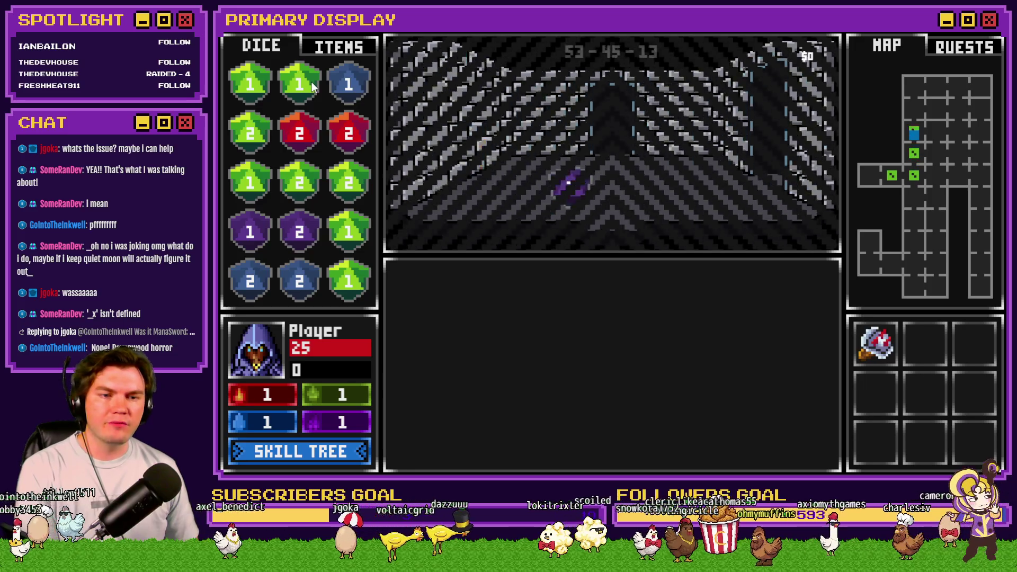
key("Up")
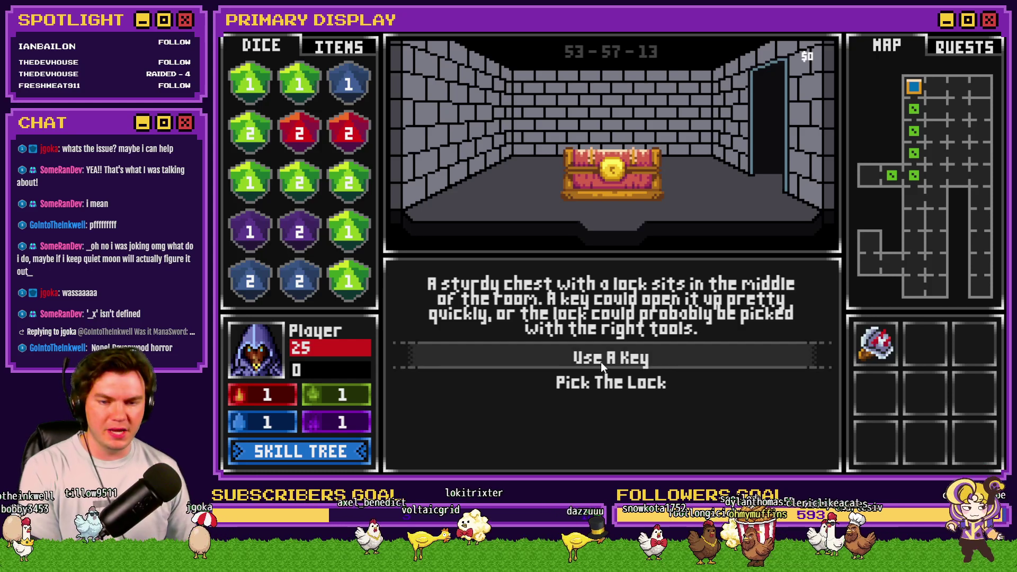
Choose 'Pick The Lock' at the chest to launch the lockpicking minigame.
left_click(615, 382)
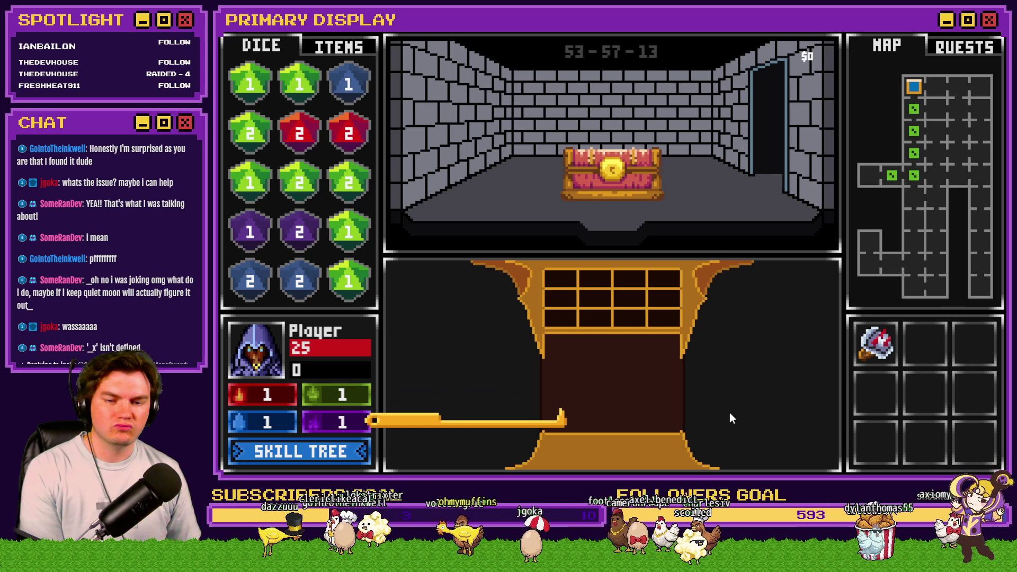
Close the playtest and open page 5 of the Tomb Master event.
left_click(985, 32)
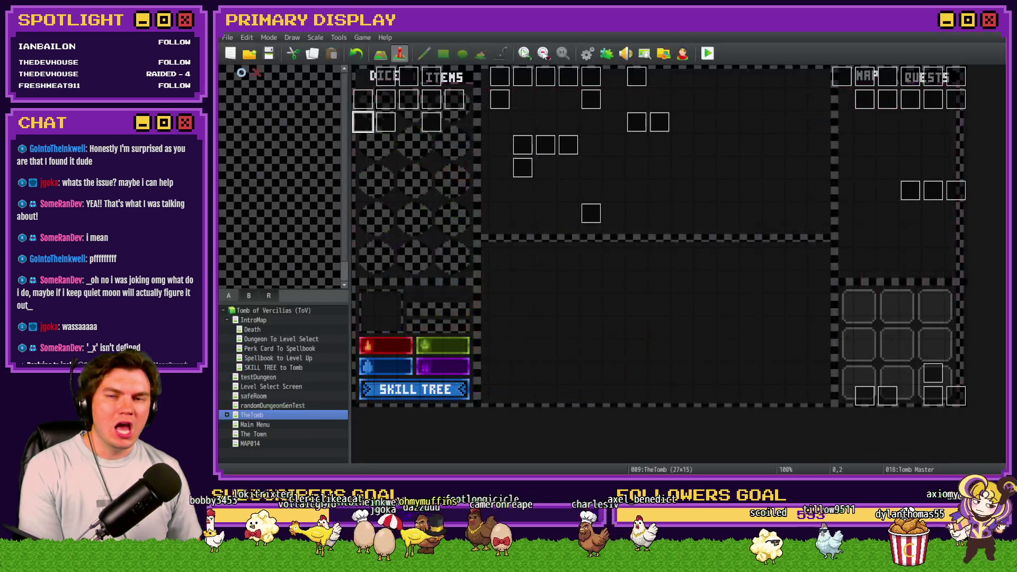
double_click(366, 119)
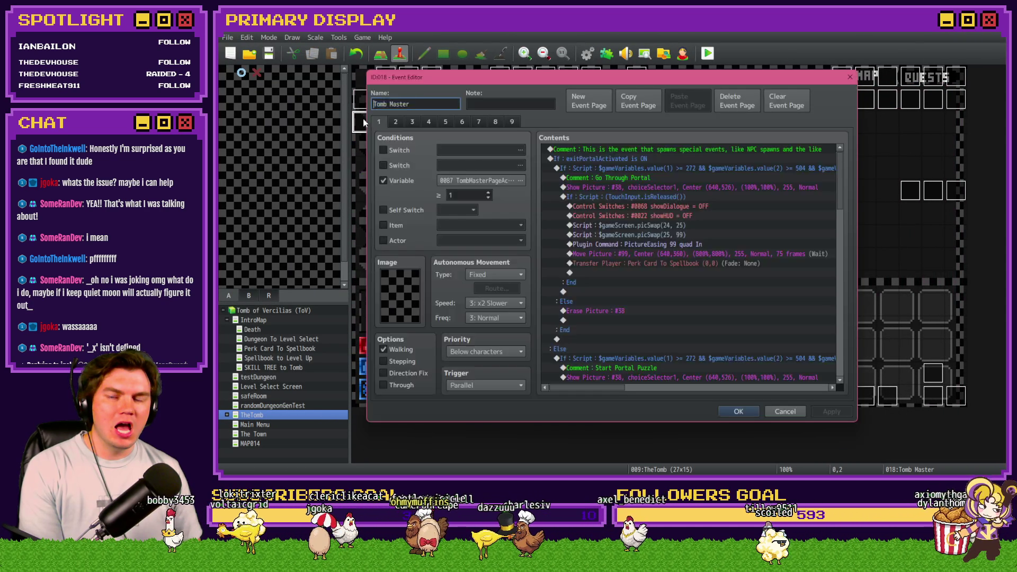
left_click(445, 122)
scroll(792, 297, "down", 10)
scroll(793, 302, "down", 10)
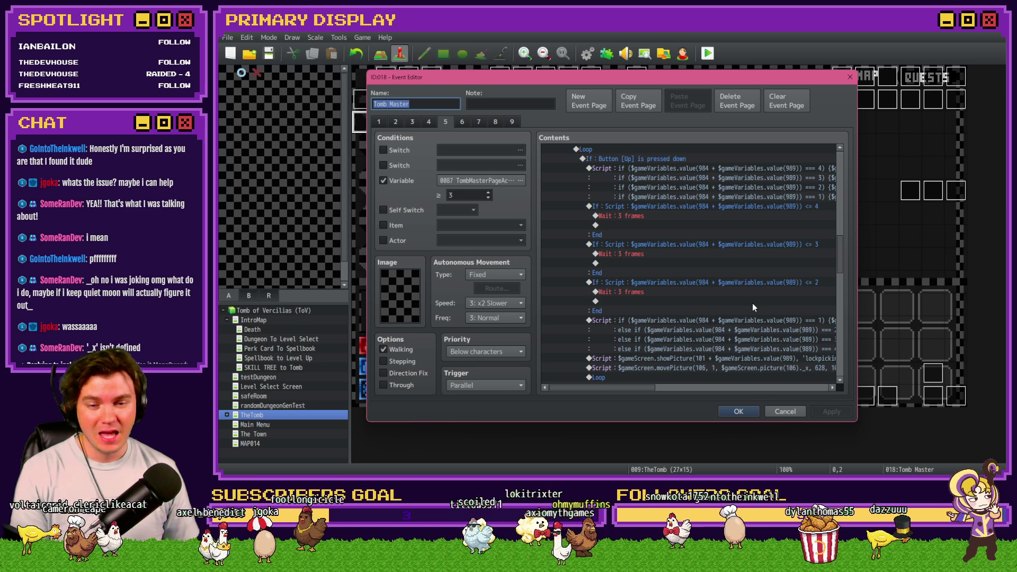
scroll(754, 314, "down", 1)
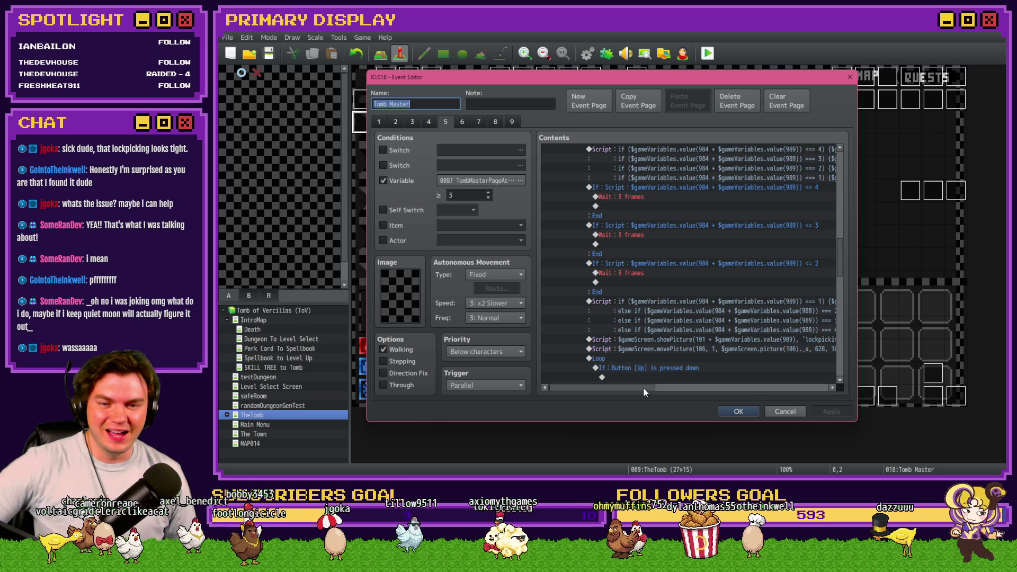
left_click_drag(644, 389, 651, 389)
scroll(654, 371, "up", 2)
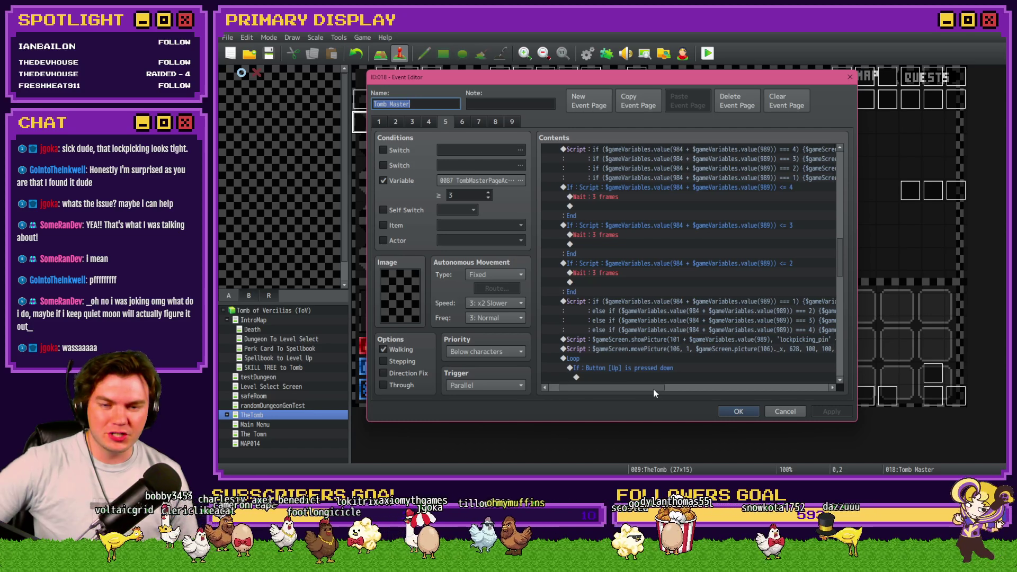
scroll(656, 345, "up", 2)
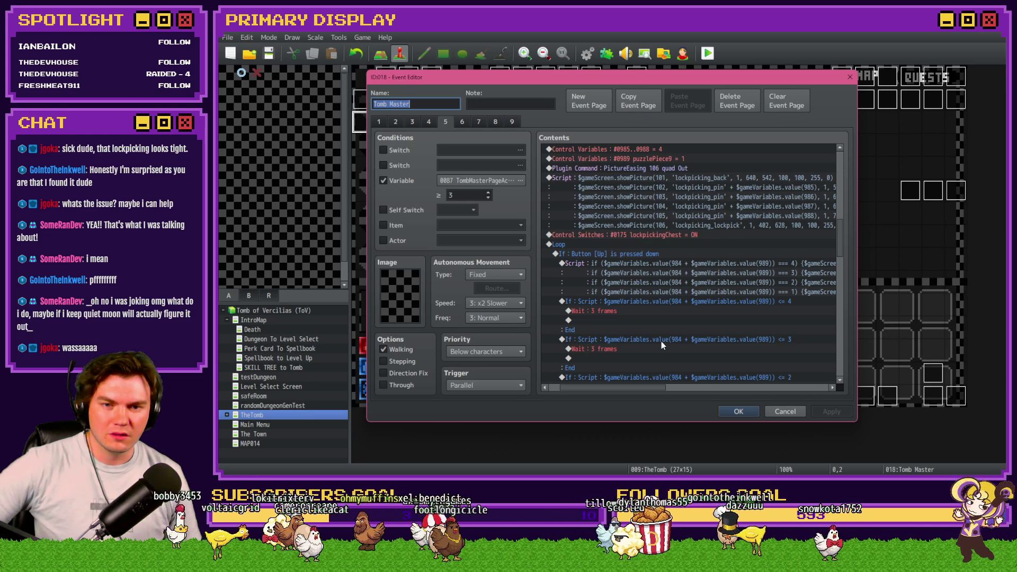
scroll(656, 189, "down", 5)
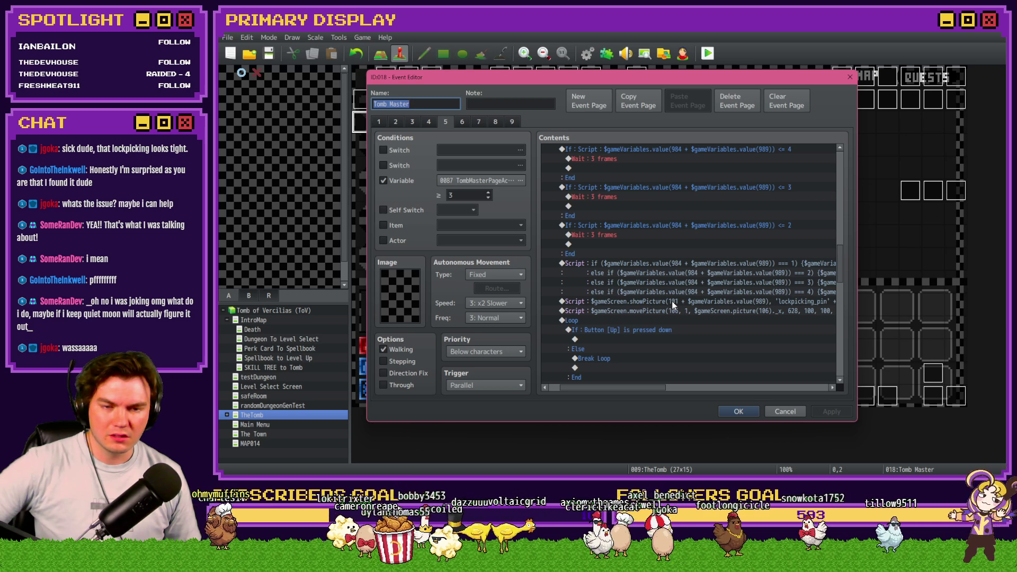
scroll(762, 309, "up", 5)
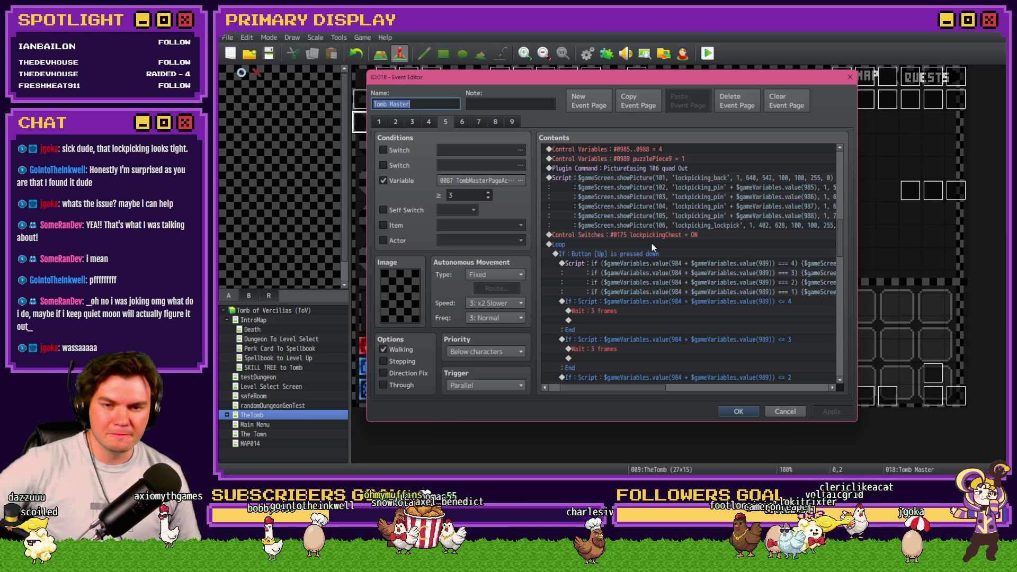
scroll(653, 244, "up", 2)
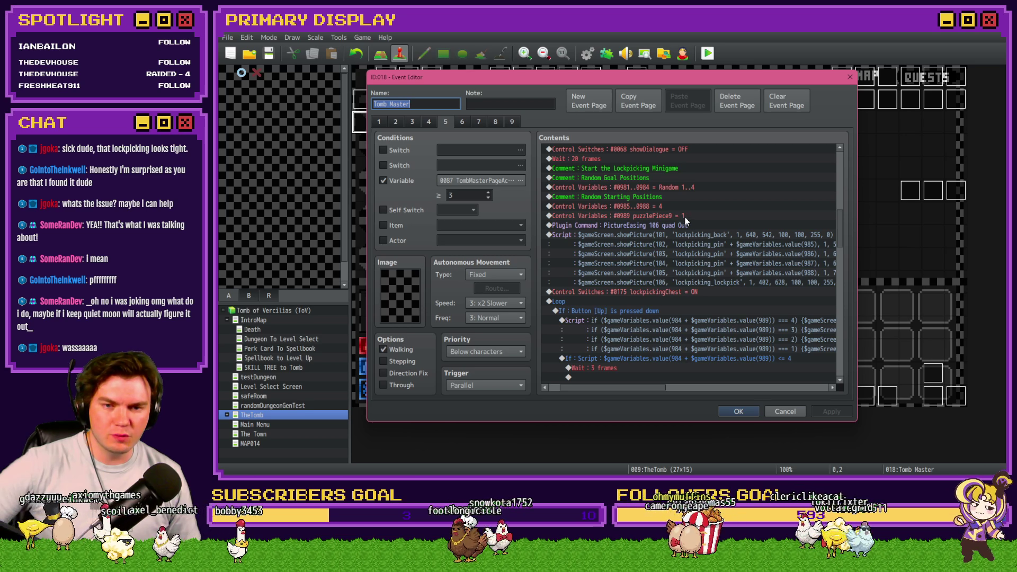
scroll(686, 220, "down", 7)
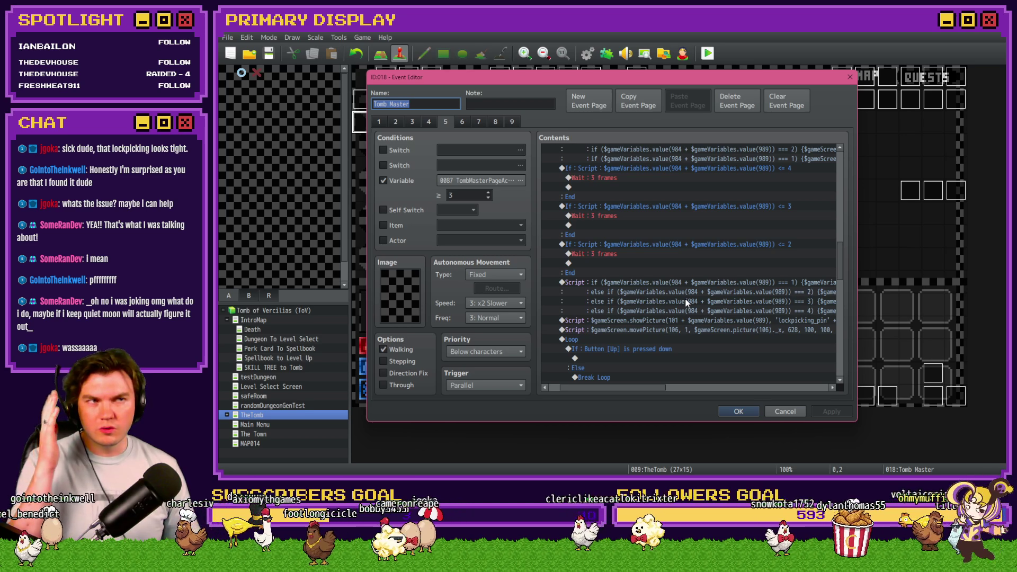
scroll(687, 302, "down", 1)
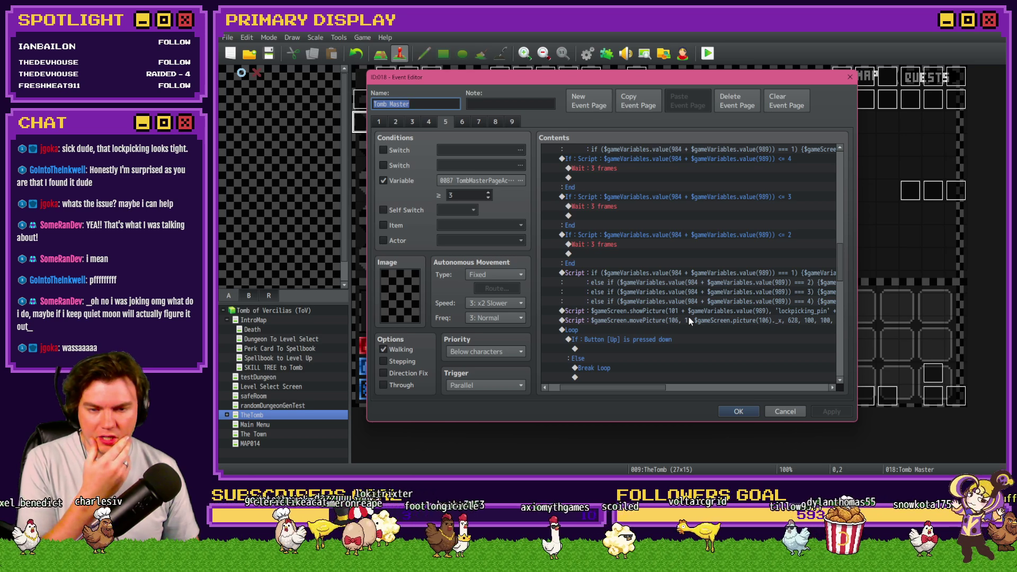
Select the lockpicking_pin showPicture script line and read through its picture 101 move code.
left_click(679, 312)
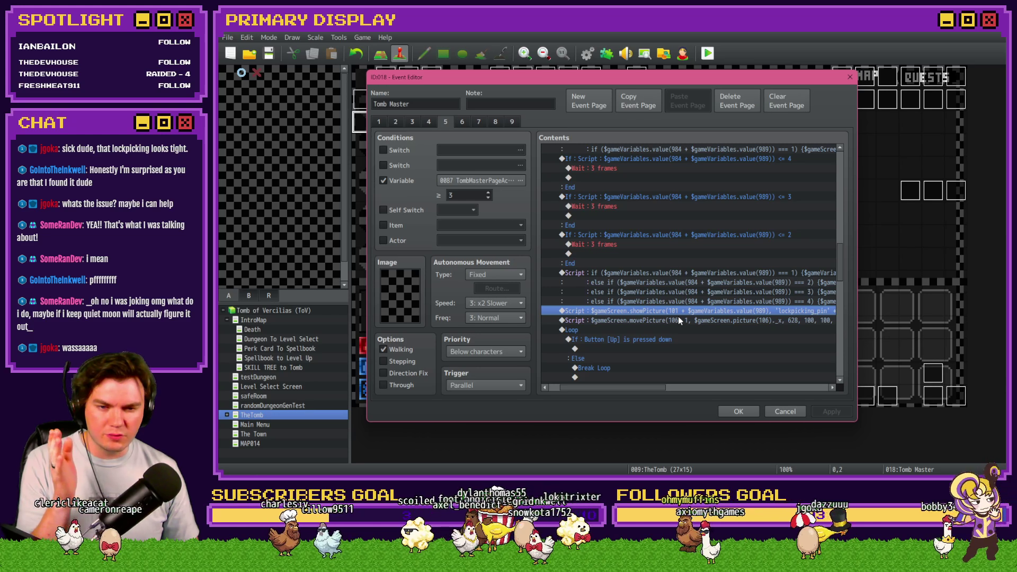
mouse_move(653, 388)
left_mouse_down()
mouse_move(711, 392)
mouse_move(692, 391)
left_mouse_up()
scroll(689, 343, "up", 5)
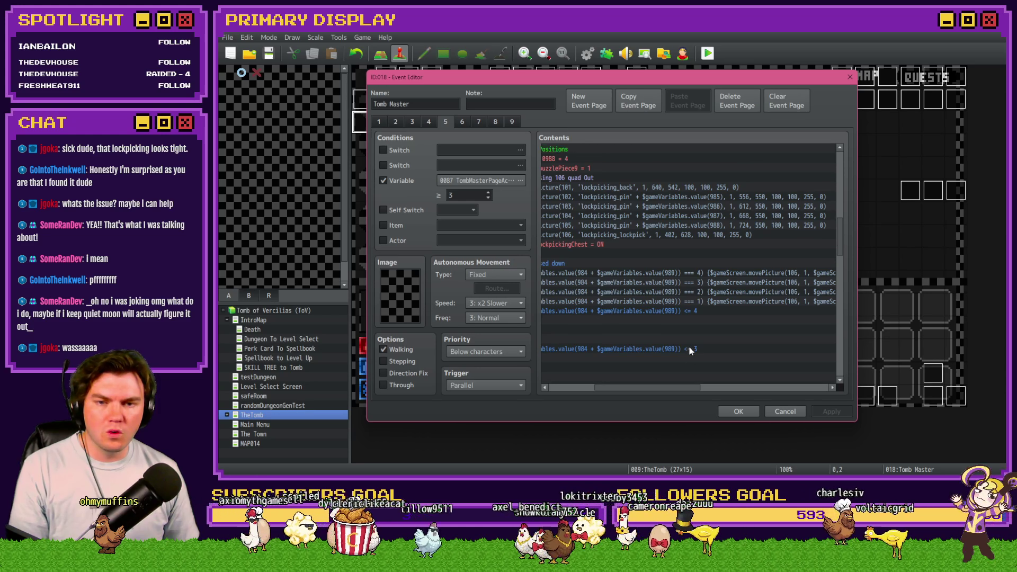
scroll(689, 350, "down", 1)
left_click_drag(676, 388, 644, 388)
scroll(655, 366, "down", 4)
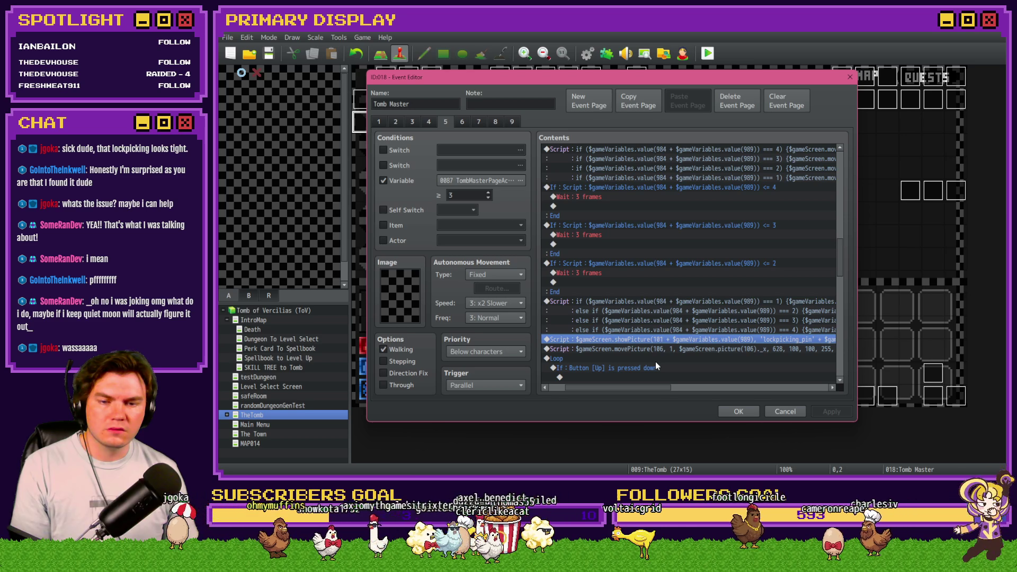
mouse_move(648, 388)
left_mouse_down()
mouse_move(724, 390)
mouse_move(665, 391)
mouse_move(659, 347)
left_mouse_up()
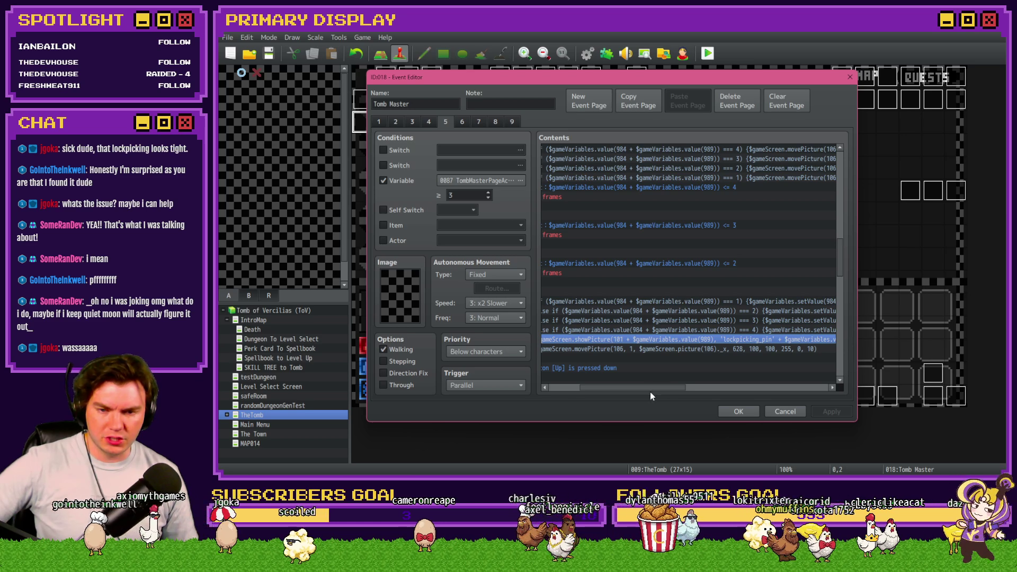
mouse_move(647, 387)
left_mouse_down()
mouse_move(632, 388)
mouse_move(645, 392)
left_mouse_up()
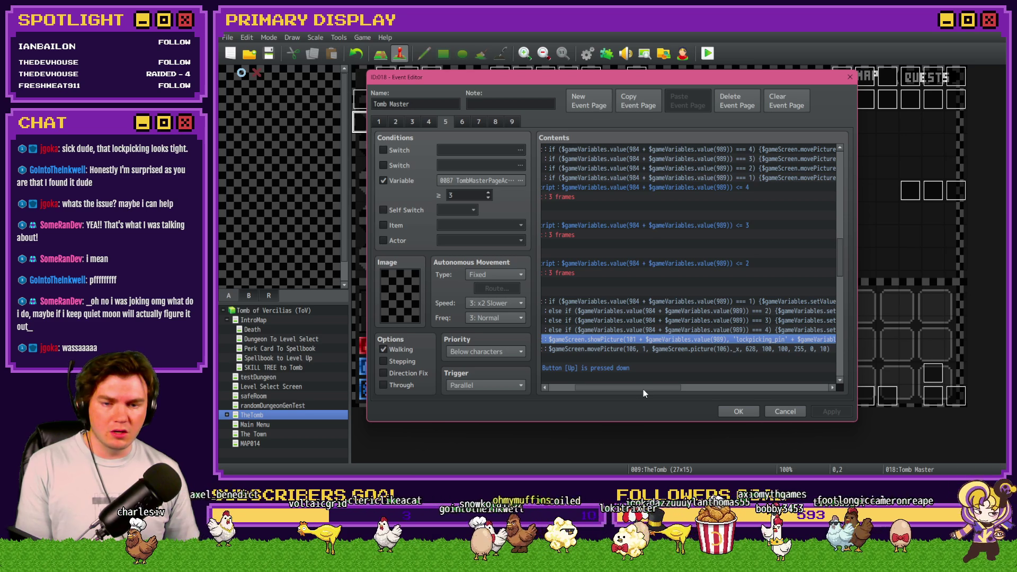
left_click_drag(645, 391, 715, 387)
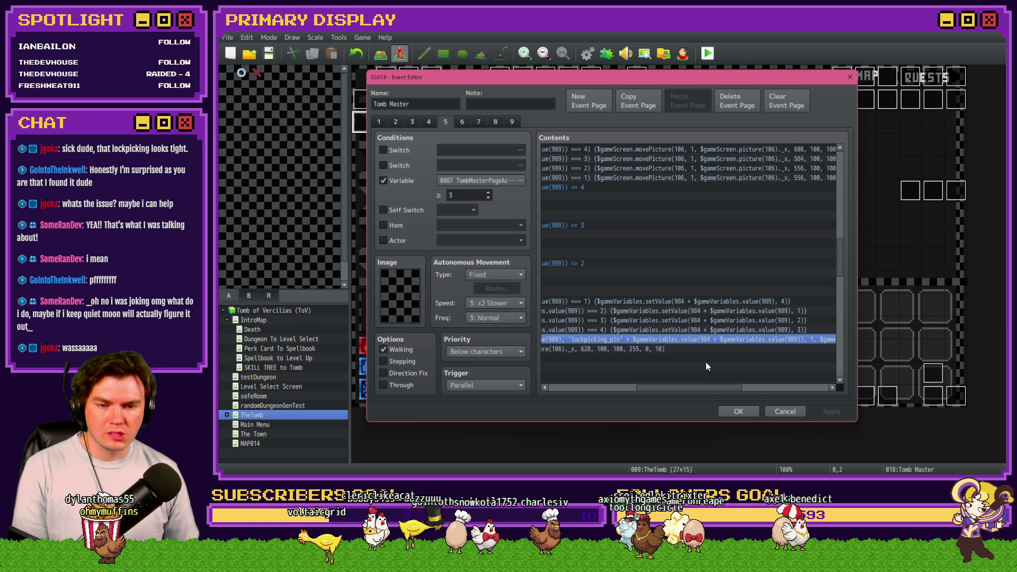
left_click_drag(705, 387, 693, 387)
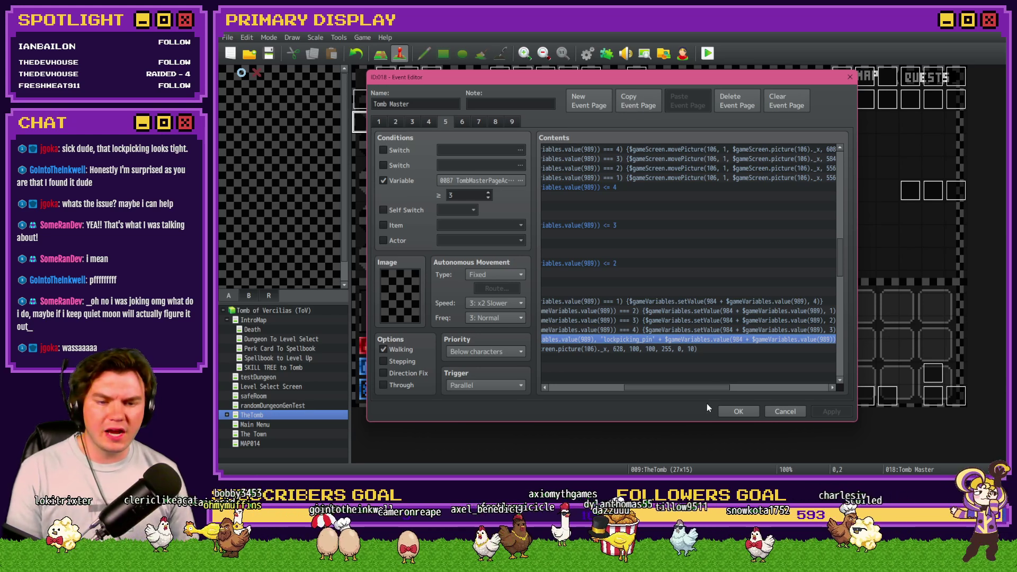
left_click_drag(707, 389, 717, 392)
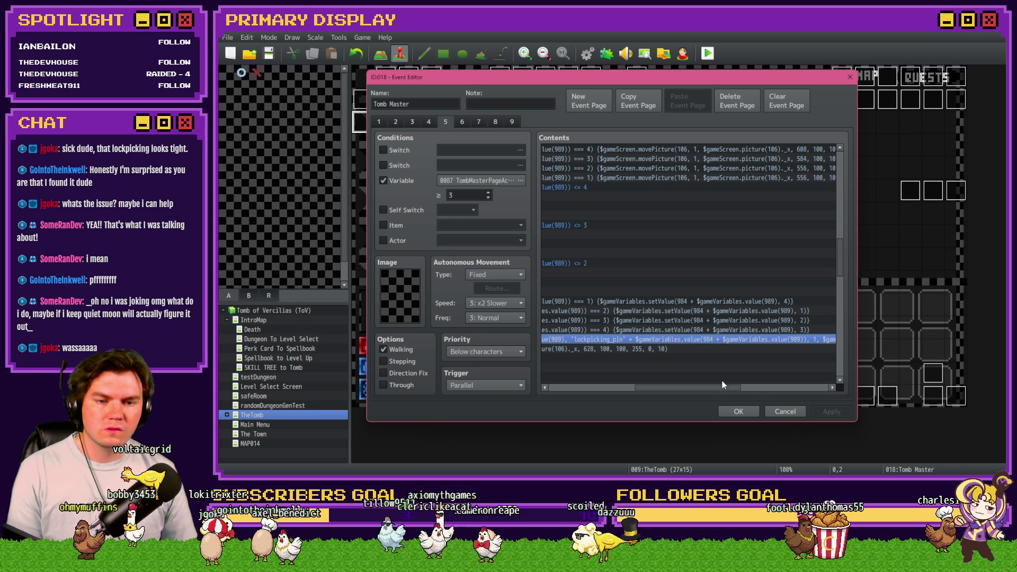
scroll(644, 345, "up", 2)
scroll(614, 271, "up", 2)
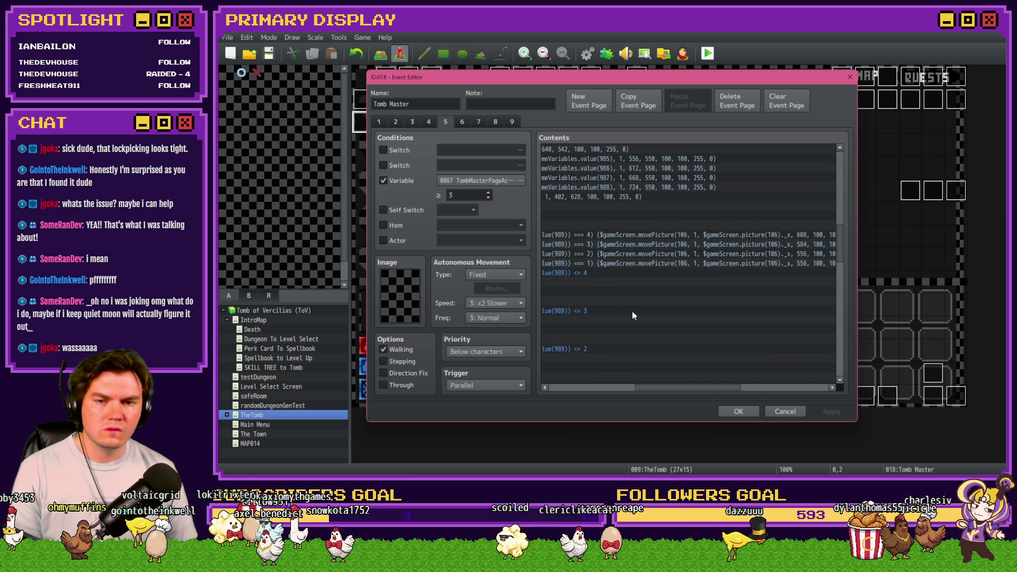
left_click(629, 389)
scroll(661, 361, "up", 3)
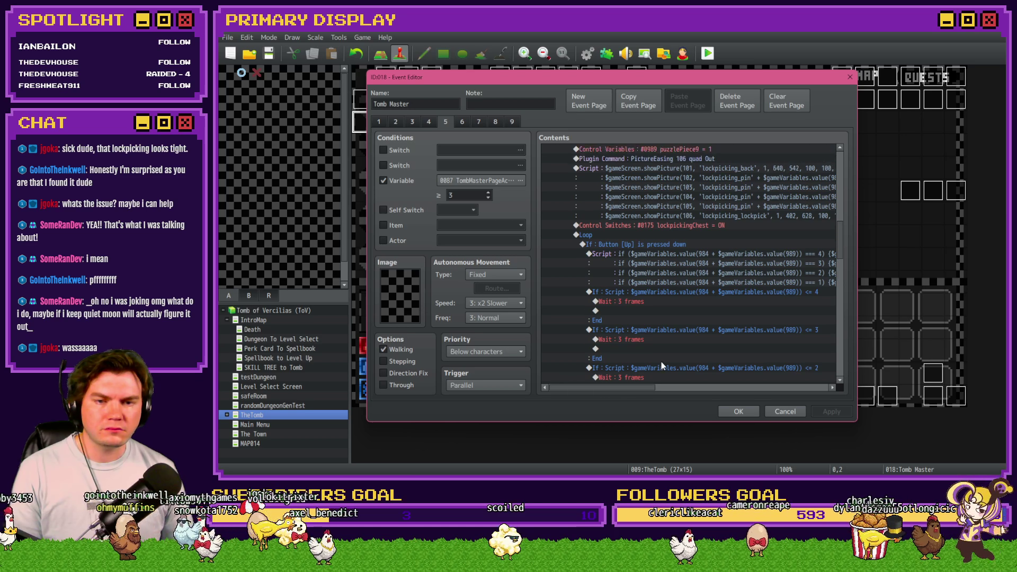
scroll(661, 361, "up", 1)
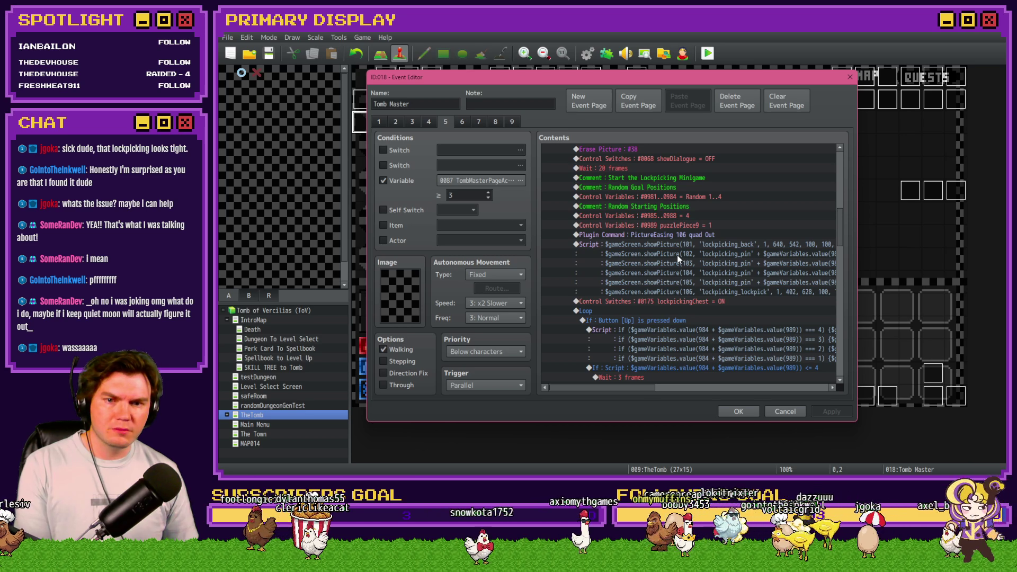
scroll(677, 255, "down", 5)
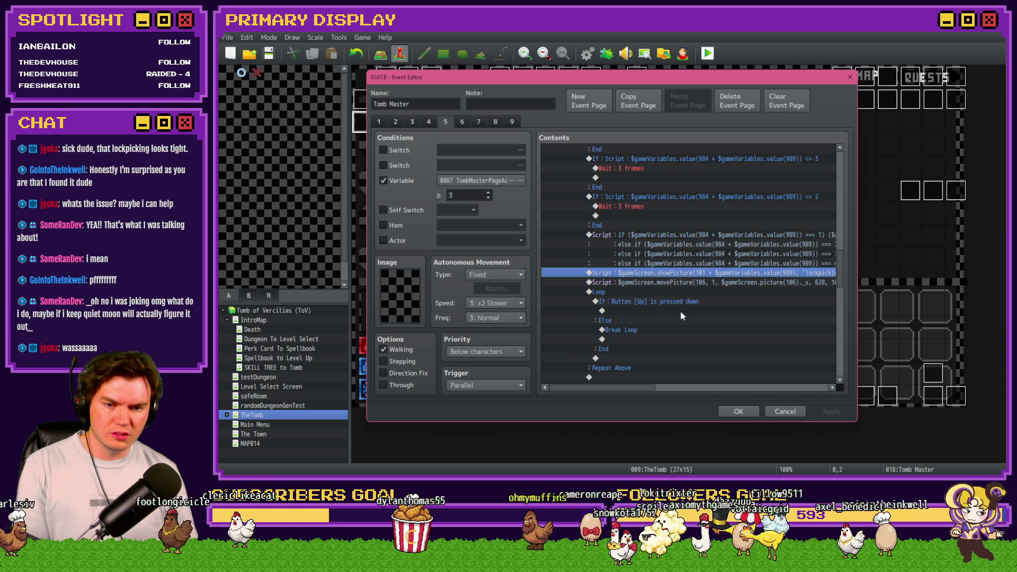
left_click_drag(650, 389, 740, 386)
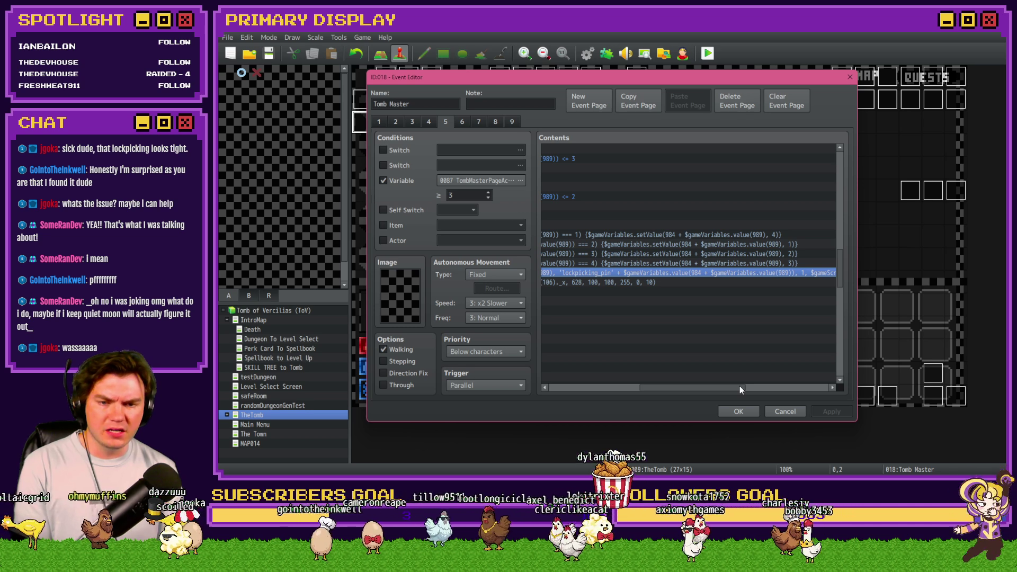
left_click_drag(720, 387, 811, 392)
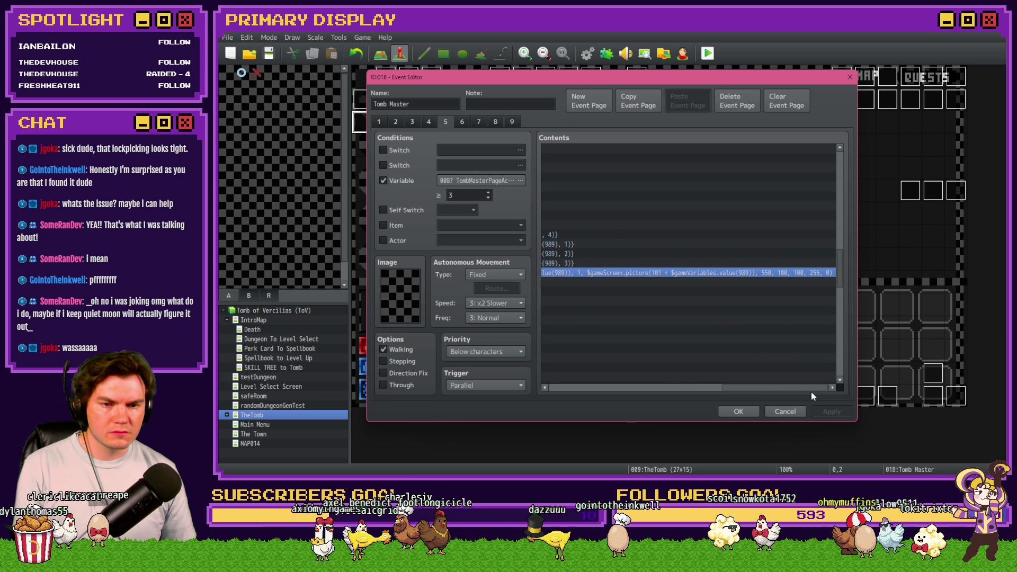
Edit the pin-drawing script line, confirm both editors, and save before a new playtest.
double_click(701, 276)
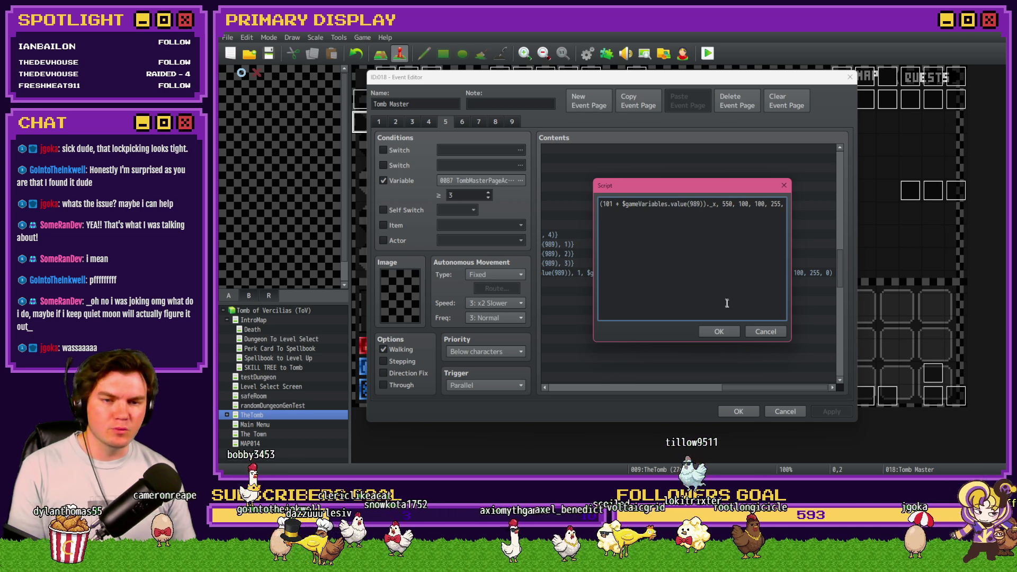
left_click(733, 330)
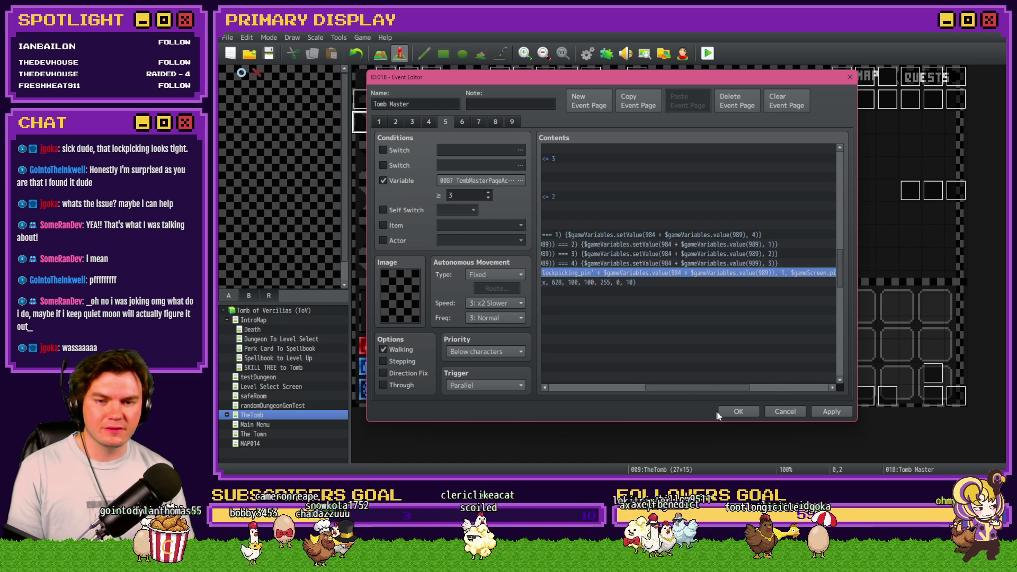
left_click(738, 412)
left_click(708, 53)
left_click(566, 266)
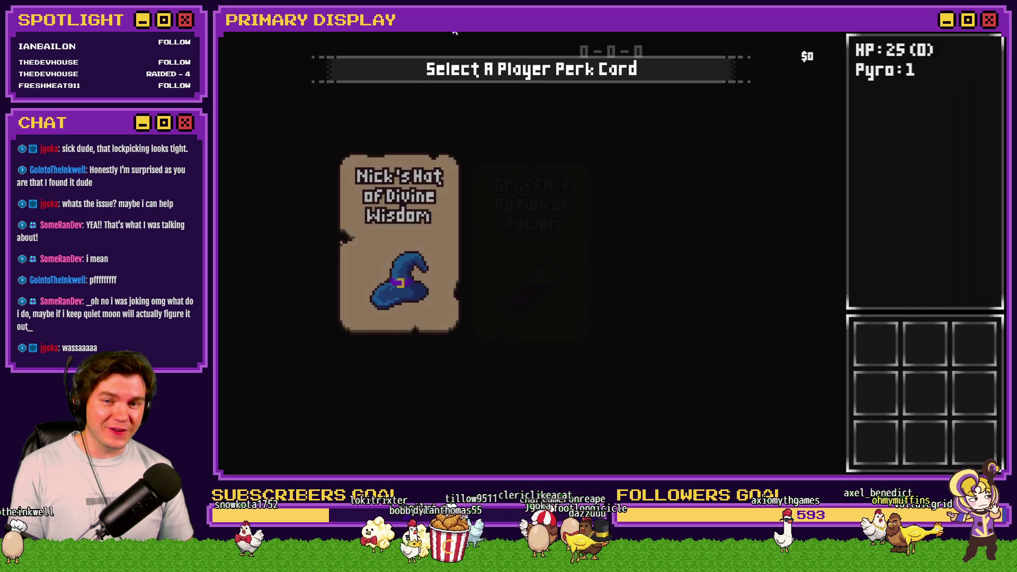
Pick a perk card, then view variables 0921-0930 in the F9 debug panel and close it.
left_click(532, 201)
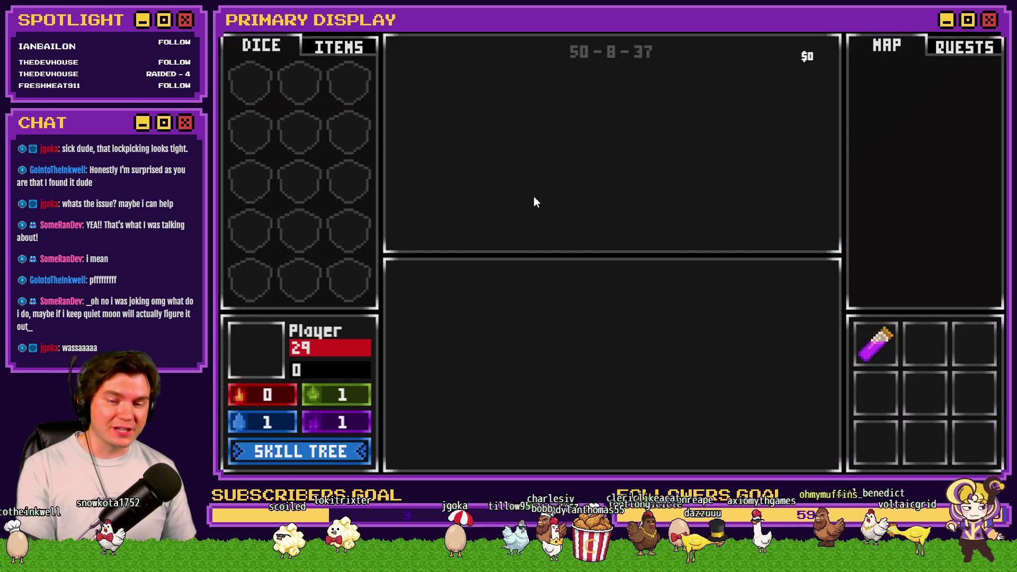
key("F9")
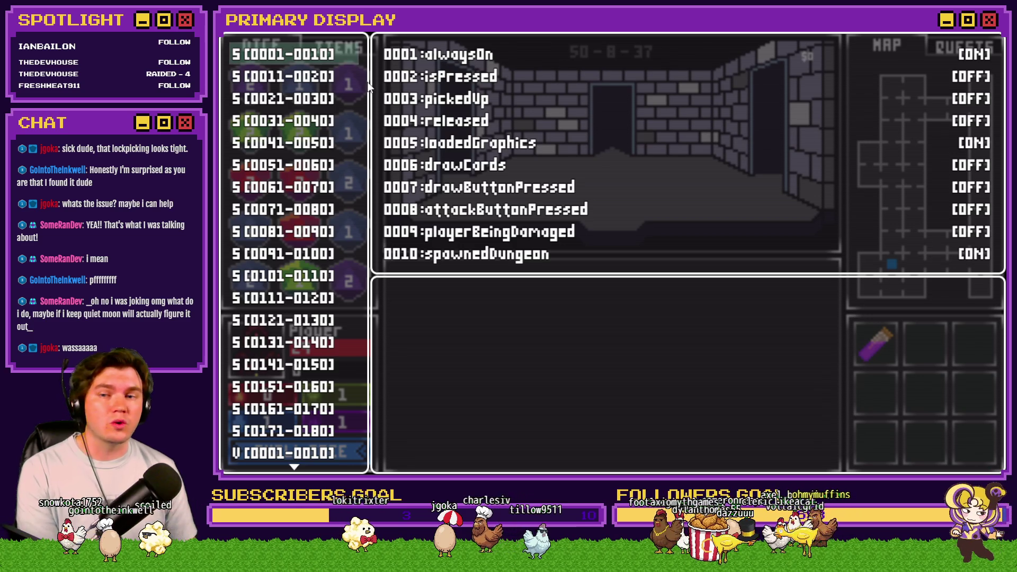
key("Up")
scroll(328, 121, "up", 19)
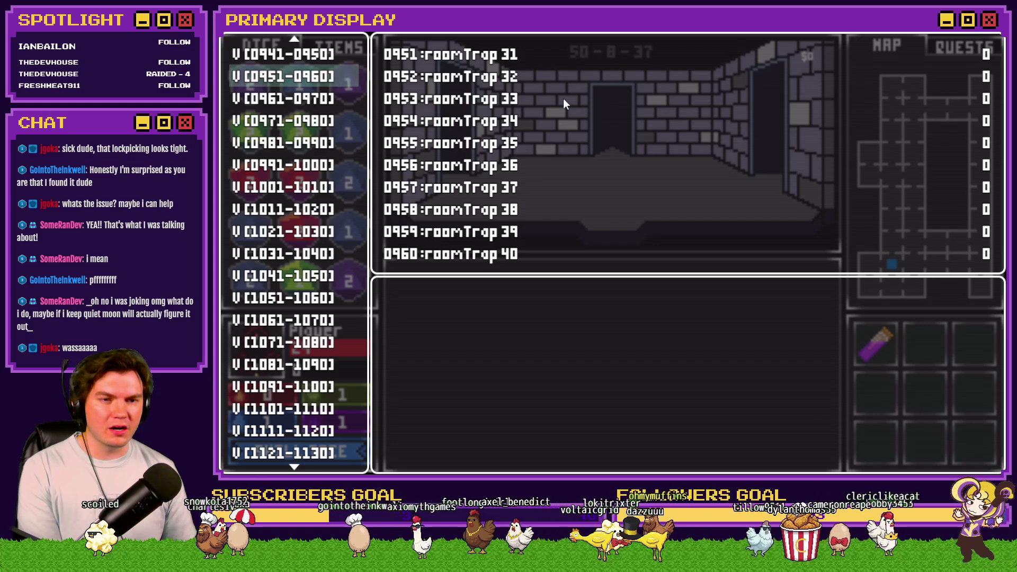
key("Up")
key("Up")
key("Up")
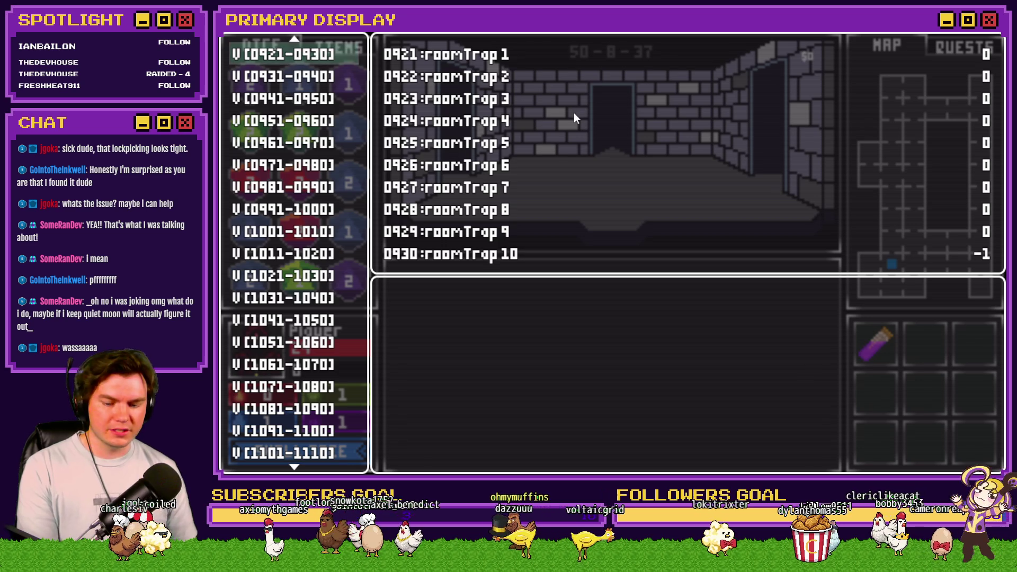
key("Escape")
Start the chest's lockpicking minigame and slide the pick between the first and fourth pins.
key("w")
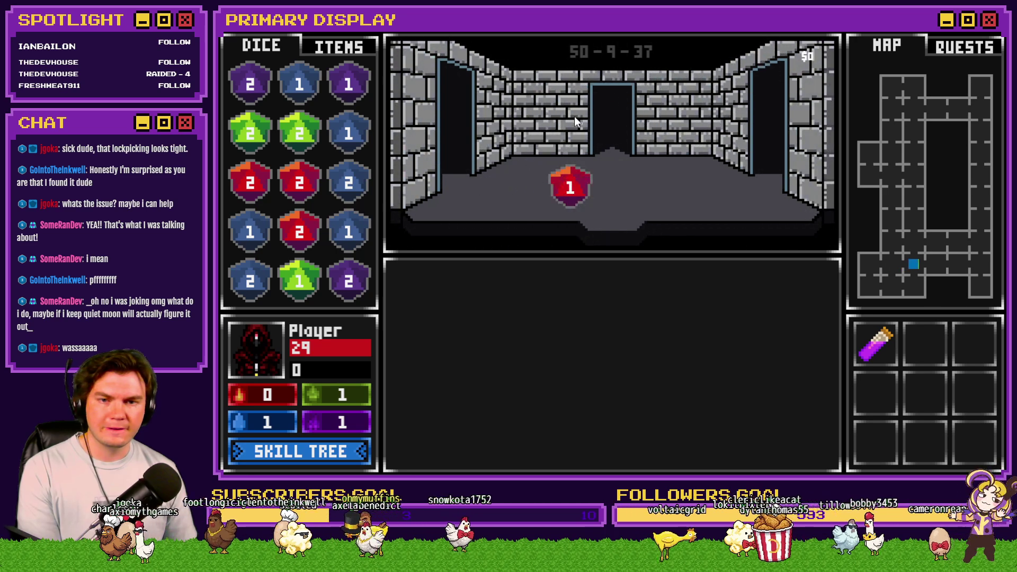
left_click(610, 397)
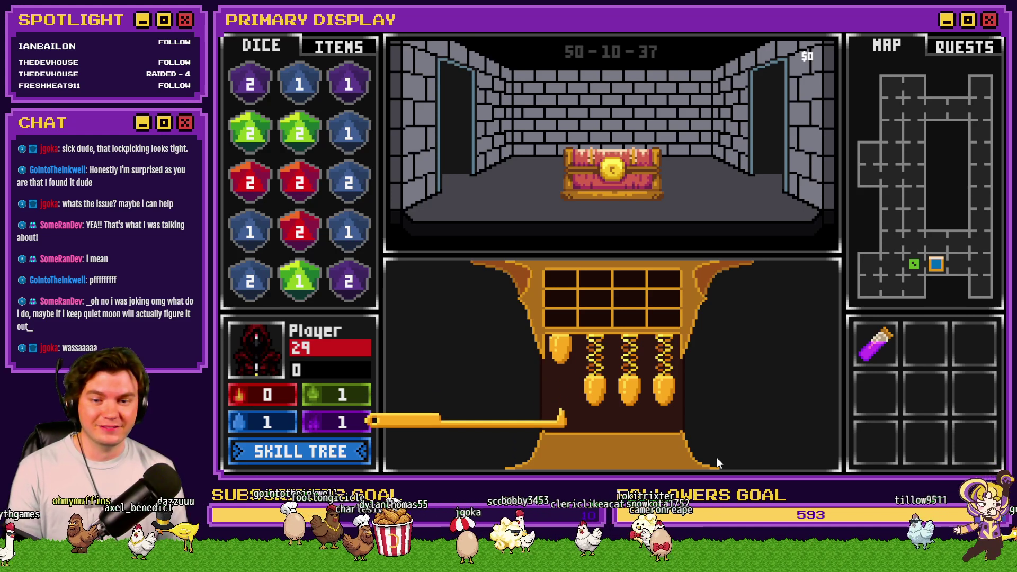
key("d")
key("d")
key("d")
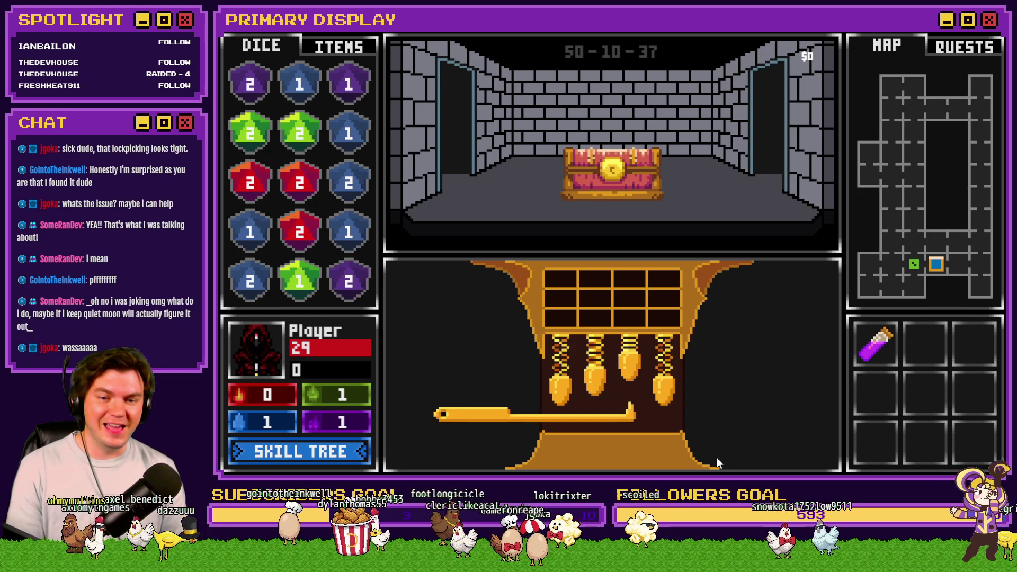
key("w")
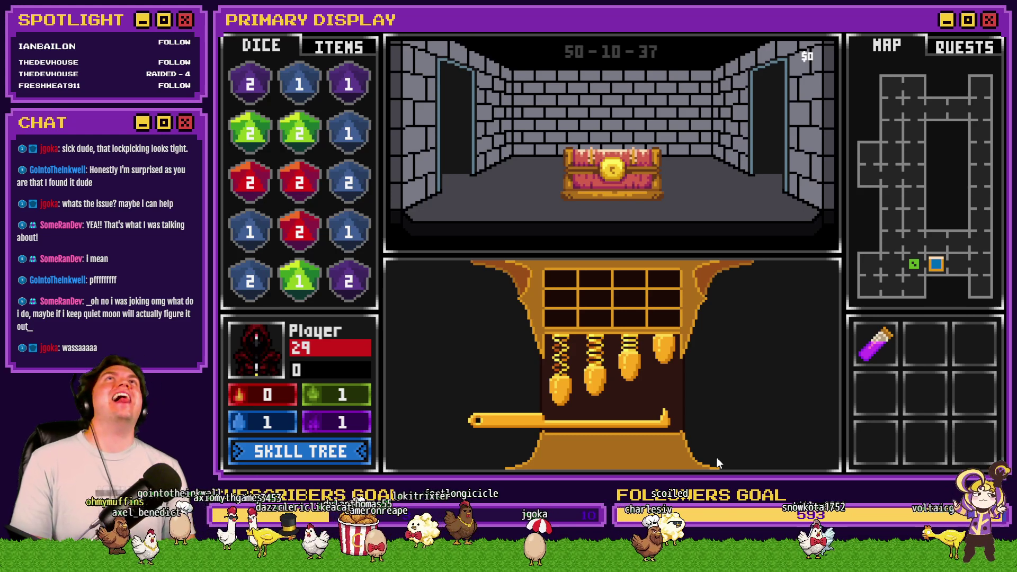
key("a")
key("a")
key("a")
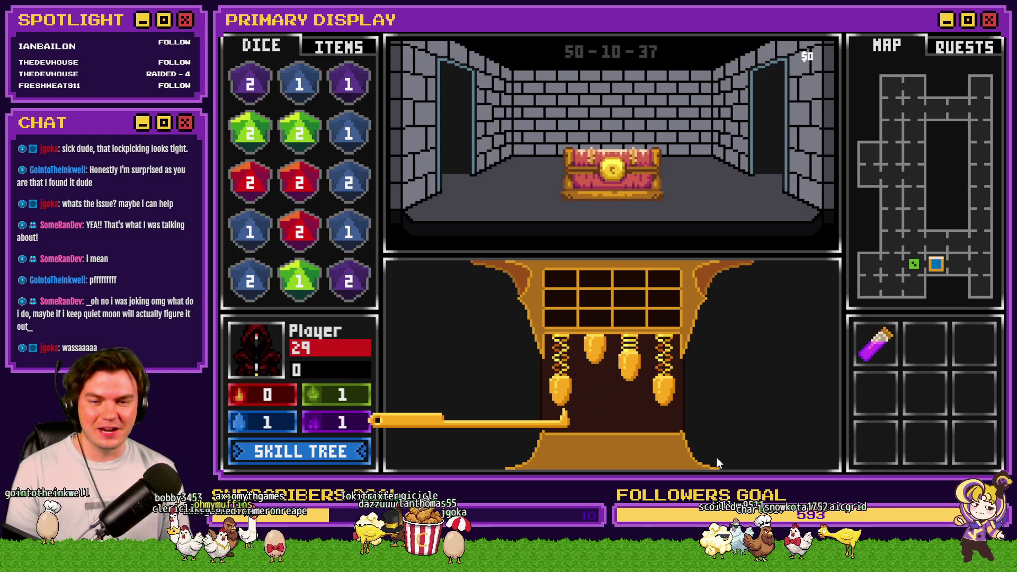
key("d")
key("d")
key("d")
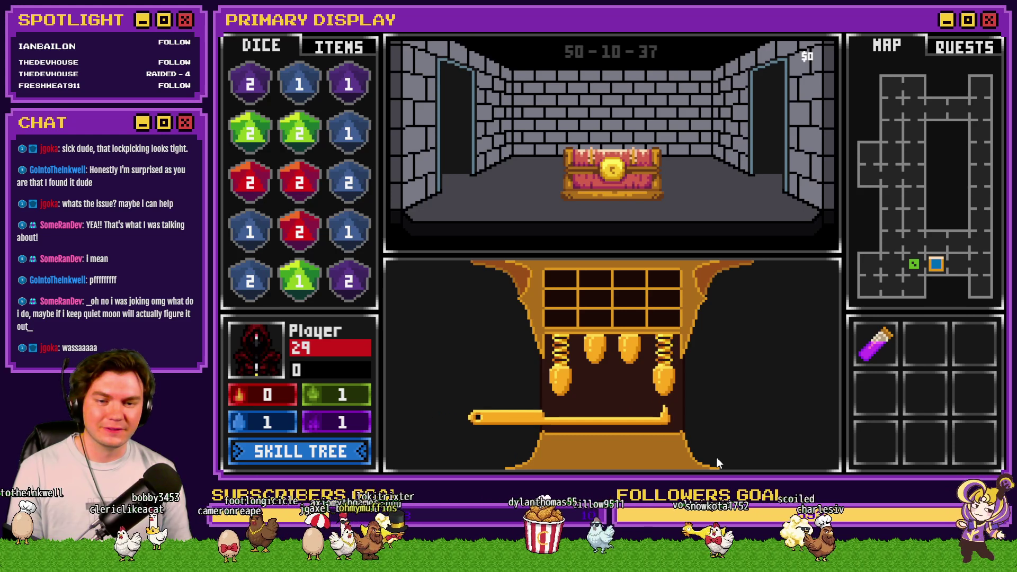
key("a")
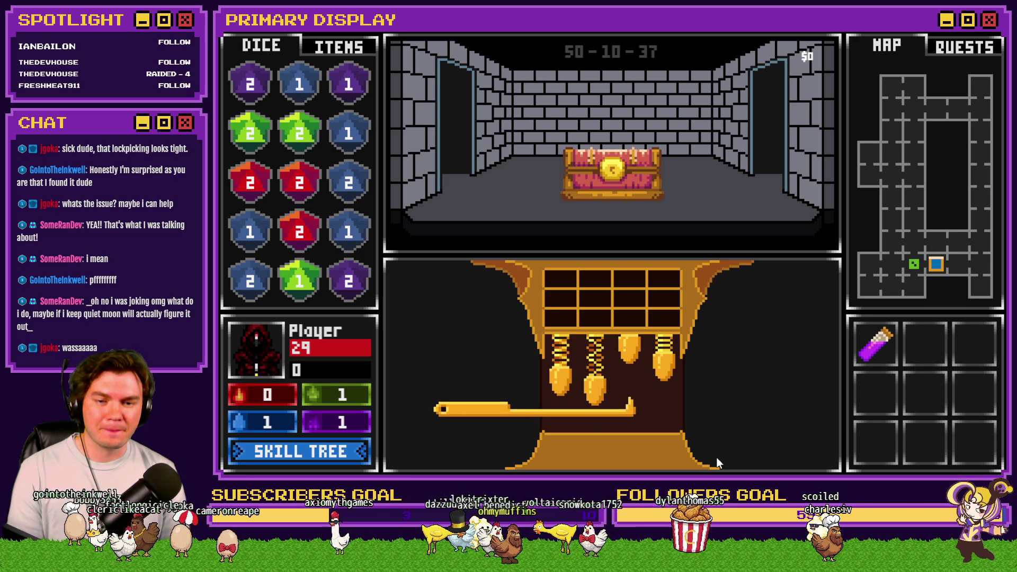
key("a")
key("a")
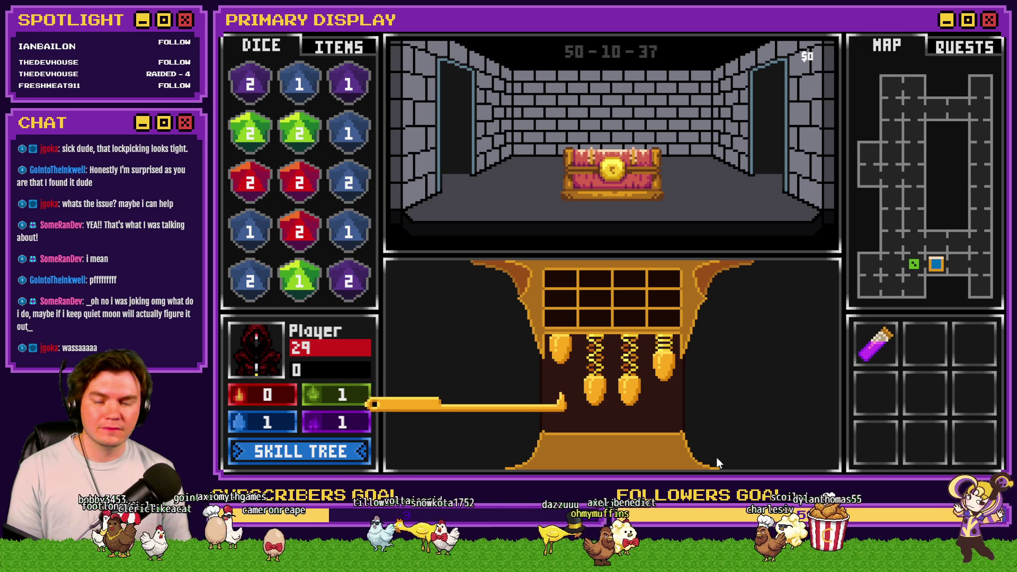
key("d")
key("d")
key("d")
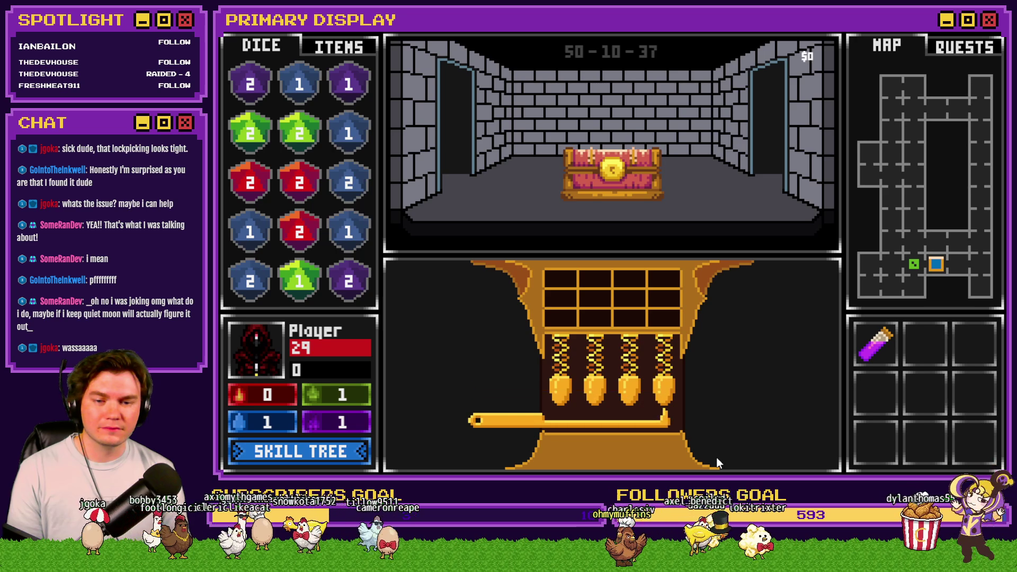
key("a")
key("a")
key("a")
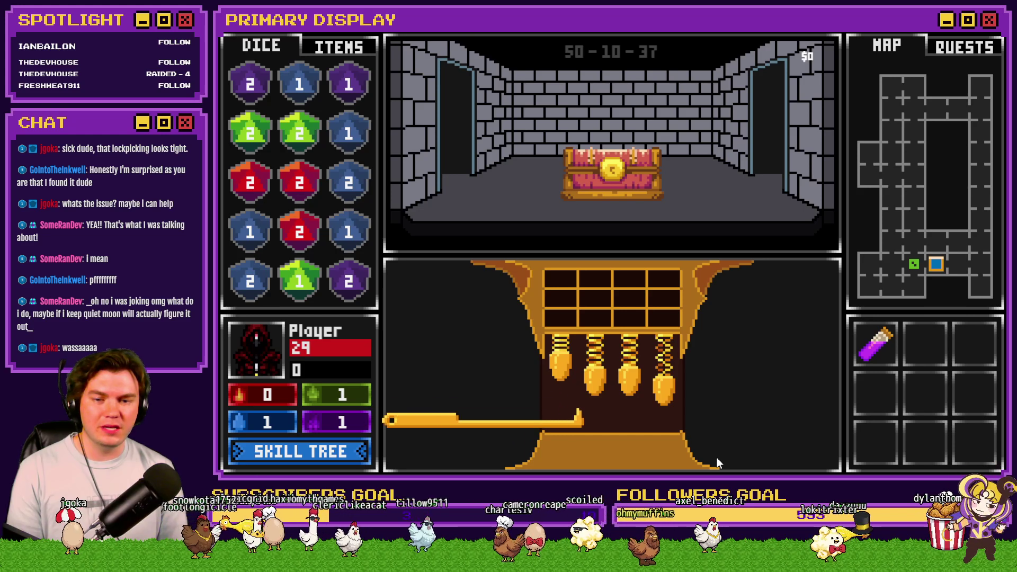
key("d")
key("d")
key("d")
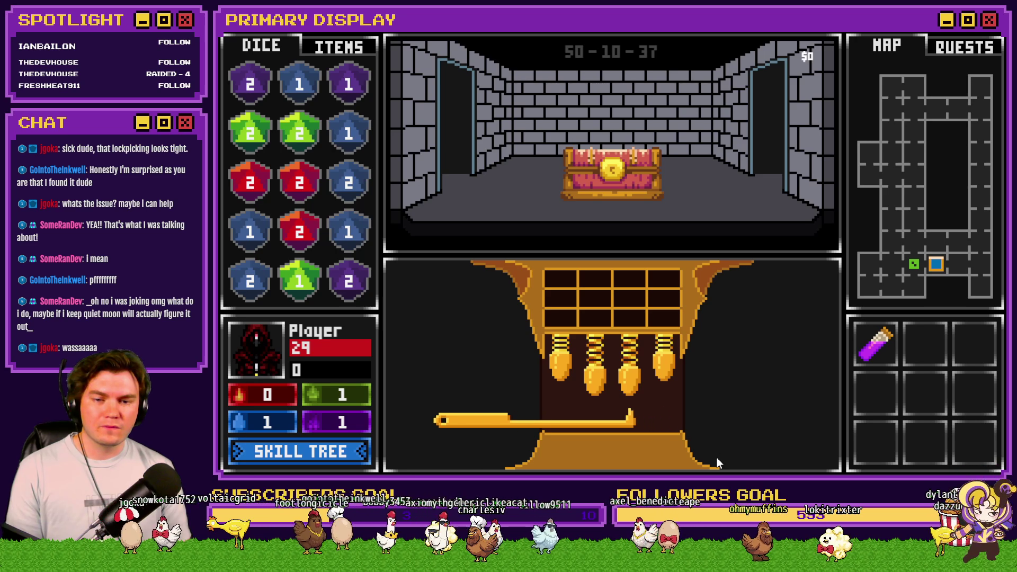
Lift the second pin, then repeatedly lift the fourth pin.
key("d")
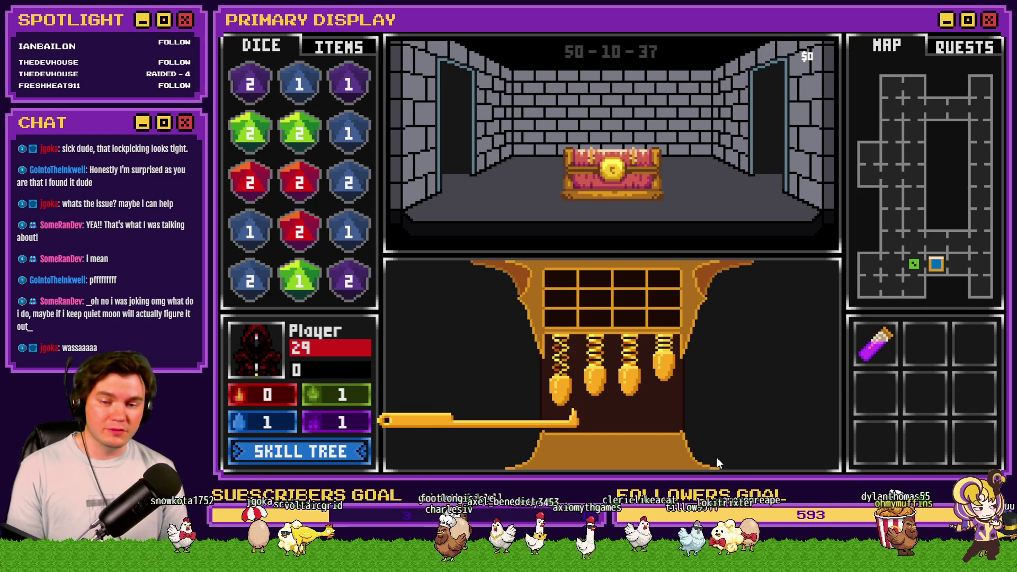
key("w")
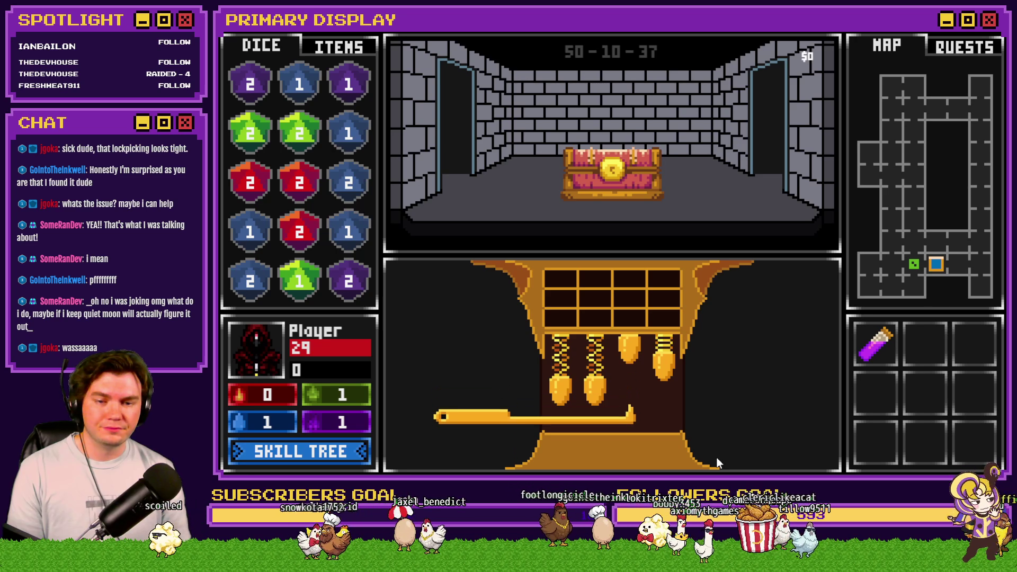
key("d")
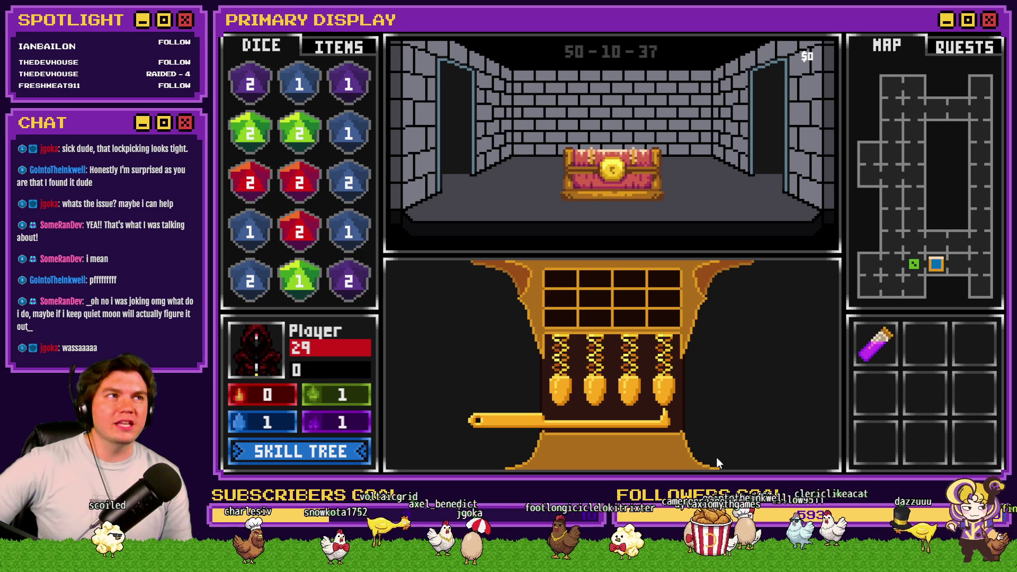
key("a")
key("a")
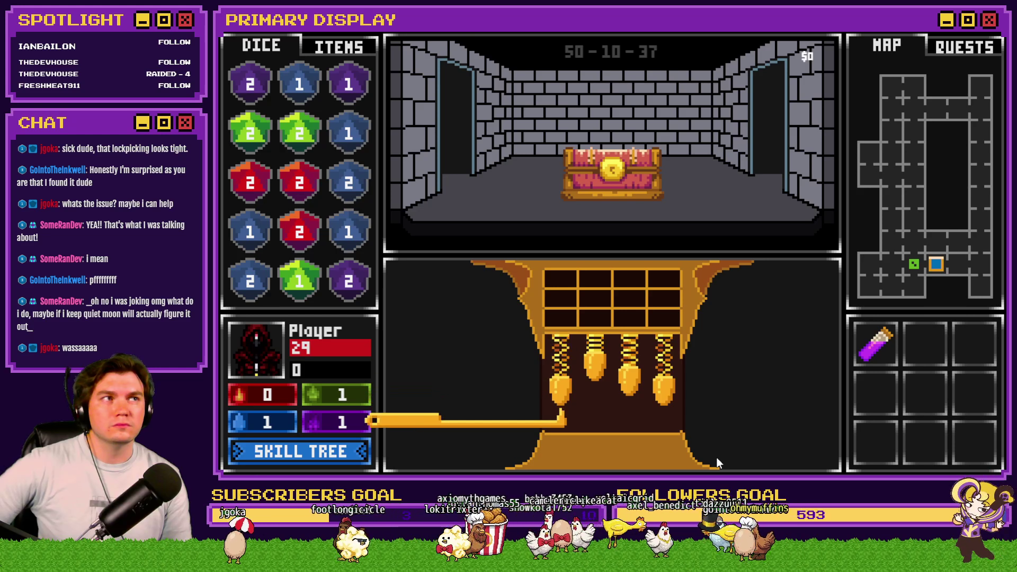
key("d")
key("d")
key("d")
key("w")
key("a")
key("a")
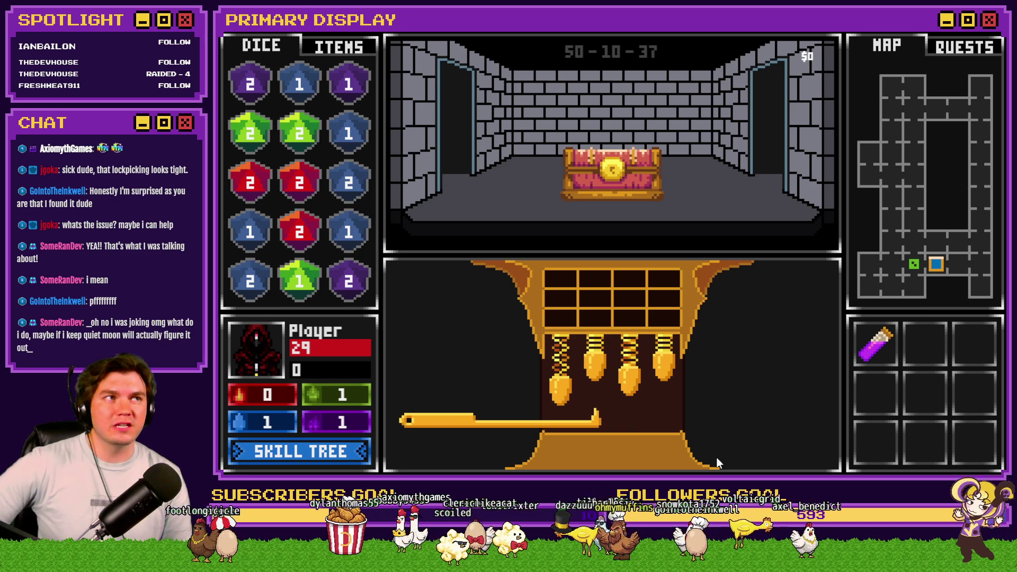
key("d")
key("d")
key("w")
Lift the first, third and second pins with the pick.
key("a")
key("a")
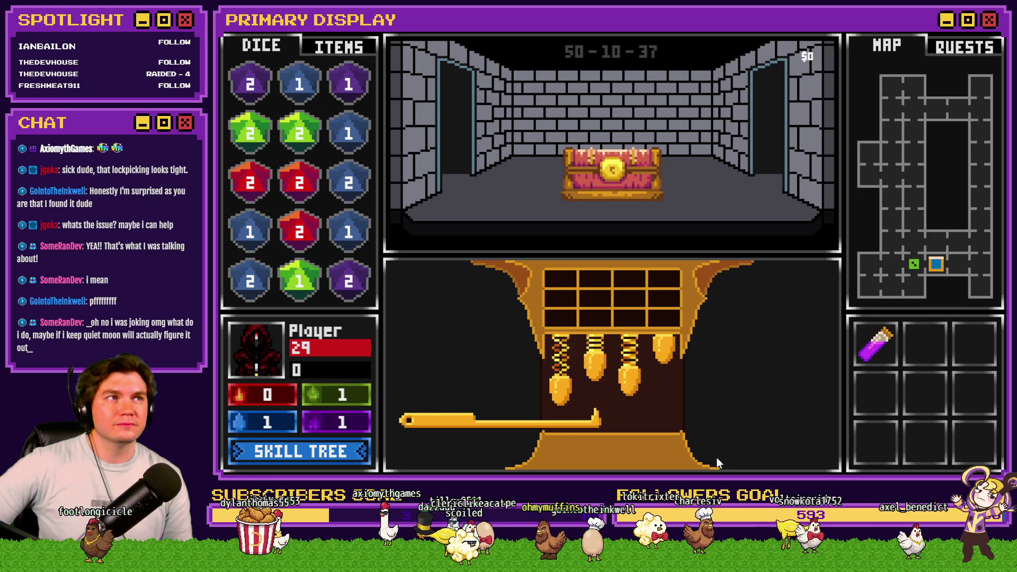
key("a")
key("w")
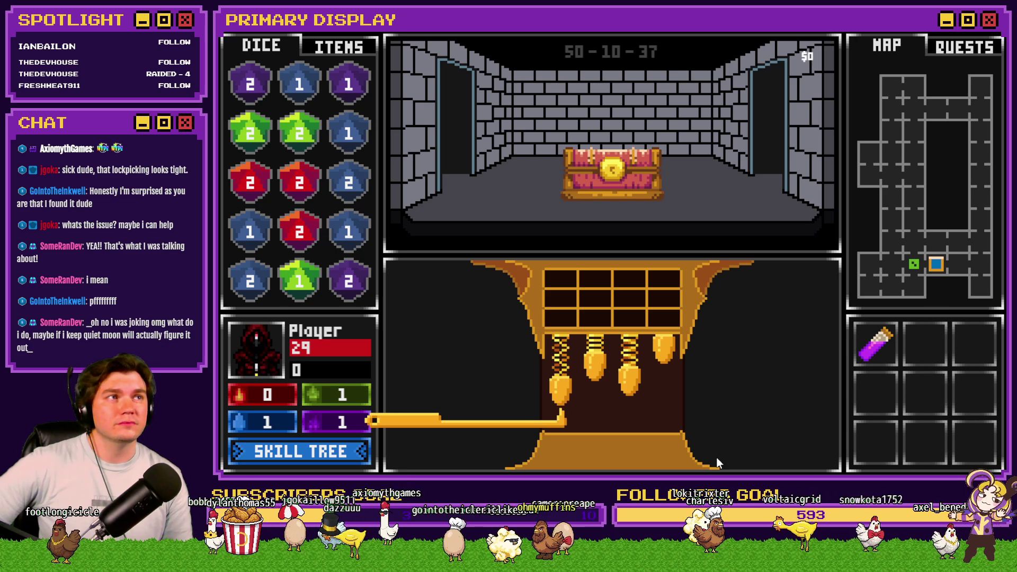
key("d")
key("d")
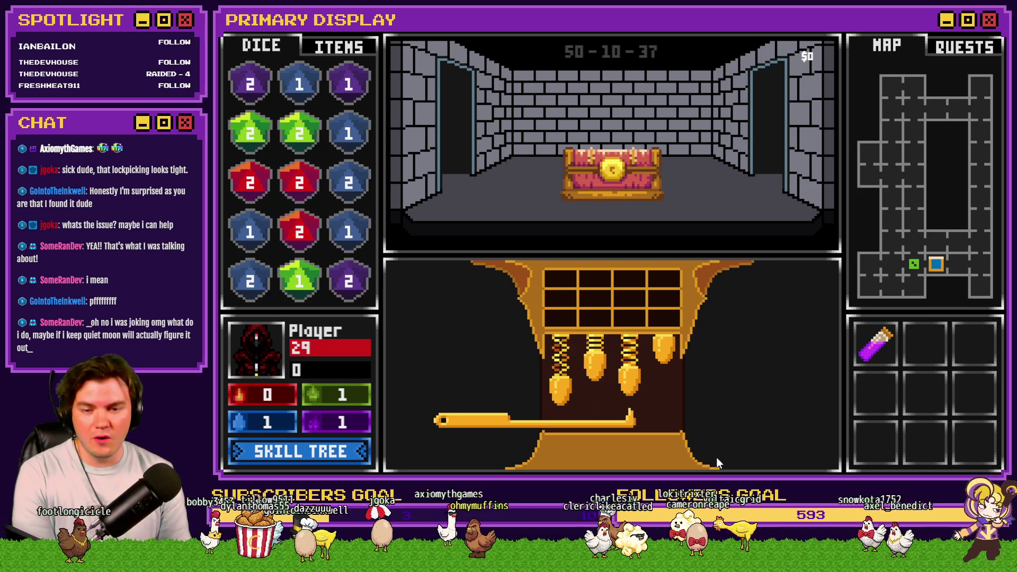
key("d")
key("a")
key("w")
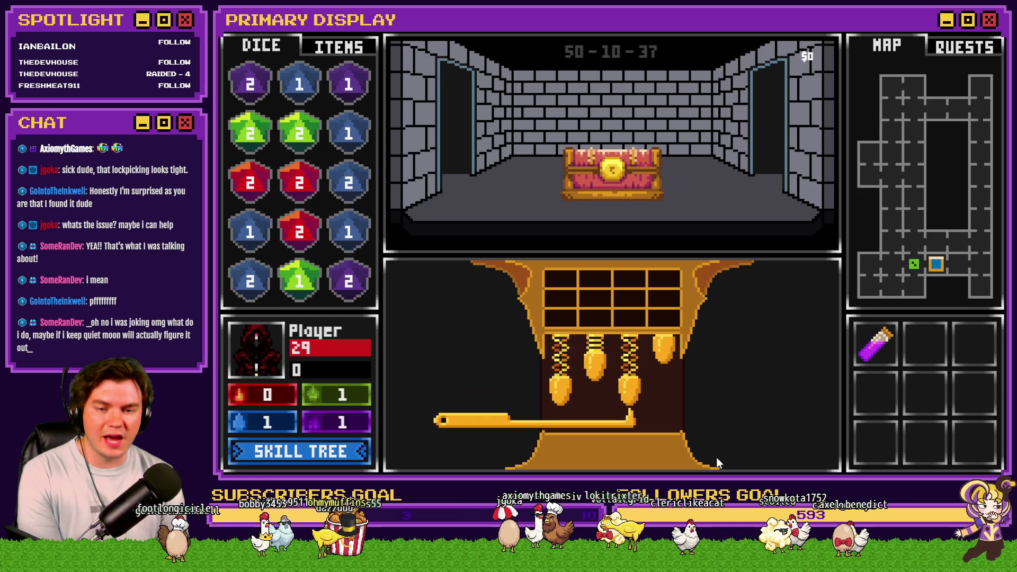
key("a")
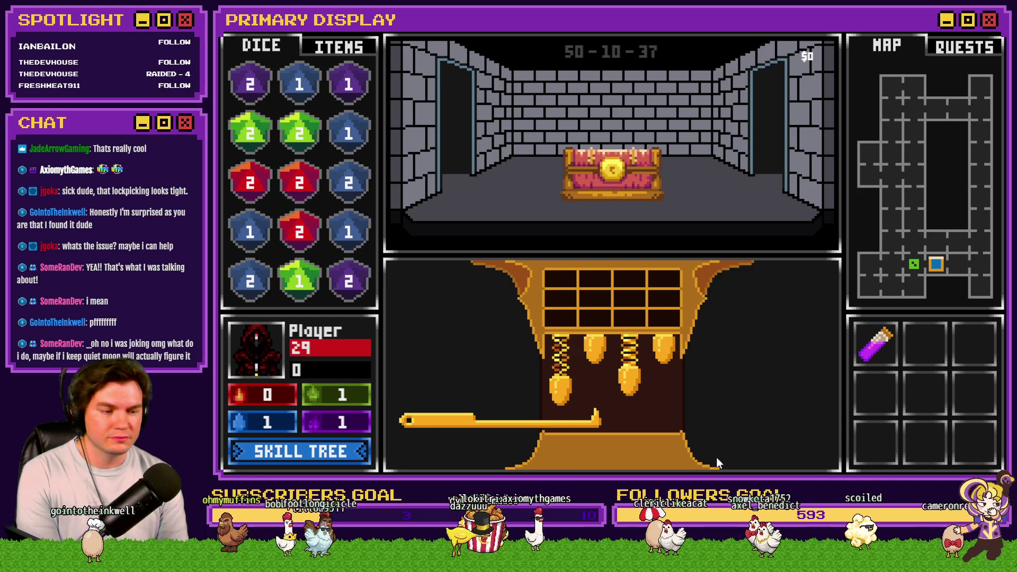
key("w")
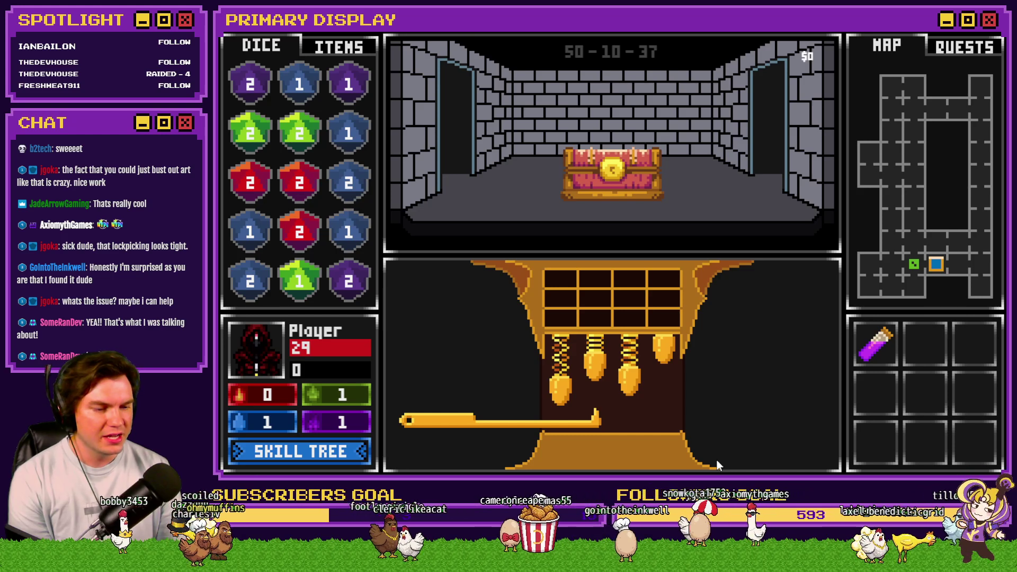
Raise the leftmost and fourth pins, then slide the pick back to the first pin.
key("Up")
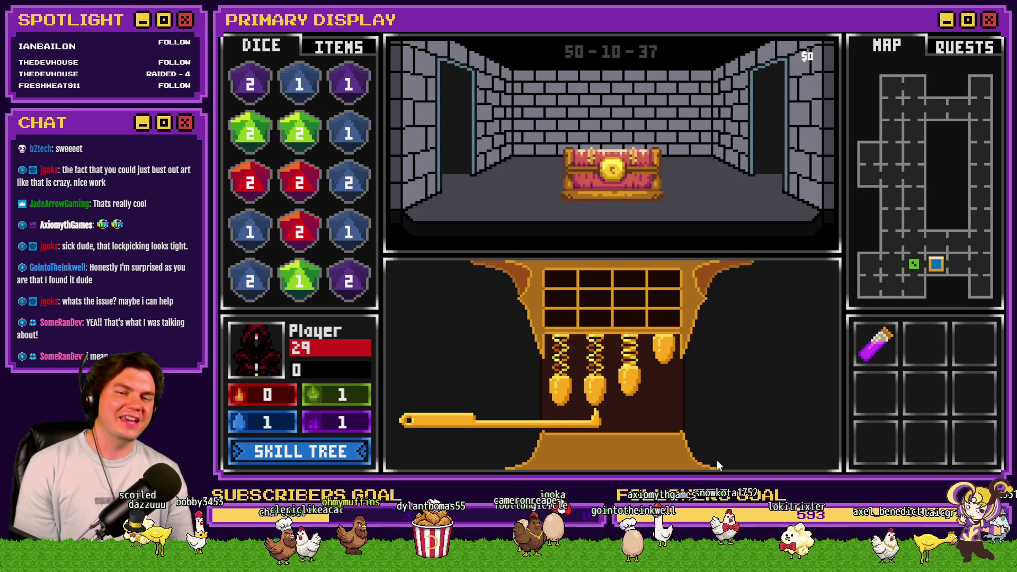
key("Left")
key("Up")
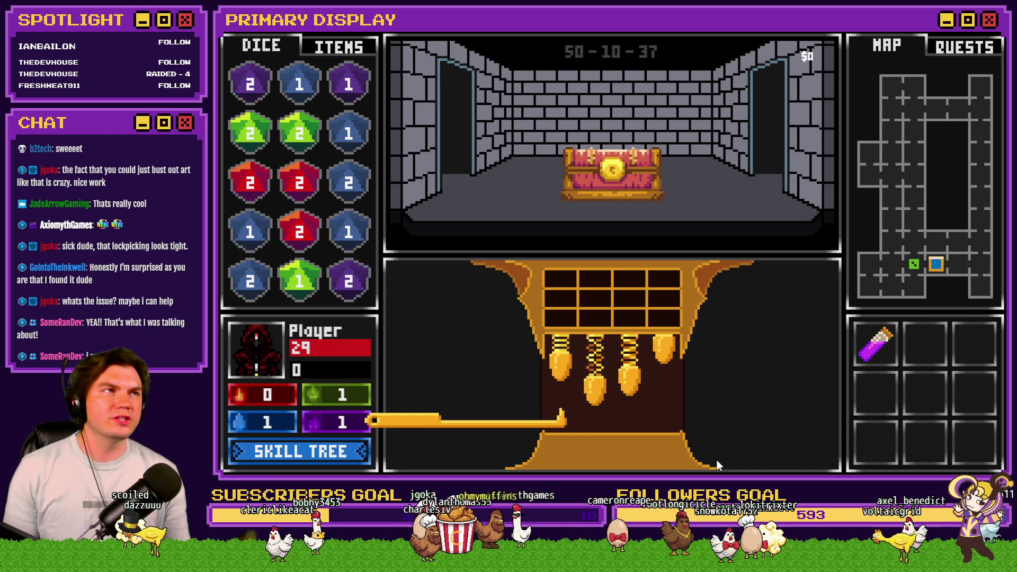
key("Up")
key("Up")
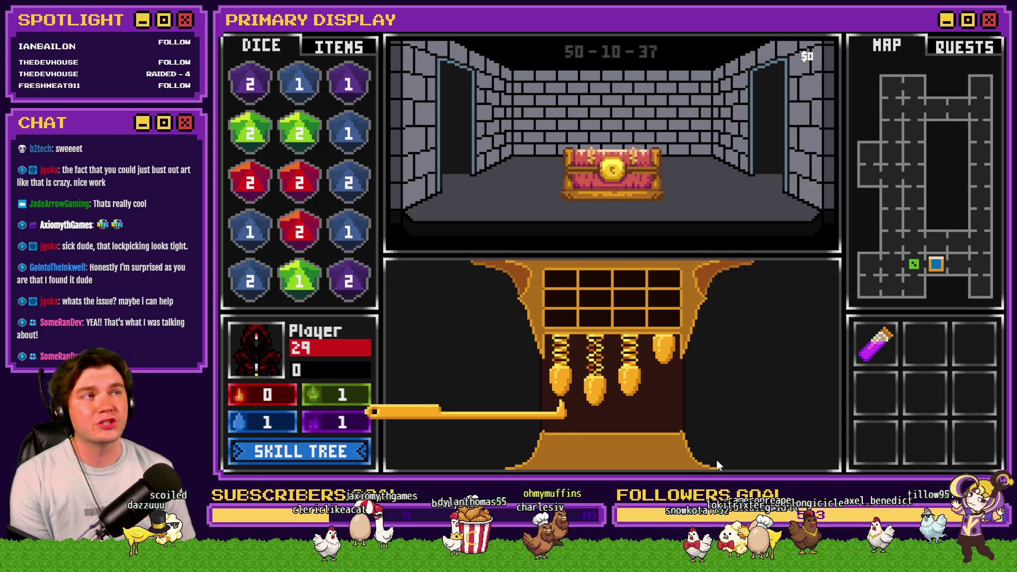
key("Up")
key("Right")
key("Right")
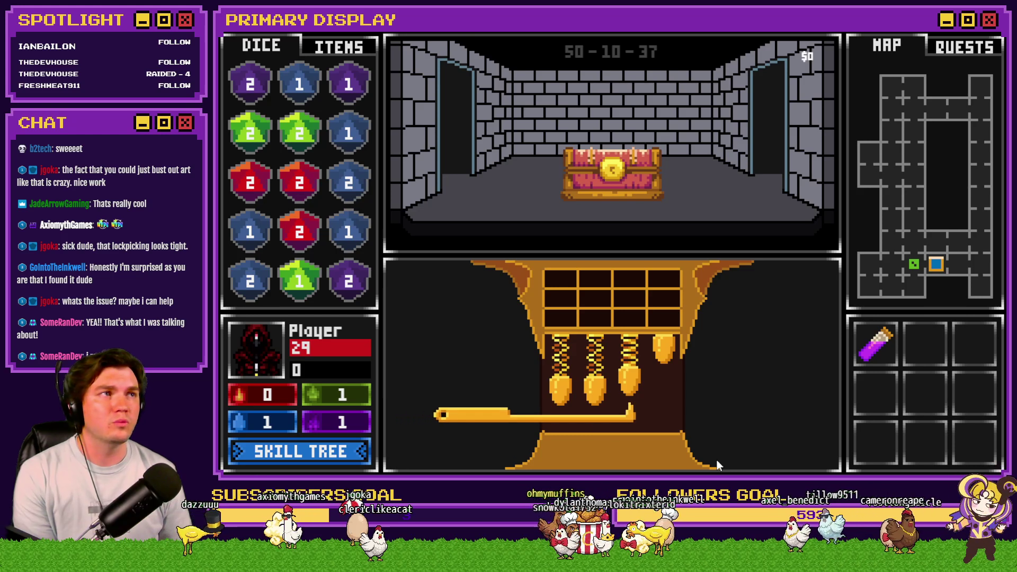
key("Up")
key("Right")
key("Up")
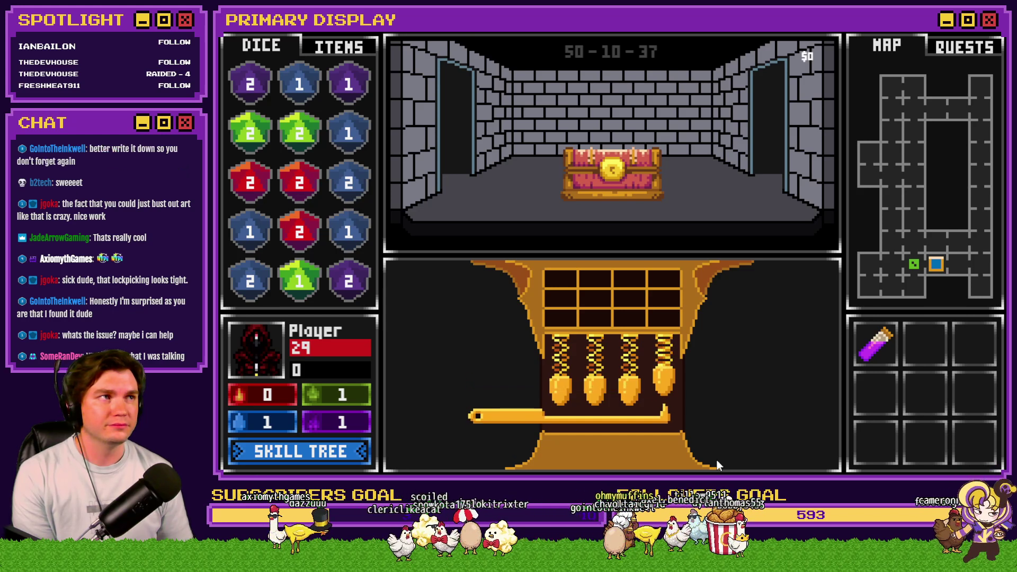
key("Up")
key("Up")
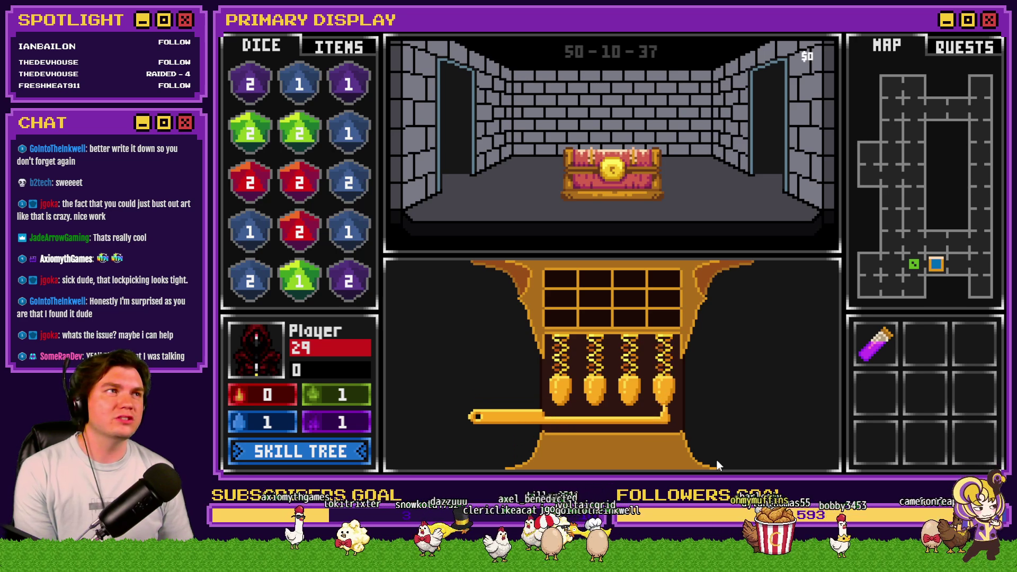
key("Up")
key("Up")
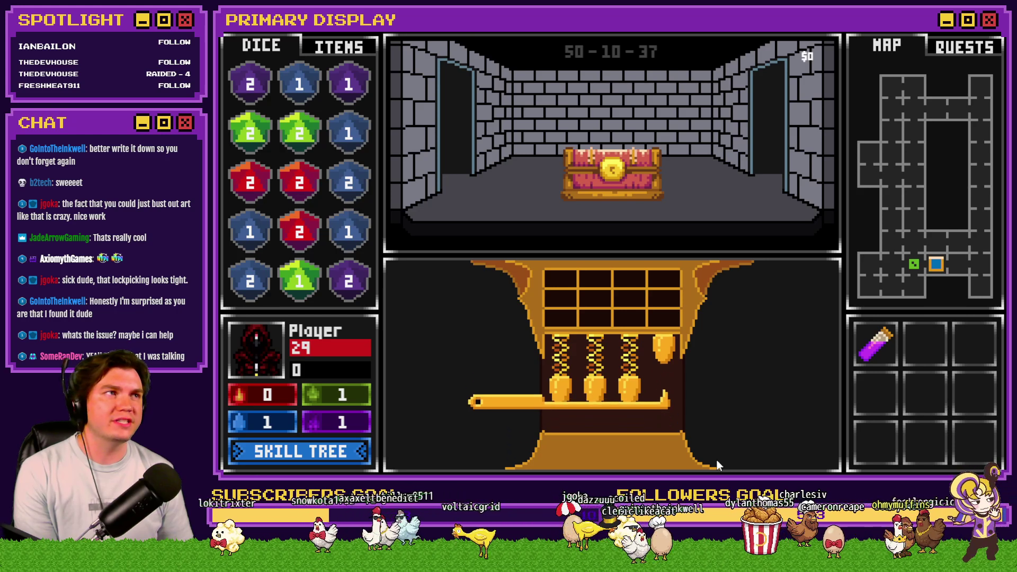
key("Up")
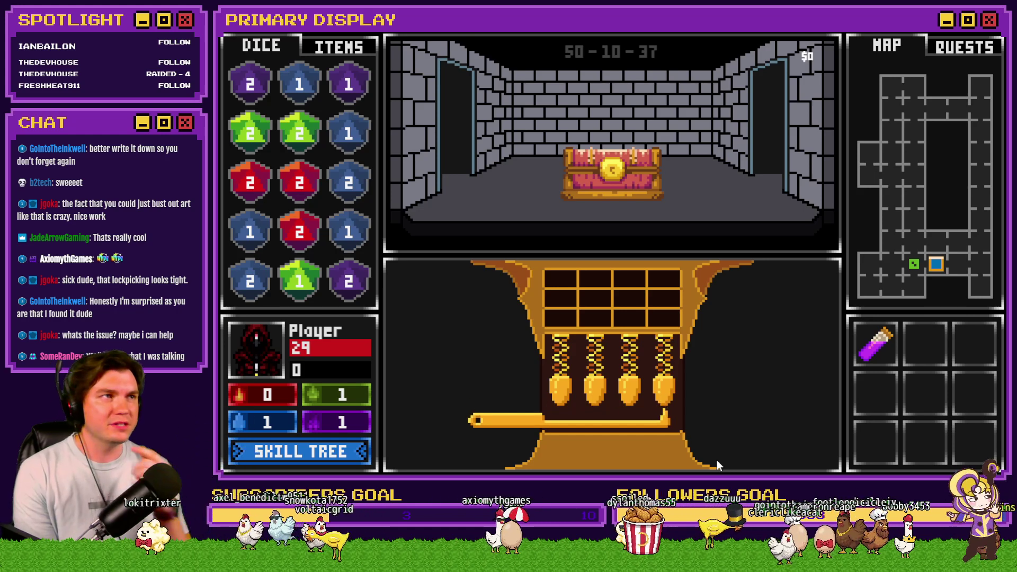
key("Left")
key("Up")
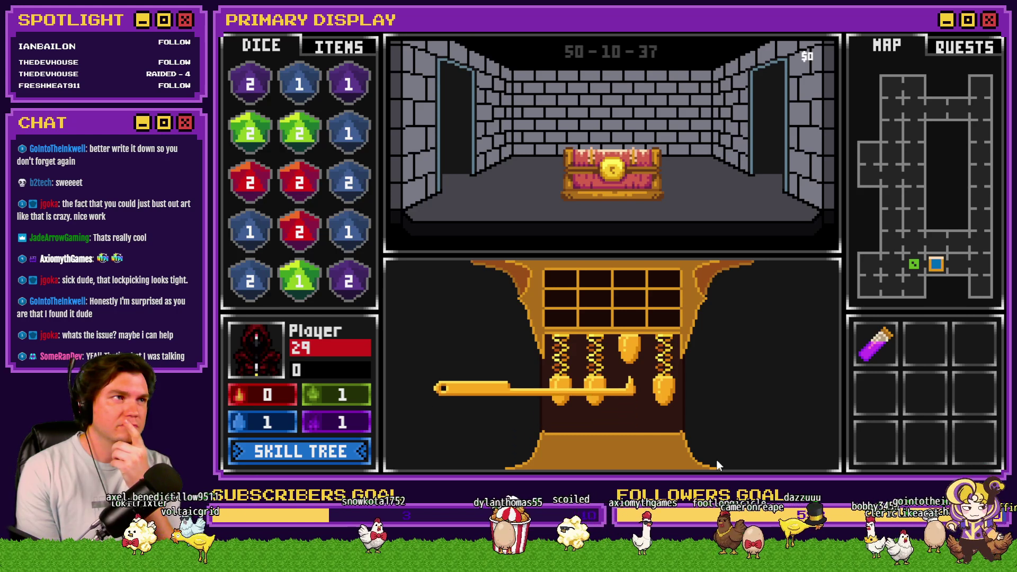
key("Left")
key("Up")
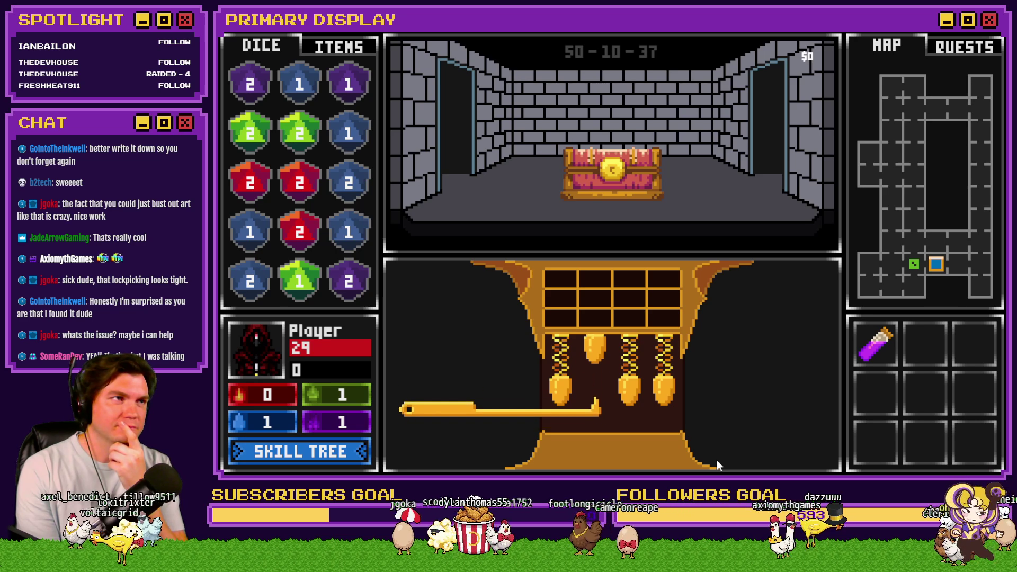
key("Left")
key("Up")
key("Up")
key("Up")
key("Up")
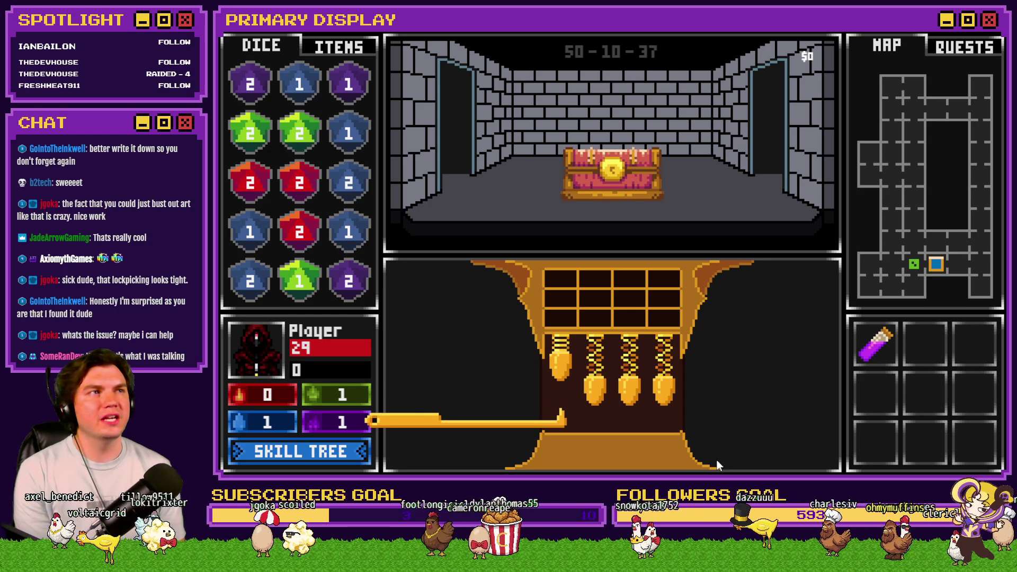
key("Up")
key("Up")
key("Up")
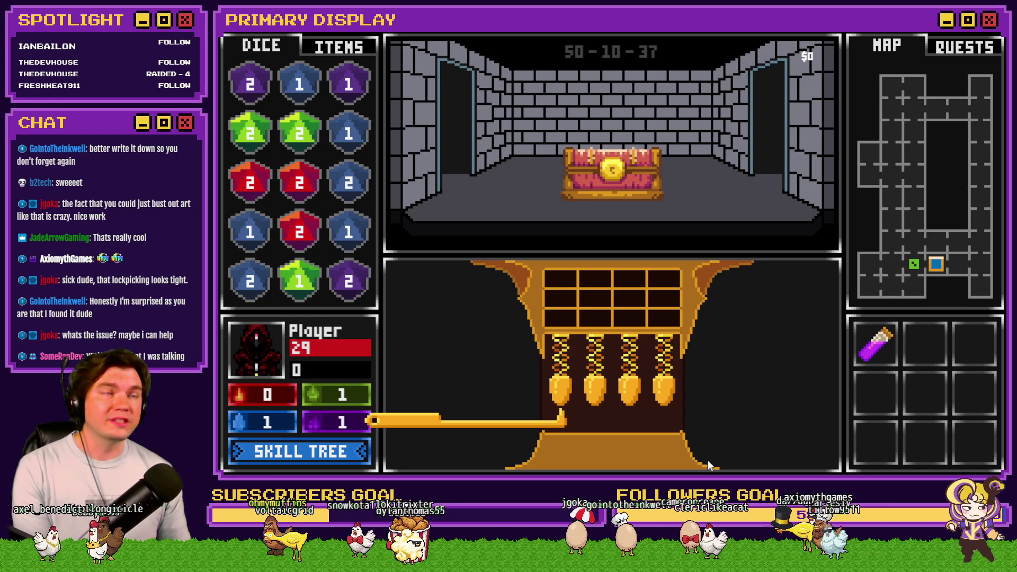
Push the pins up from first to fourth and back, let the lock reset, and close the playtest.
key("Up")
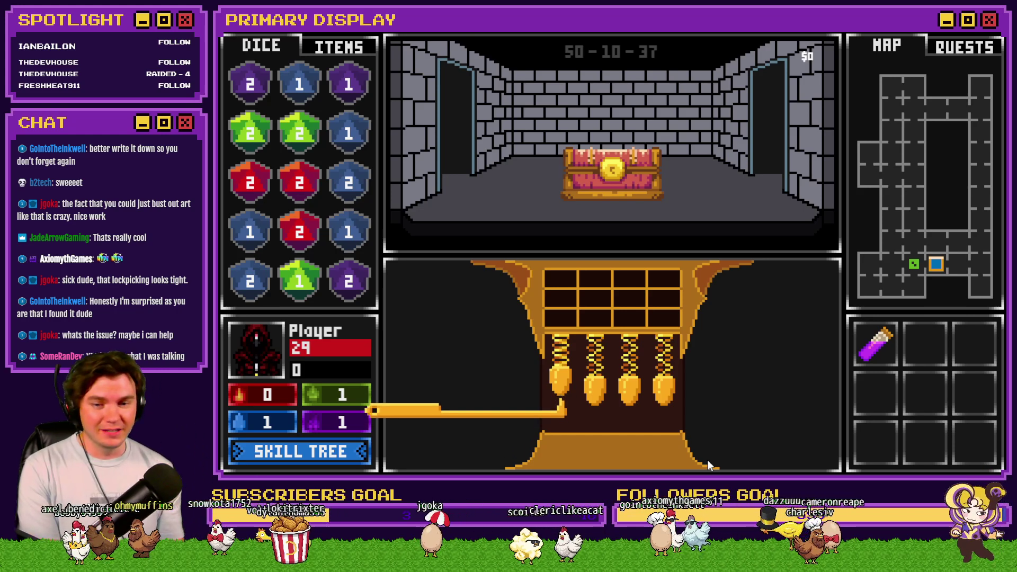
key("Right")
key("Up")
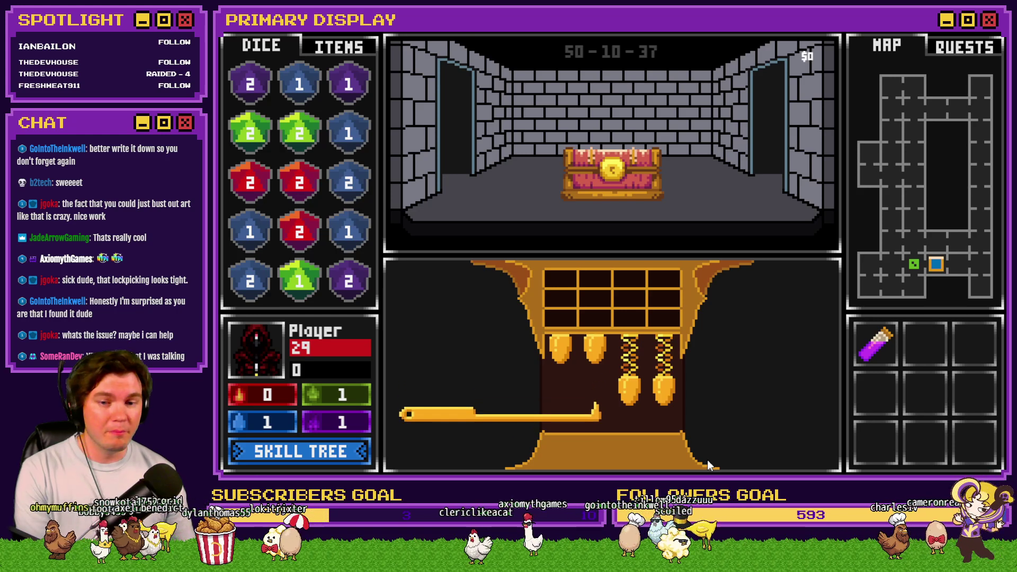
key("Right")
key("Up")
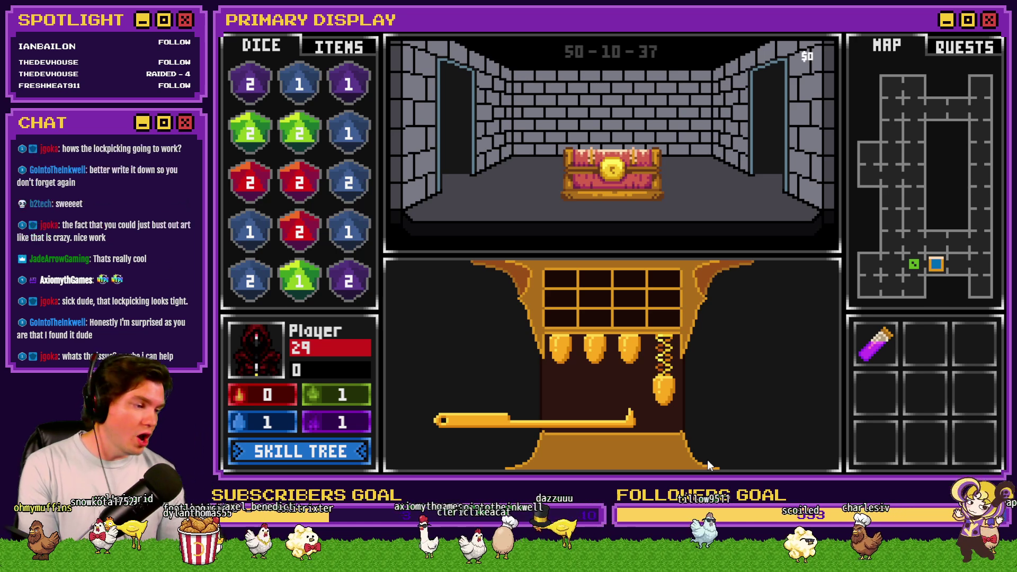
key("Right")
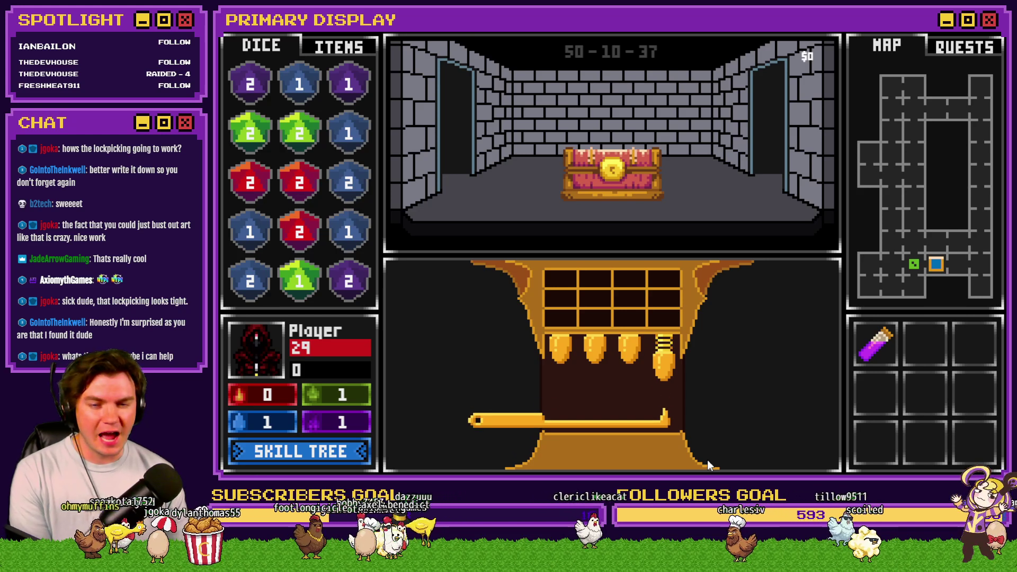
key("Up")
key("Left")
key("Up")
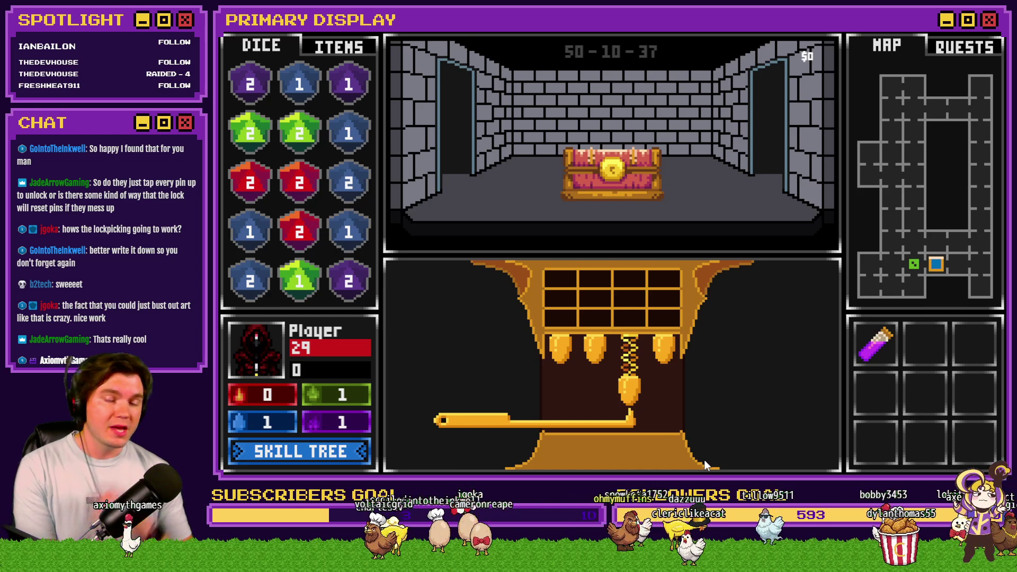
key("Left")
key("Up")
key("Left")
key("Up")
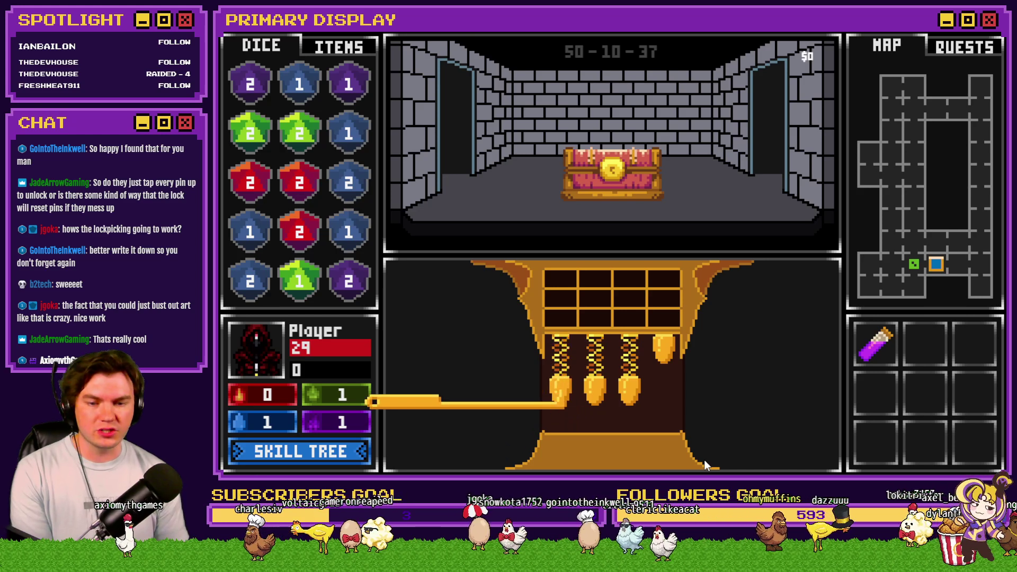
key("Up")
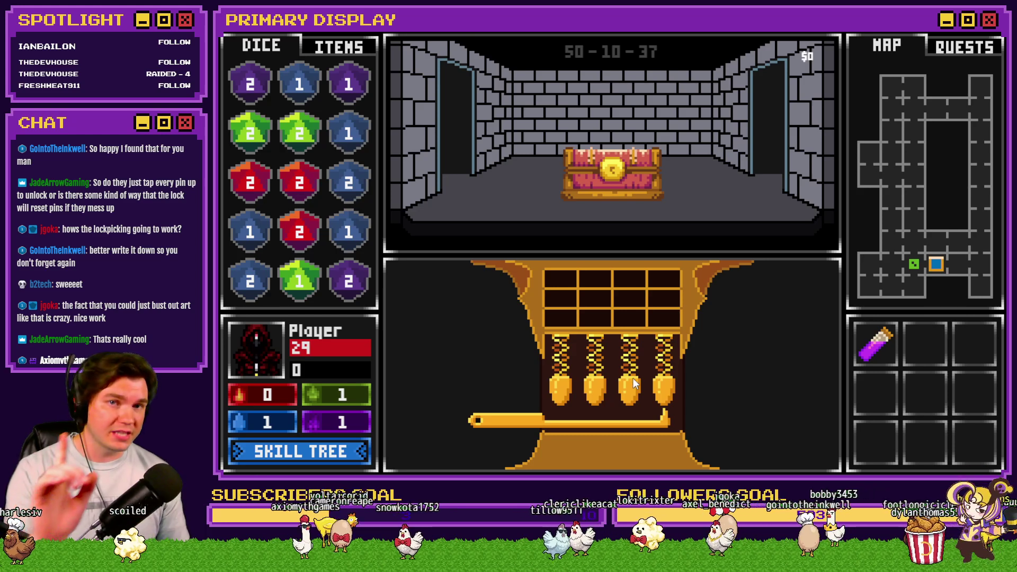
key("alt+F4")
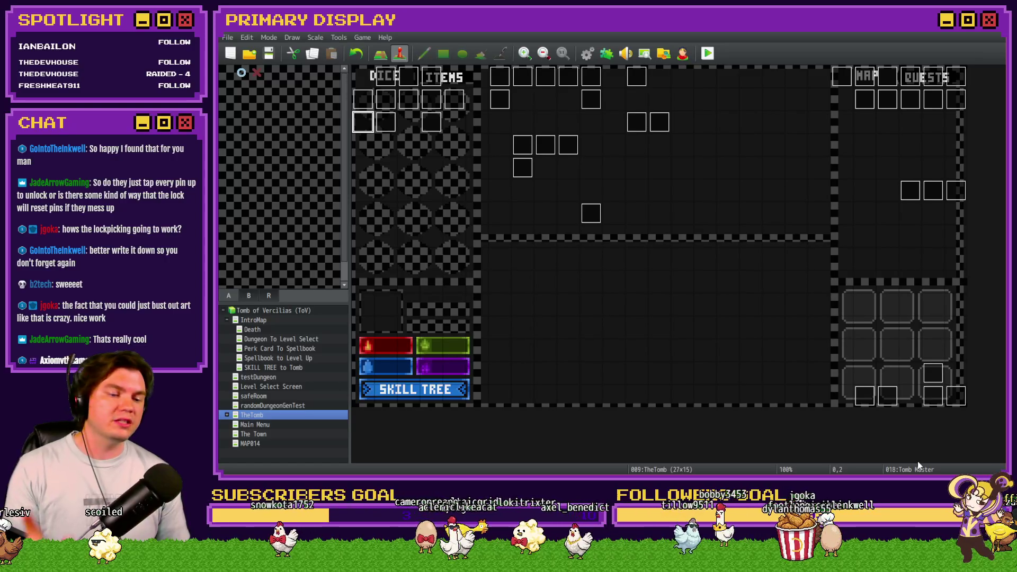
Show the ChestLockpick.psdc artwork in Photoshop, select its Lockpick layer, and return to RPG Maker.
key("alt+Tab")
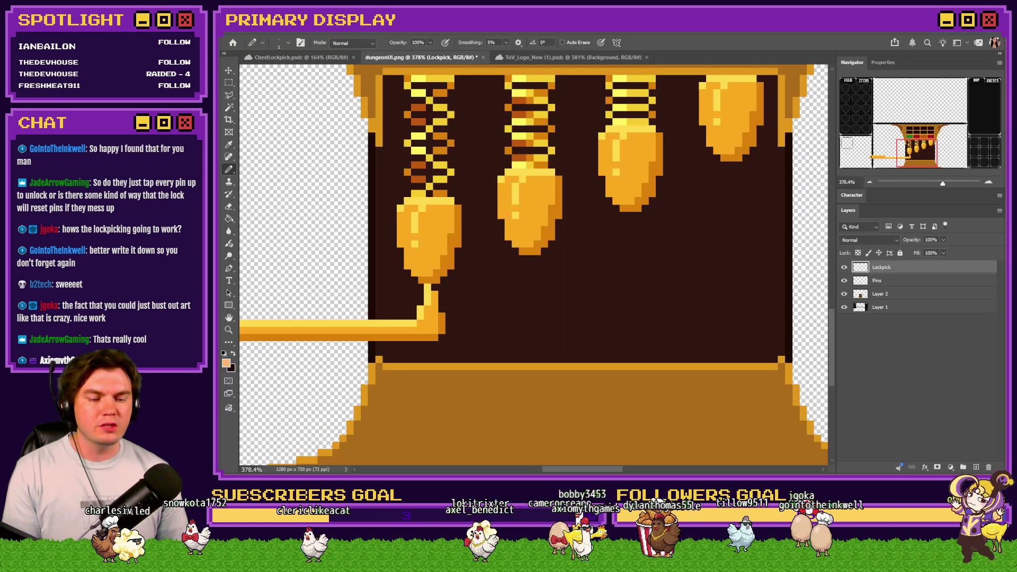
left_click(572, 57)
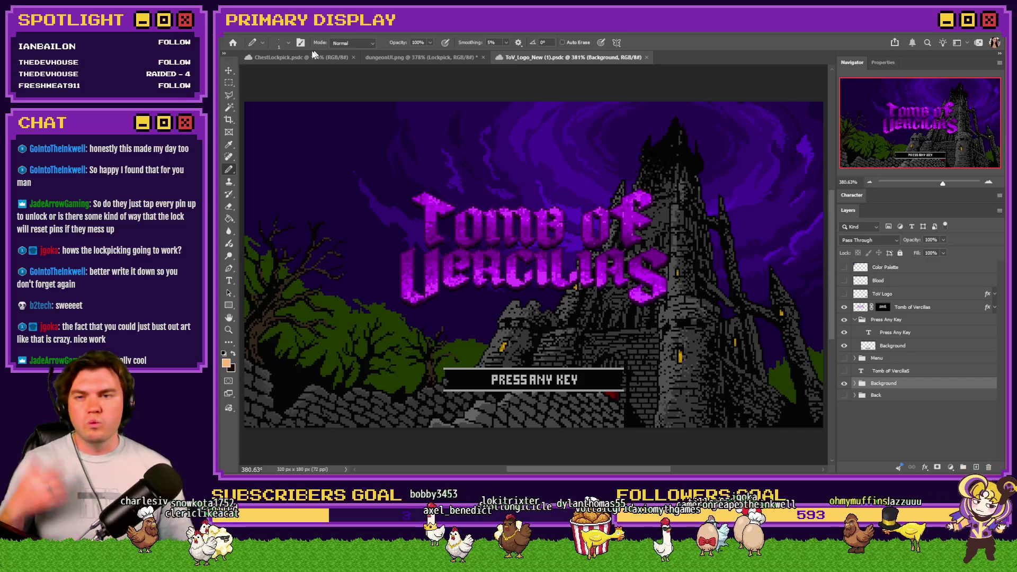
left_click(297, 57)
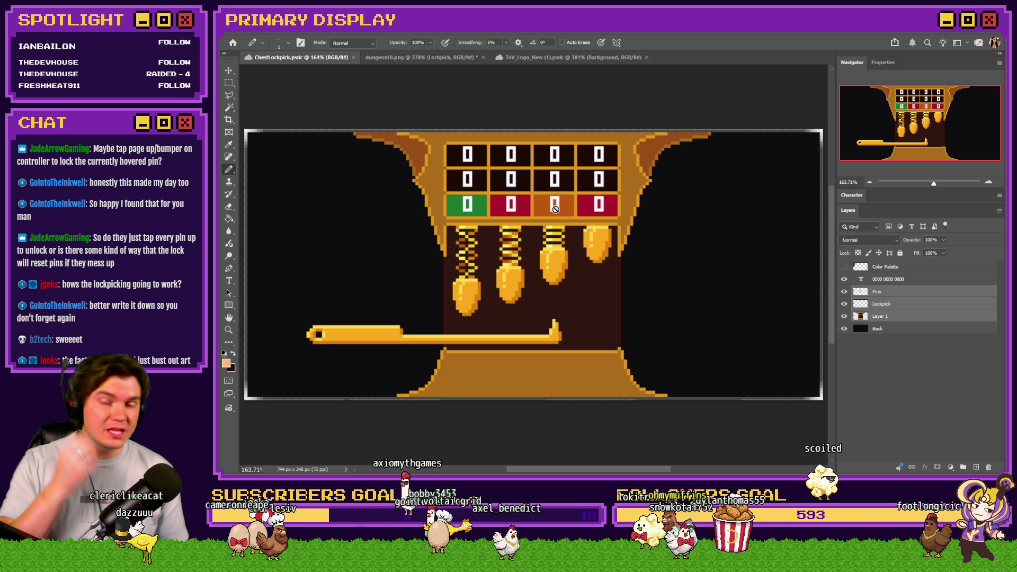
left_click(901, 308)
key("alt+Tab")
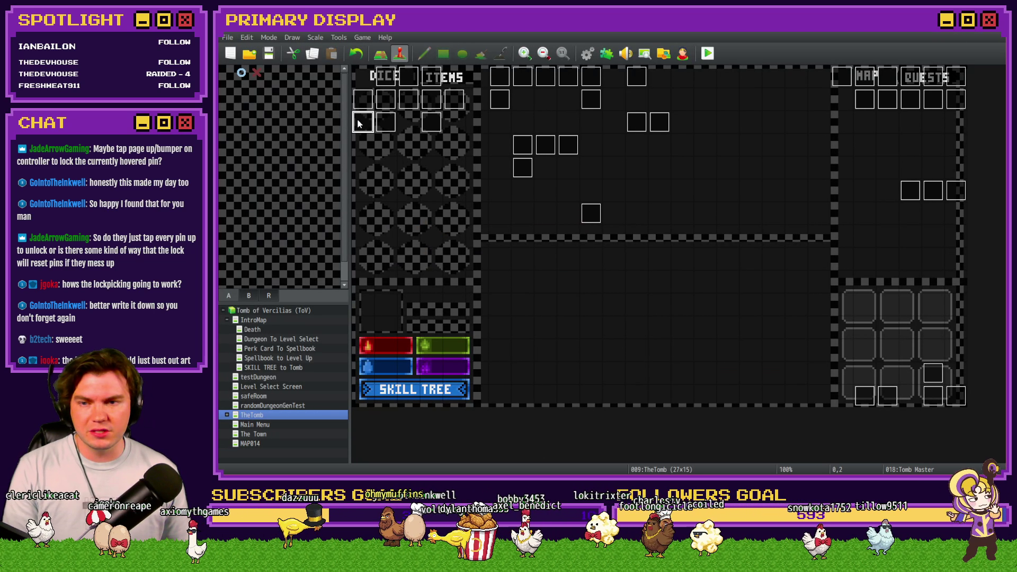
Change Tomb Master's If : Script check on variable 989 to < 5 and save the game.
double_click(359, 123)
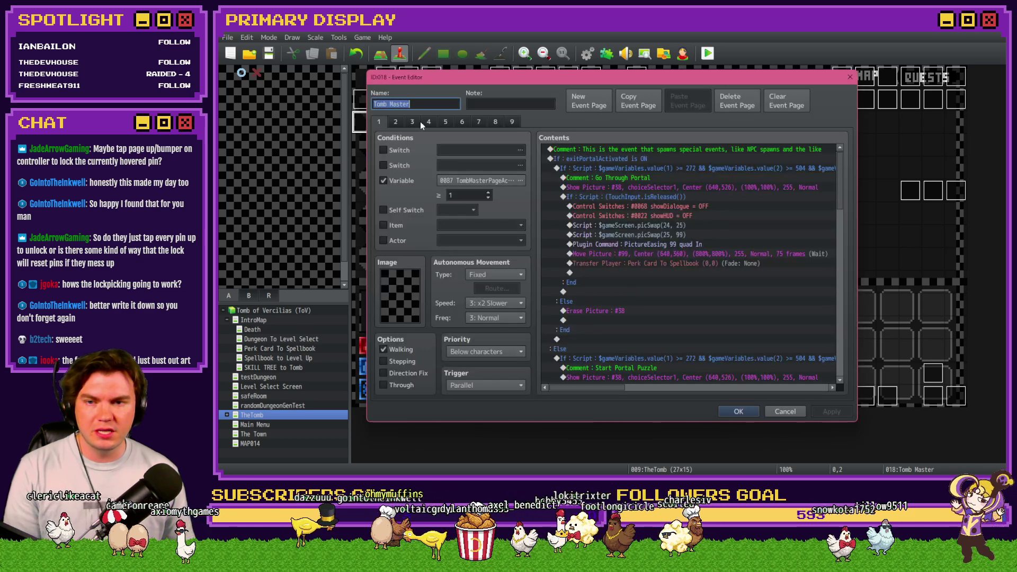
mouse_move(847, 168)
left_mouse_down()
mouse_move(857, 303)
mouse_move(841, 307)
left_mouse_up()
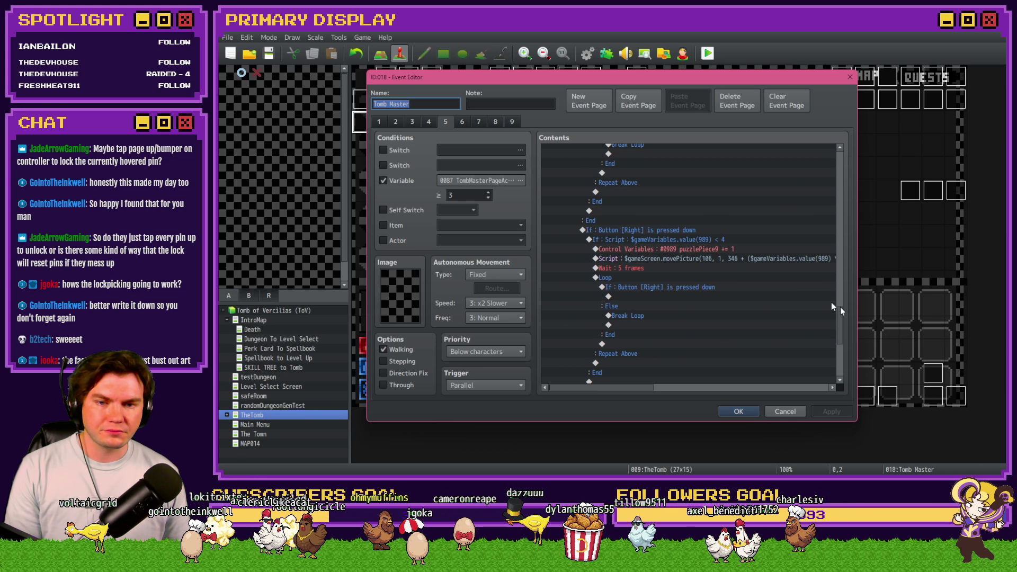
double_click(696, 240)
double_click(755, 309)
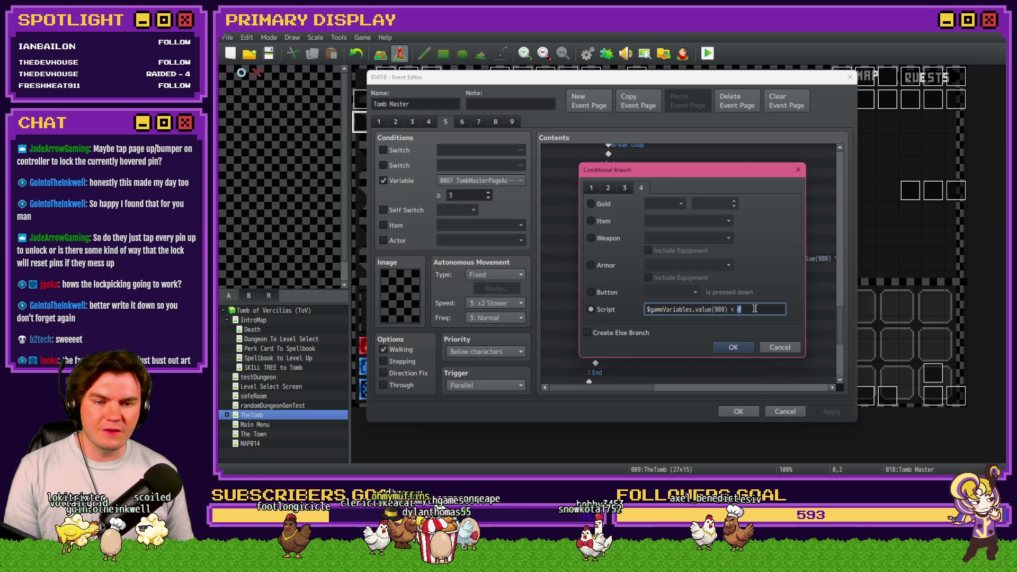
type("5")
key("Return")
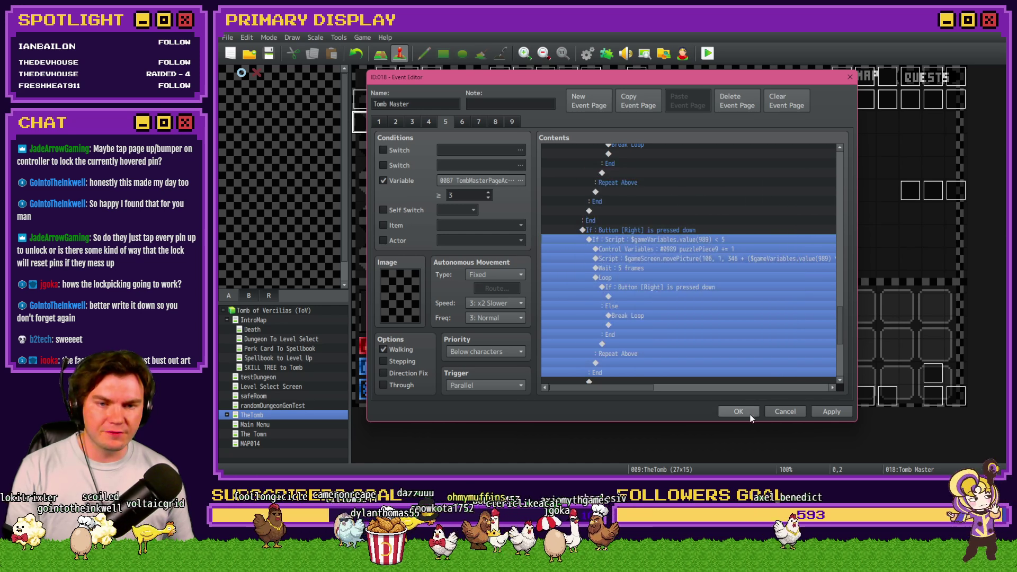
left_click(750, 417)
left_click(709, 55)
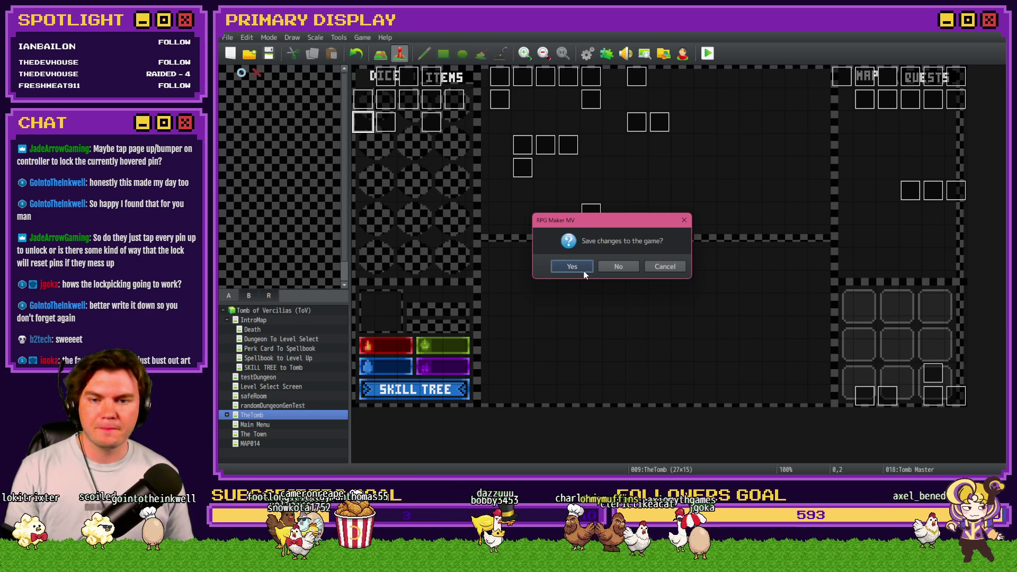
key("Return")
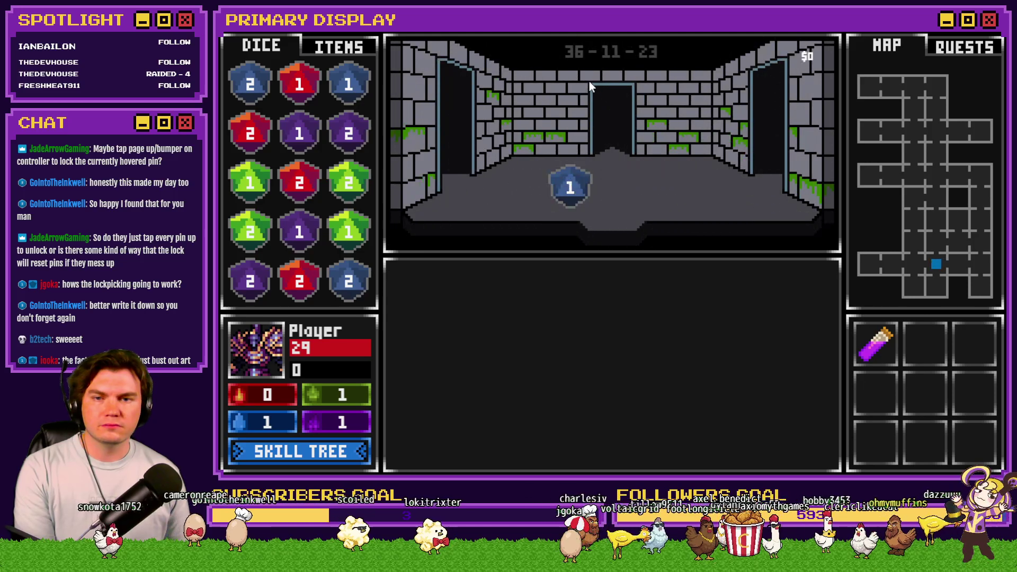
Check the roomTrap variables in the F9 debug list, then resume the game.
key("F9")
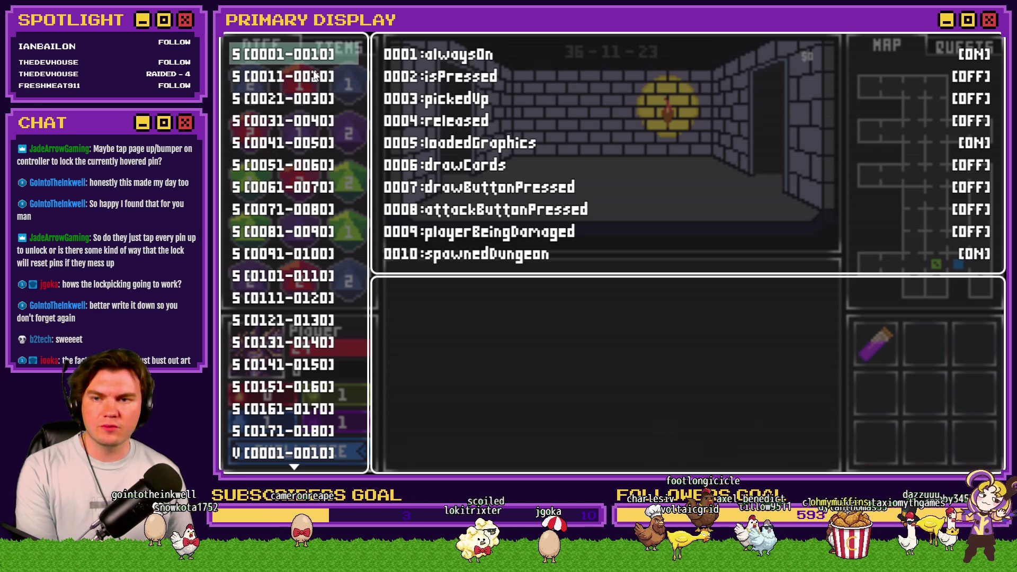
scroll(325, 64, "down", 15)
scroll(324, 63, "up", 15)
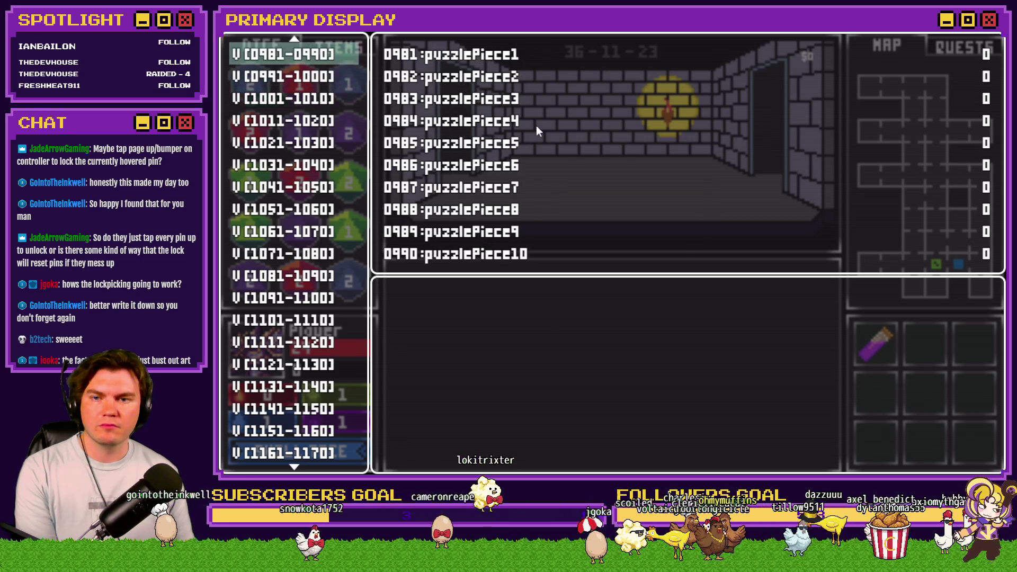
key("Up")
key("Up")
key("Up")
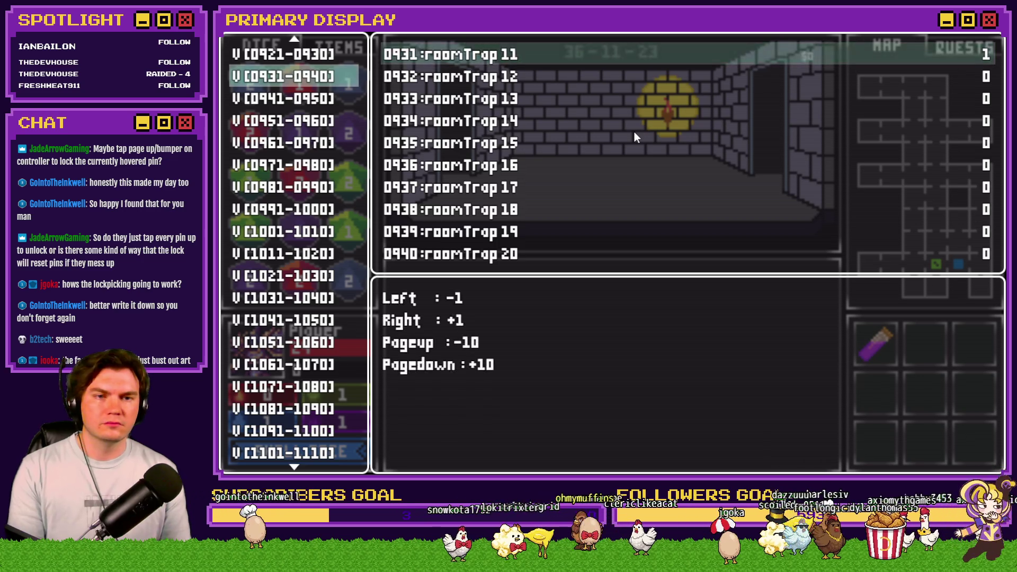
key("Escape")
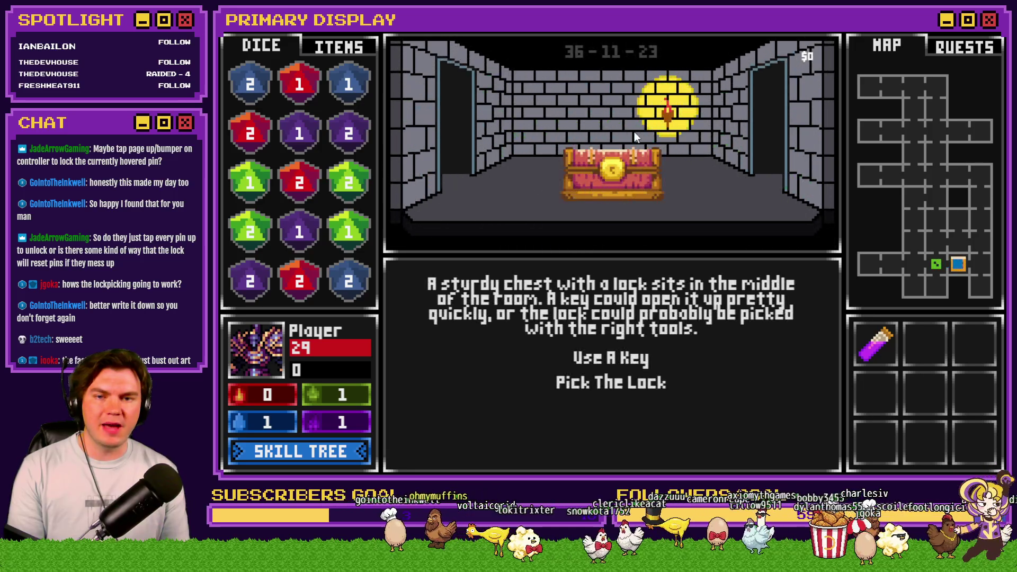
Choose to pick the chest's lock and slide the lockpick right twice, then back left.
left_click(647, 382)
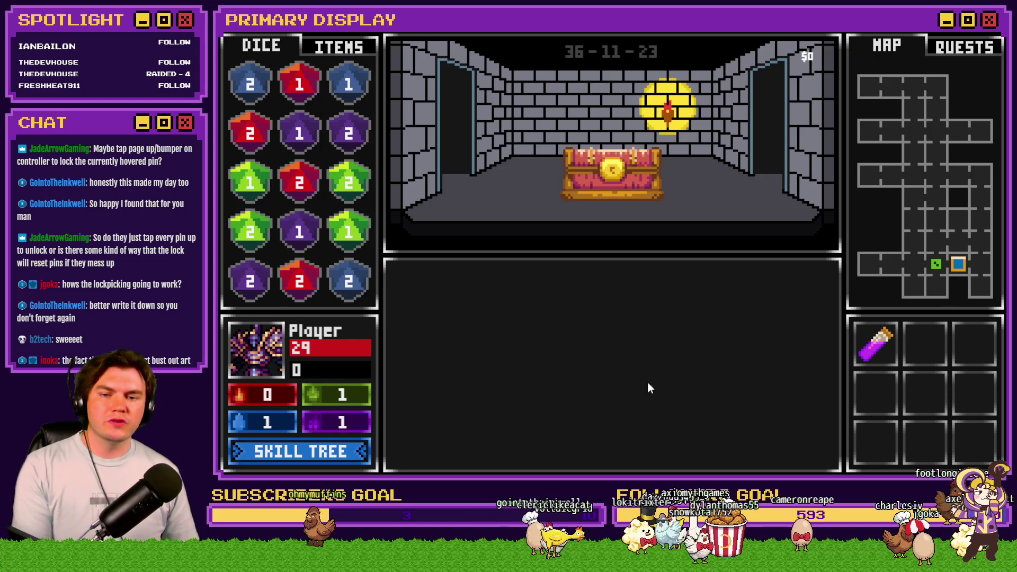
key("Right")
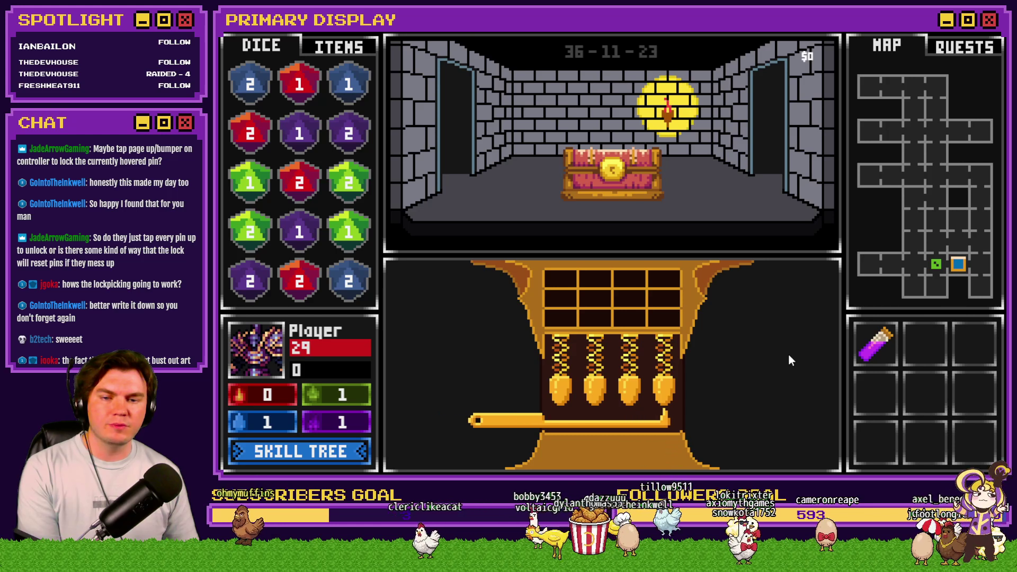
key("Right")
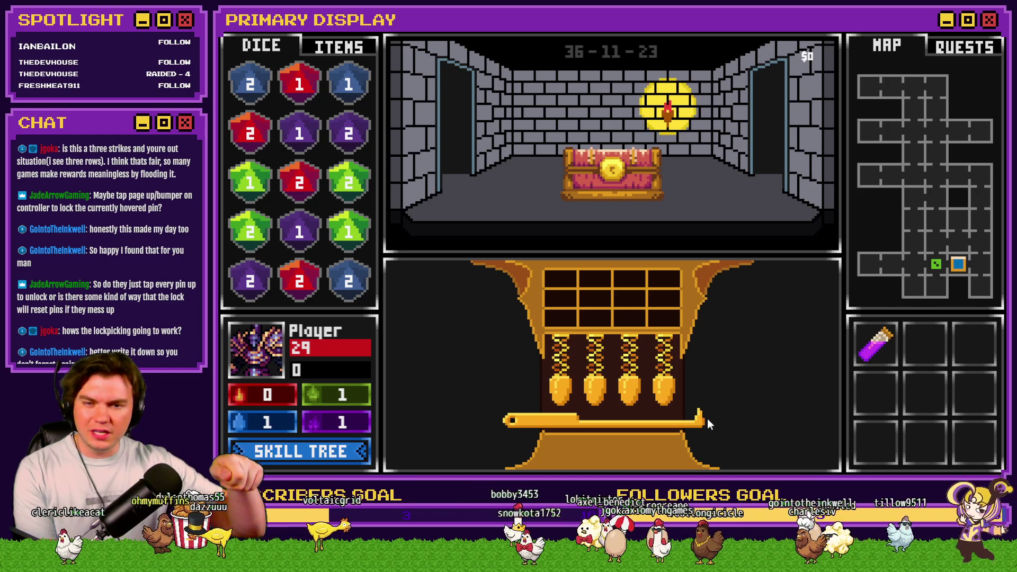
key("Left")
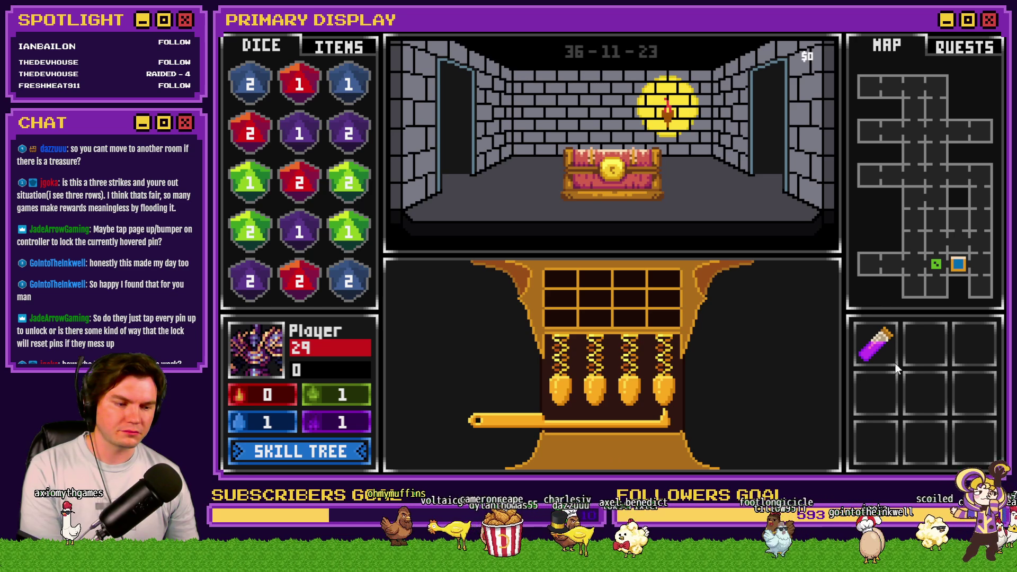
Close the playtest and select the Loop line on Tomb Master's fifth page.
key("alt+F4")
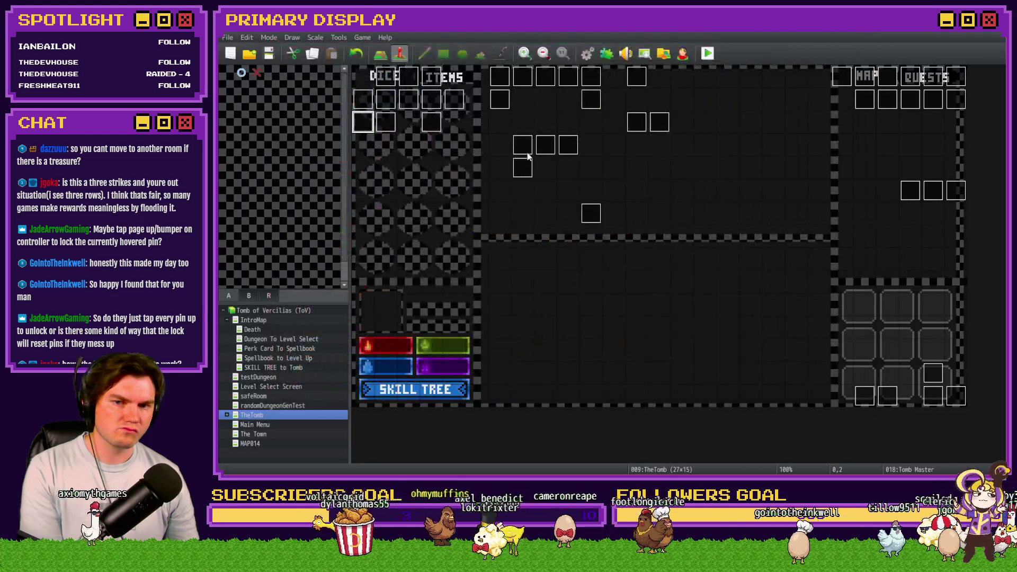
double_click(363, 120)
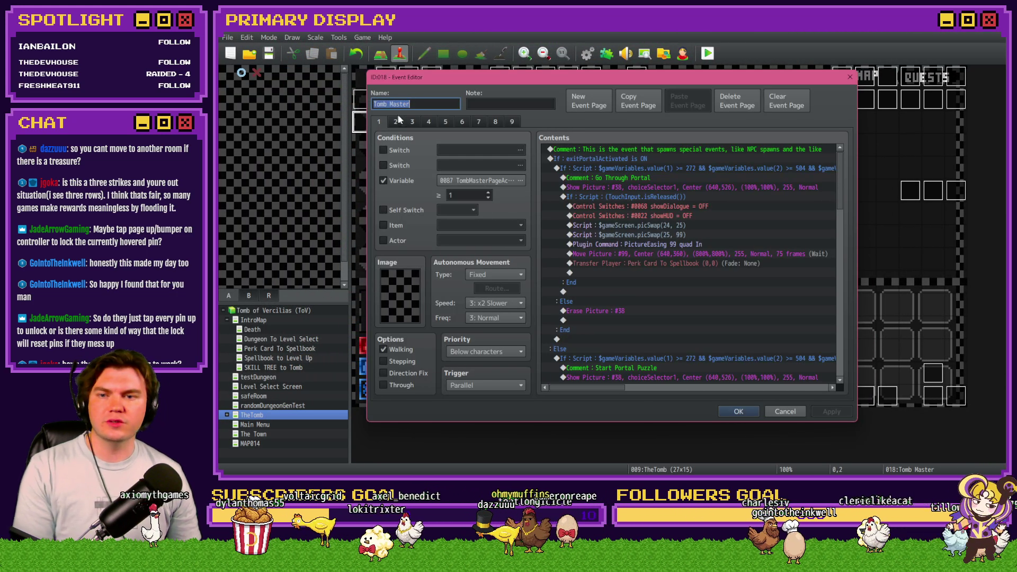
left_click(445, 121)
left_click_drag(838, 164, 840, 320)
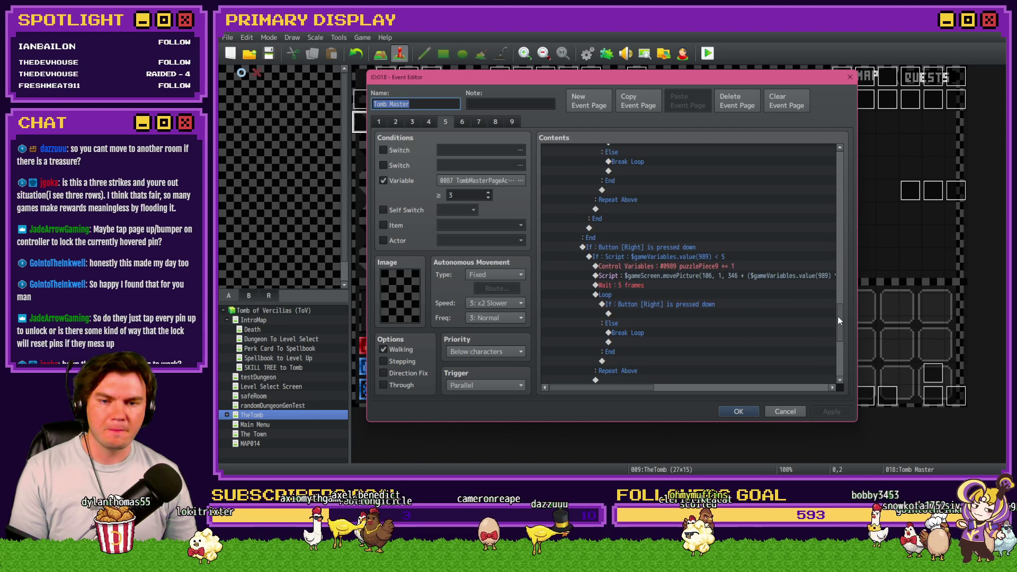
scroll(812, 309, "down", 2)
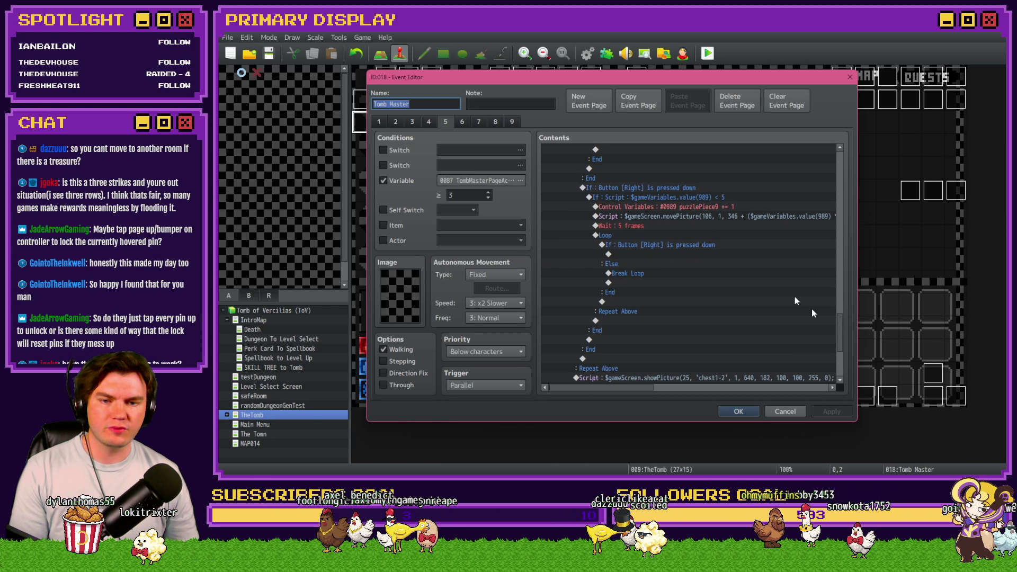
left_click(654, 226)
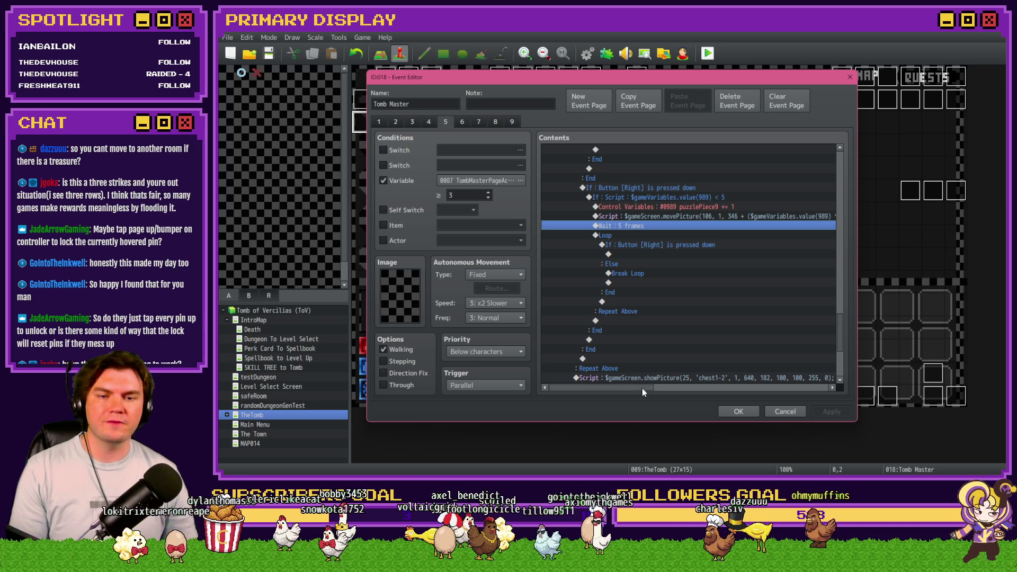
mouse_move(642, 389)
left_mouse_down()
mouse_move(748, 389)
mouse_move(618, 389)
left_mouse_up()
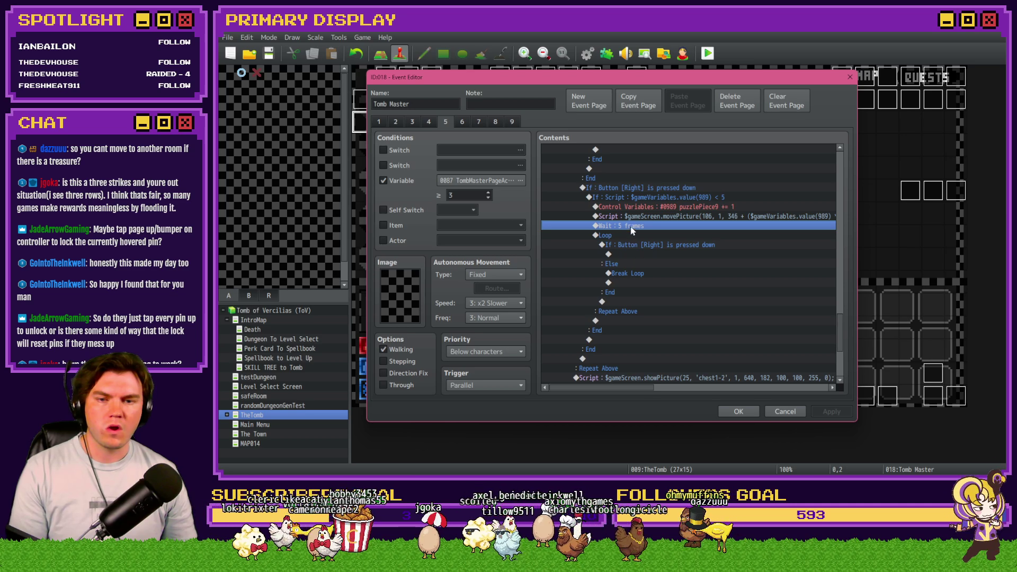
left_click(631, 235)
left_click(631, 229)
left_click(633, 234)
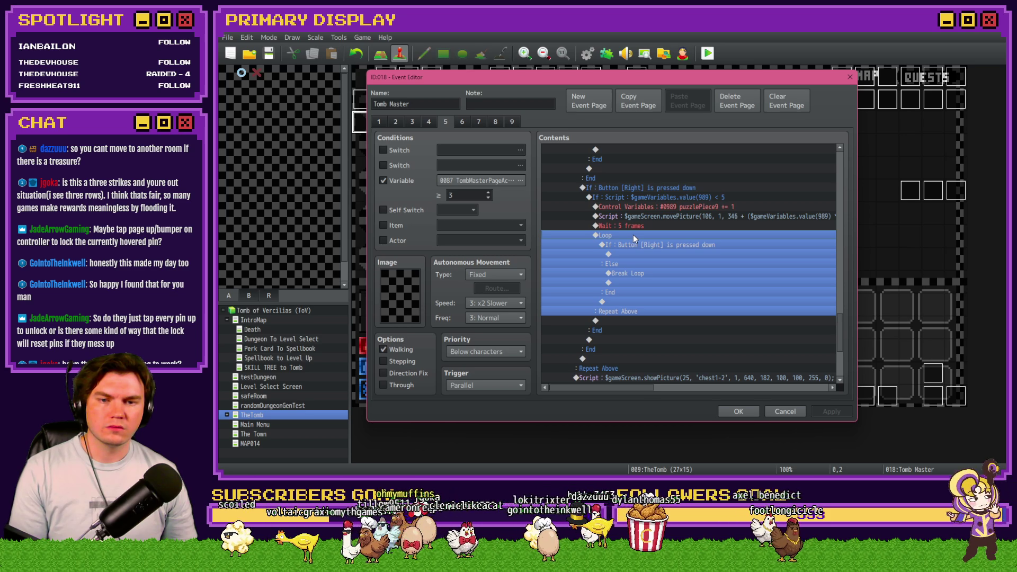
left_click(634, 234)
Insert a Conditional Branch testing puzzlePiece9 ≥ 5 above the Loop.
double_click(634, 234)
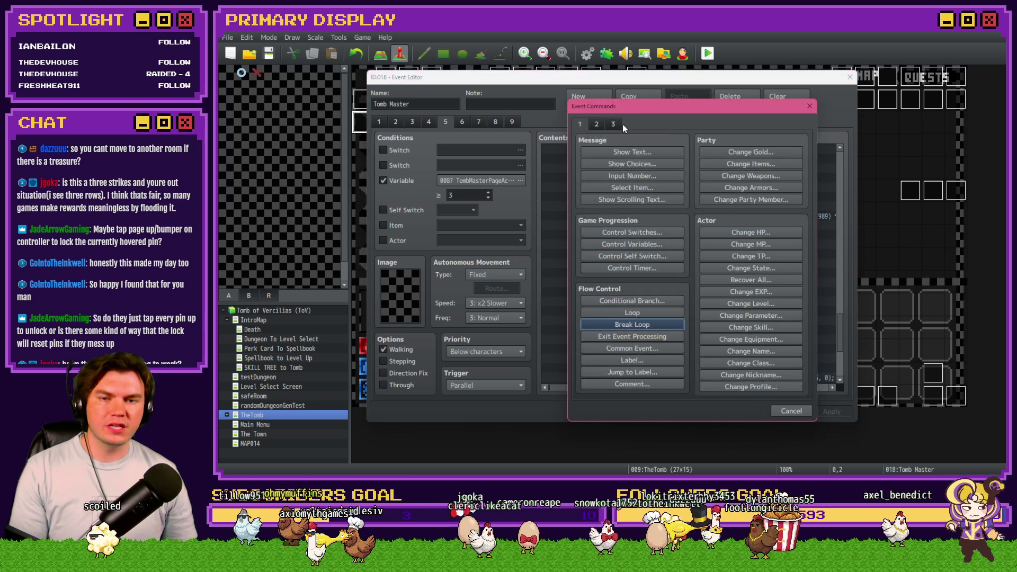
left_click(648, 300)
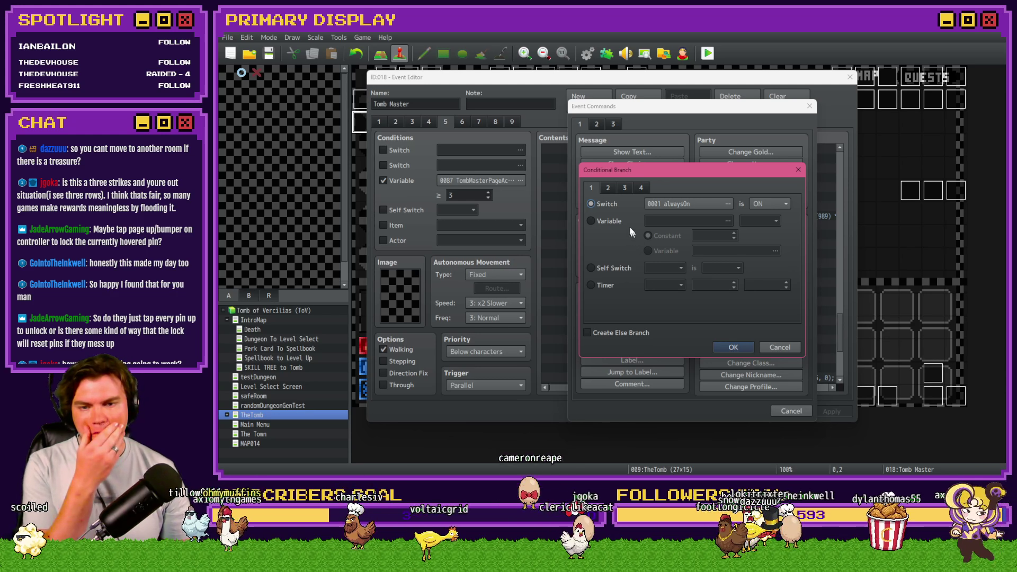
left_click(668, 222)
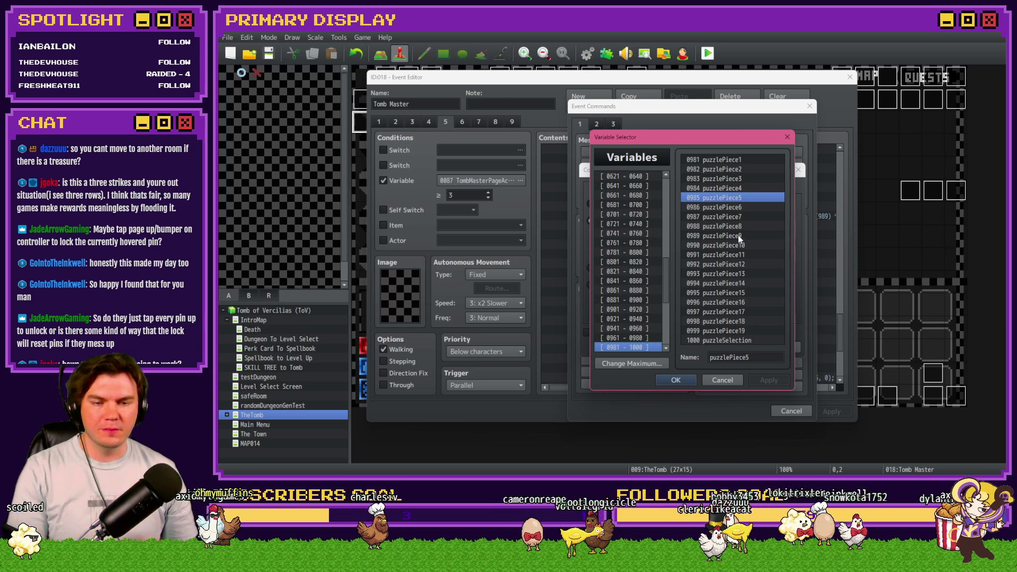
double_click(742, 237)
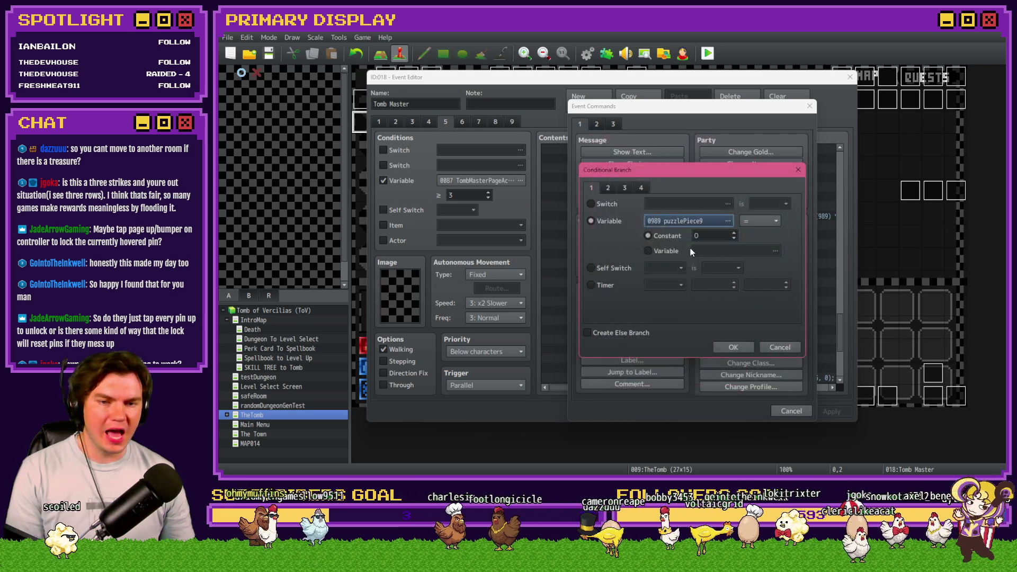
left_click(750, 220)
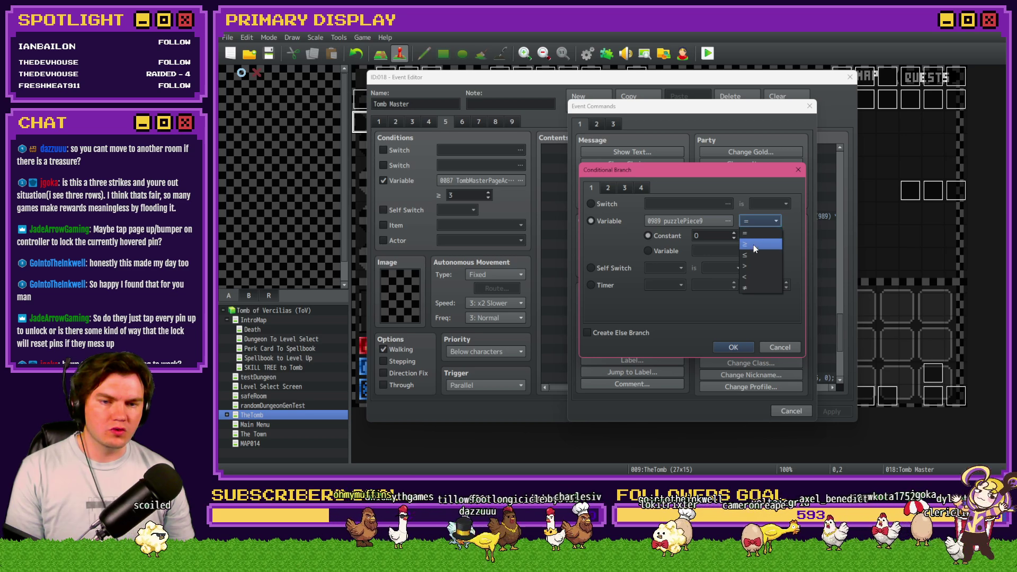
left_click(754, 245)
left_click(711, 236)
type("5")
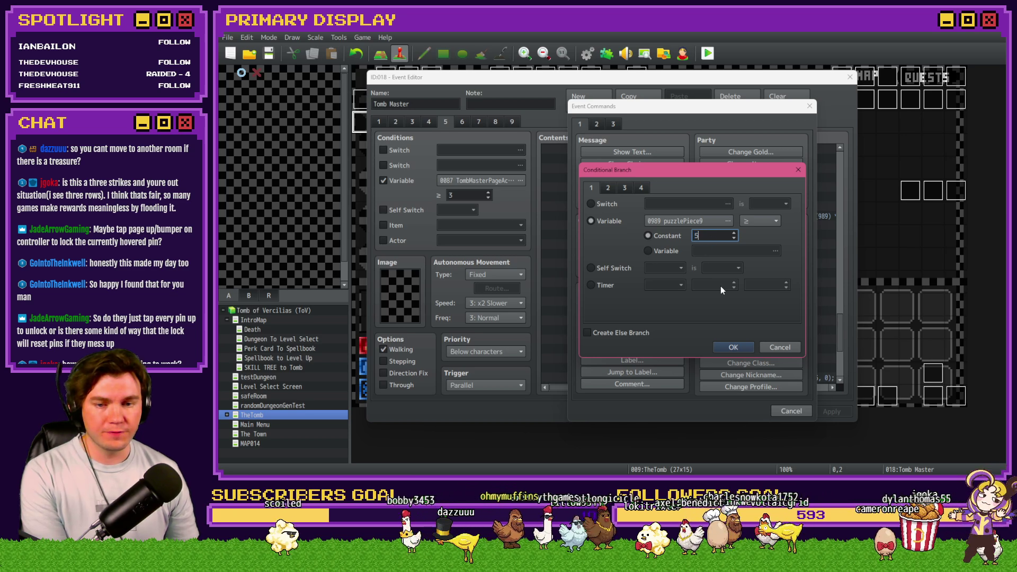
left_click(732, 348)
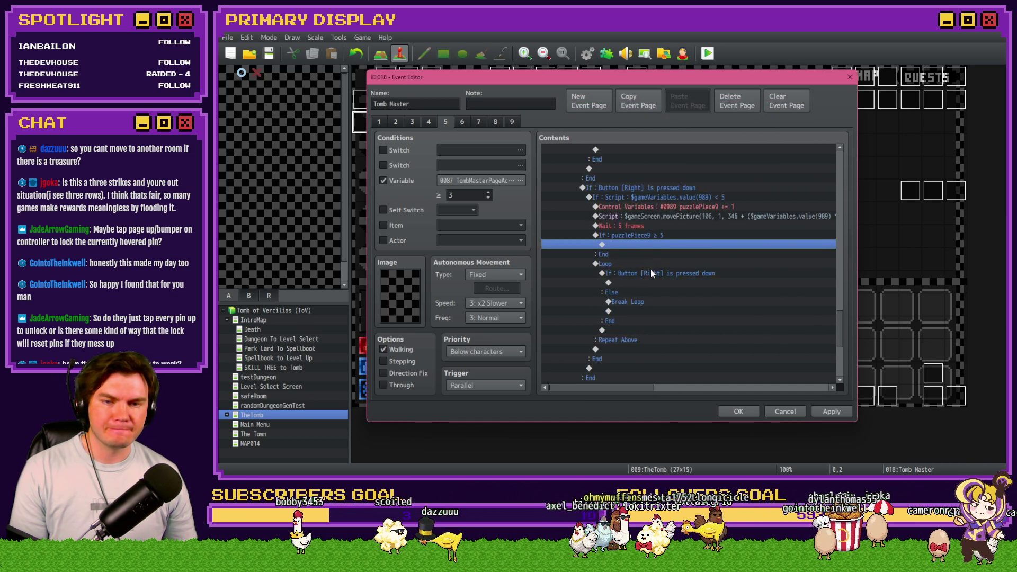
Copy the Wait 5 frames and movePicture script lines into the new branch.
left_click(654, 239)
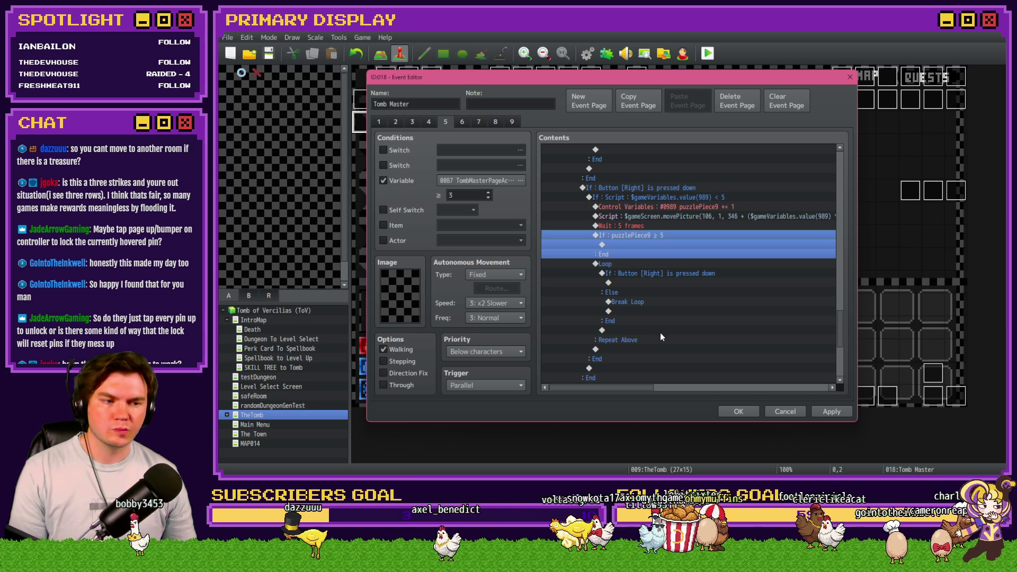
left_click(633, 227)
left_click(635, 235)
left_click(635, 229)
key("ctrl+c")
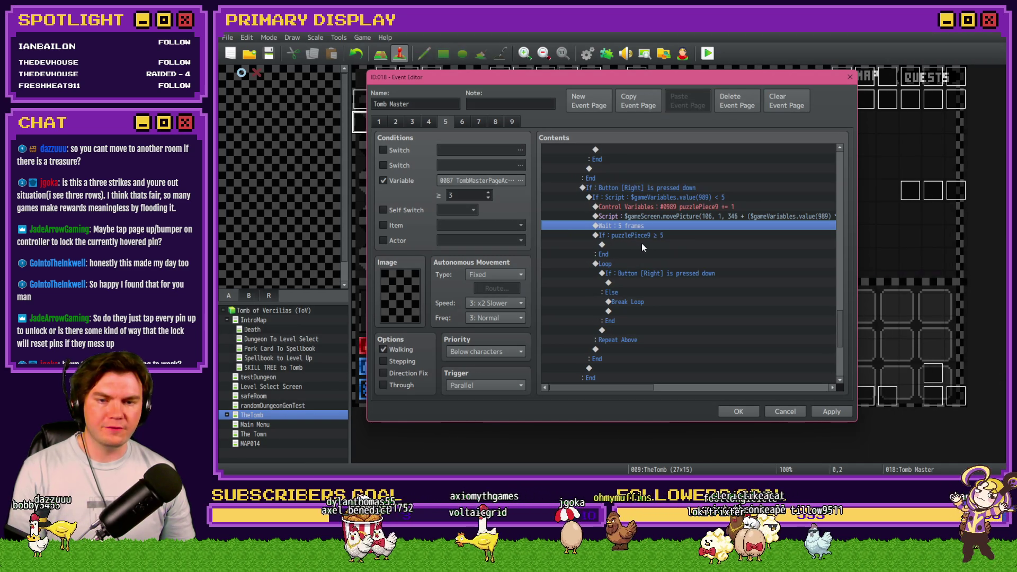
left_click(641, 245)
key("ctrl+v")
left_click(643, 217)
key("ctrl+c")
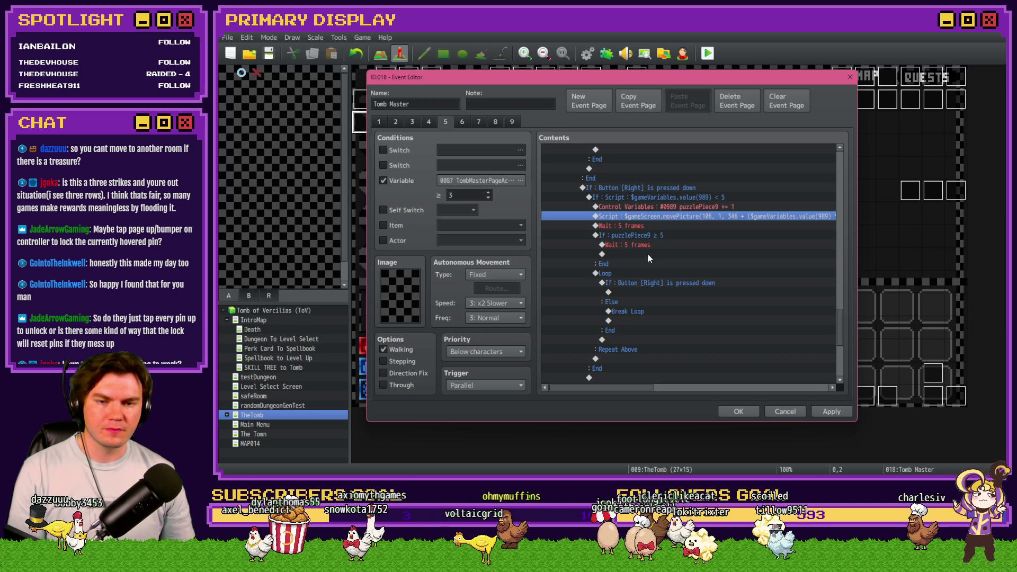
left_click(647, 254)
key("ctrl+v")
Add a Control Variables command subtracting 1 from puzzlePiece9 in the branch, then apply and close.
left_click(660, 254)
double_click(660, 255)
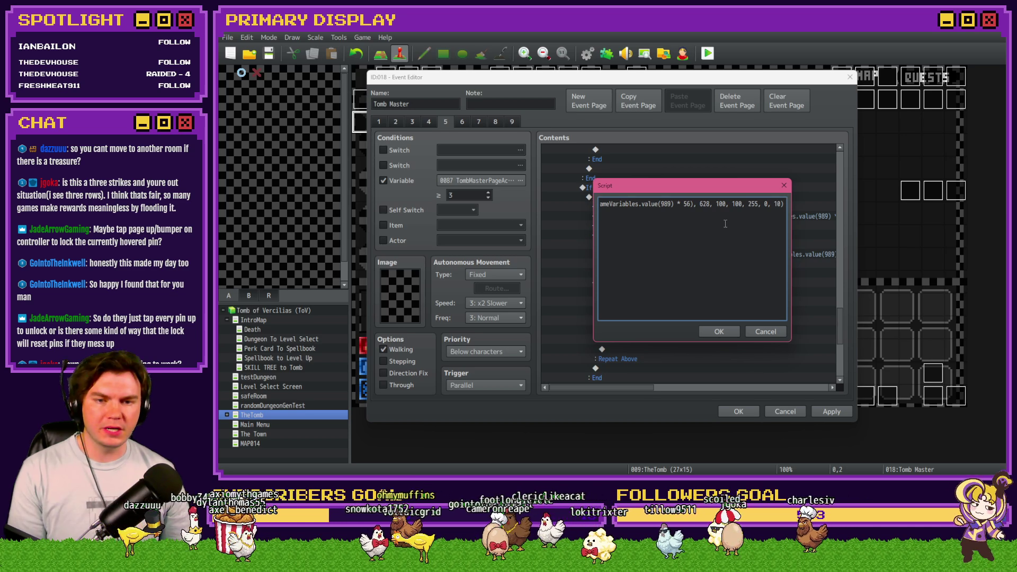
left_click(783, 330)
left_click(633, 244)
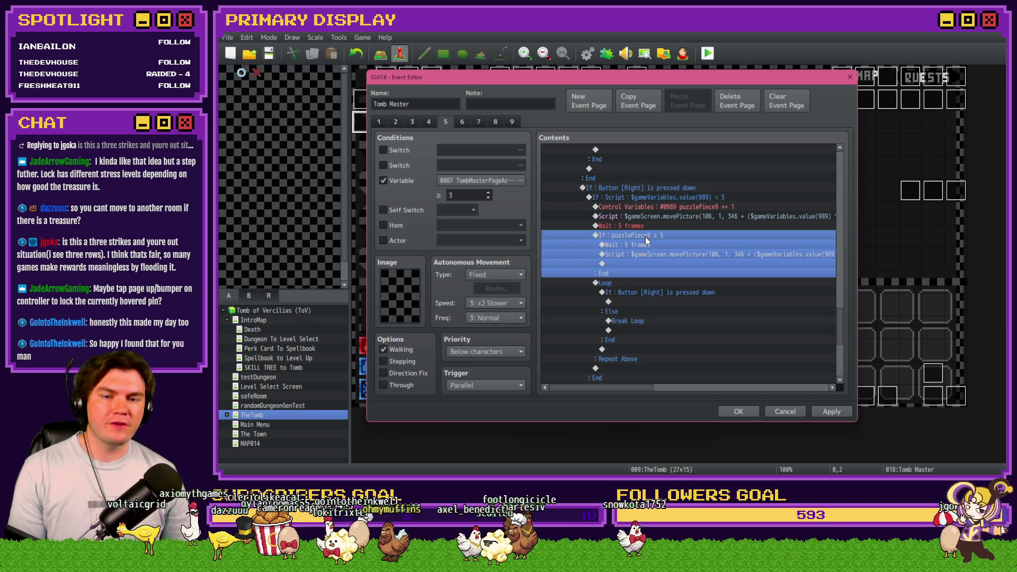
double_click(645, 237)
left_click(653, 245)
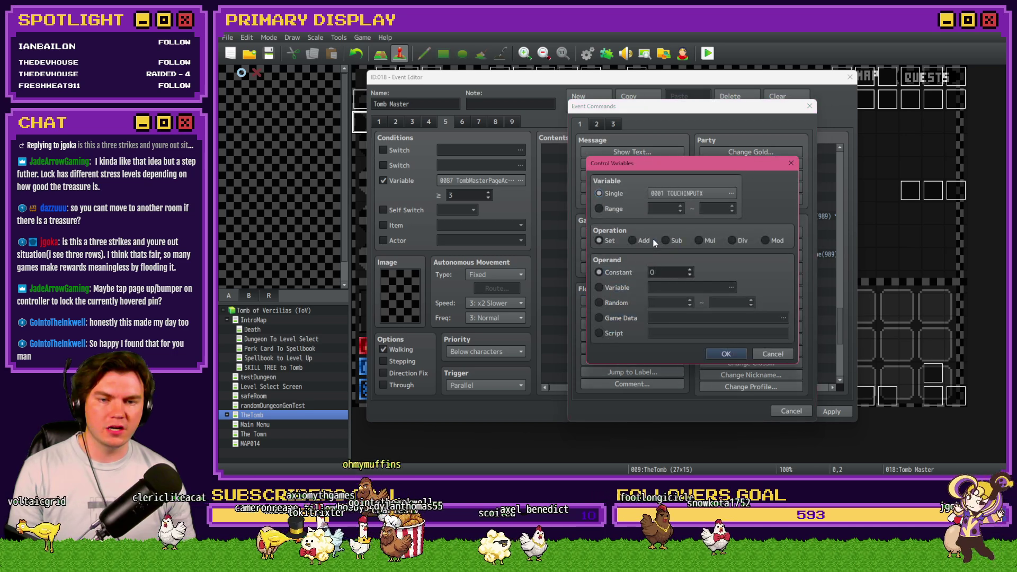
left_click(692, 195)
double_click(736, 237)
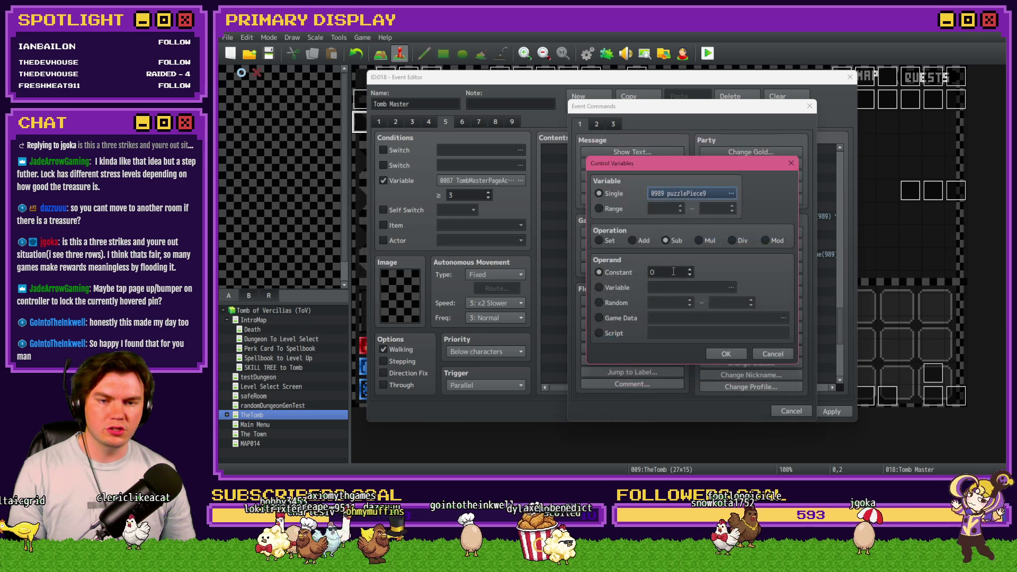
left_click(689, 269)
left_click(715, 352)
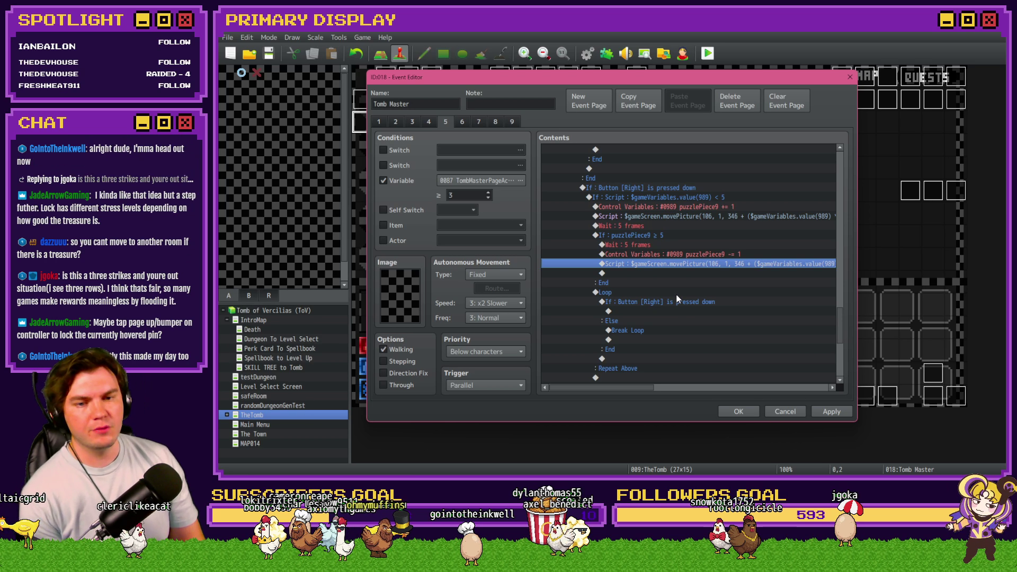
left_click(816, 412)
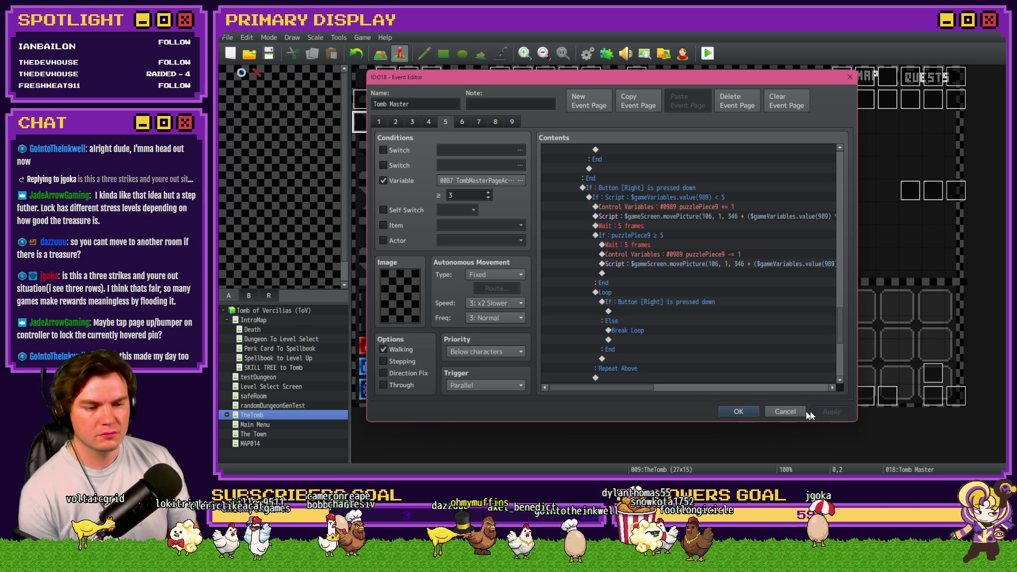
left_click(738, 412)
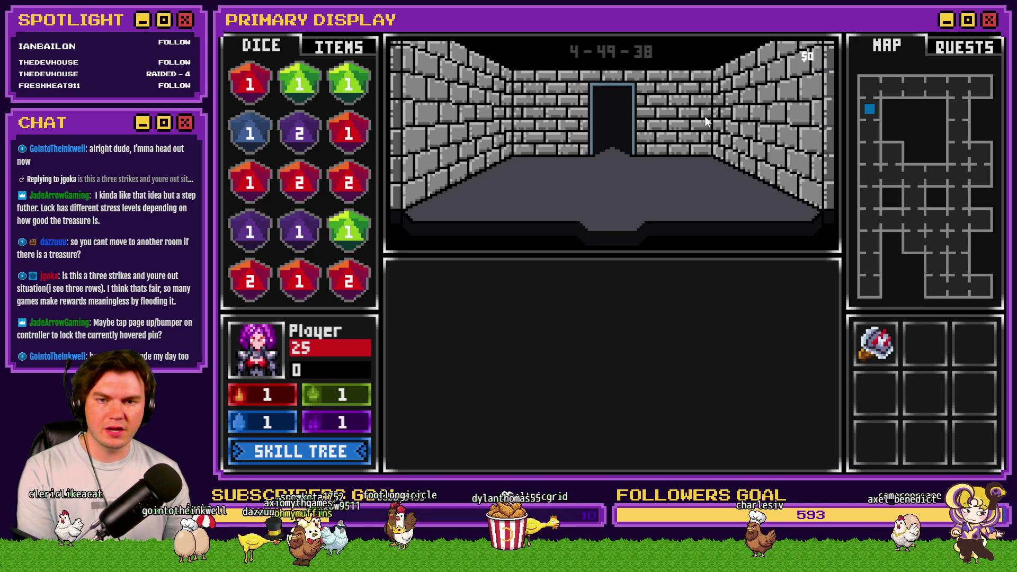
Walk forward and bring up the roomTrap 41–50 variables in the F9 debug list.
key("Up")
key("F9")
key("Up")
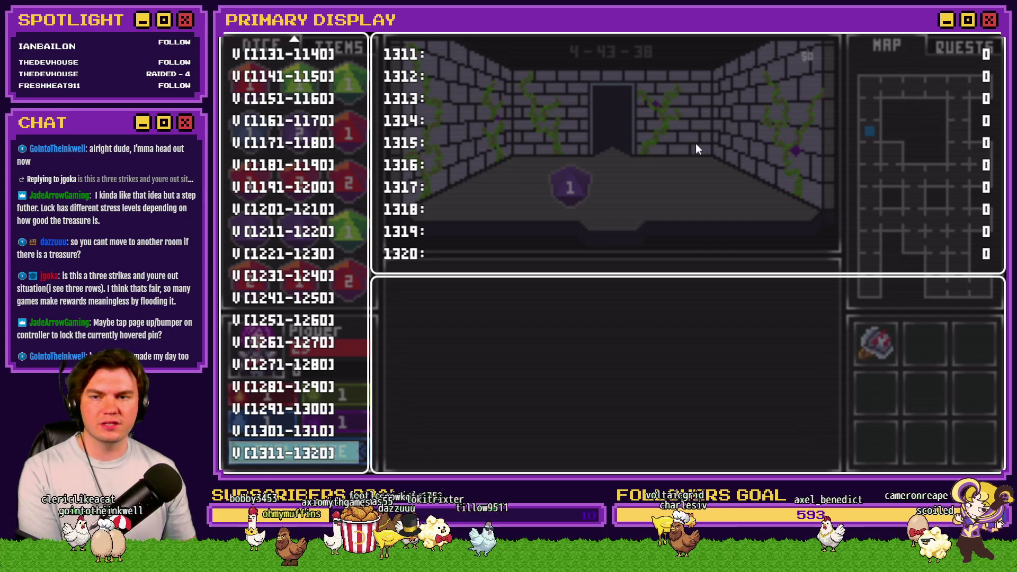
scroll(345, 224, "up", 20)
left_click(309, 106)
key("Up")
key("Up")
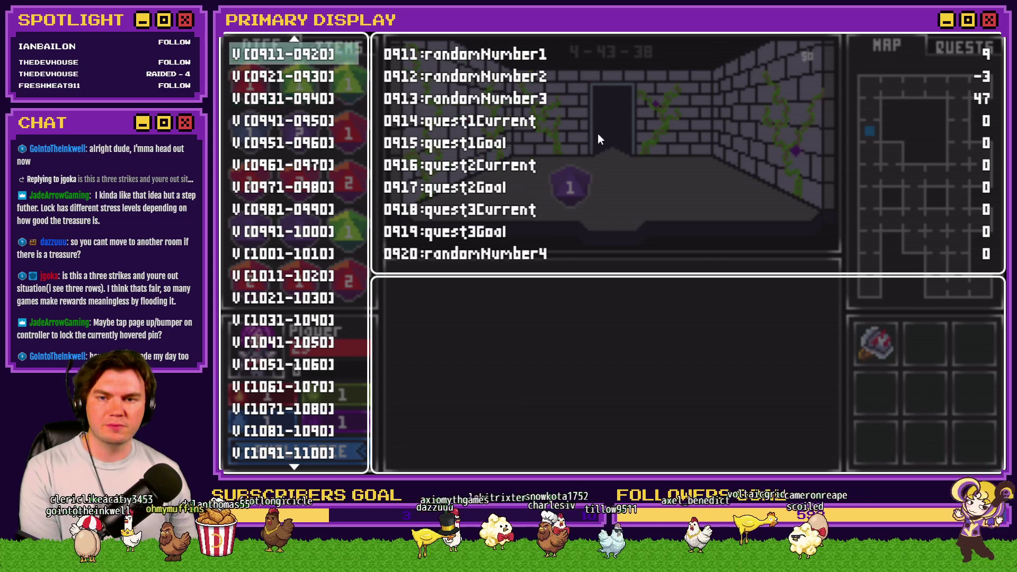
key("Up")
key("Down")
key("Down")
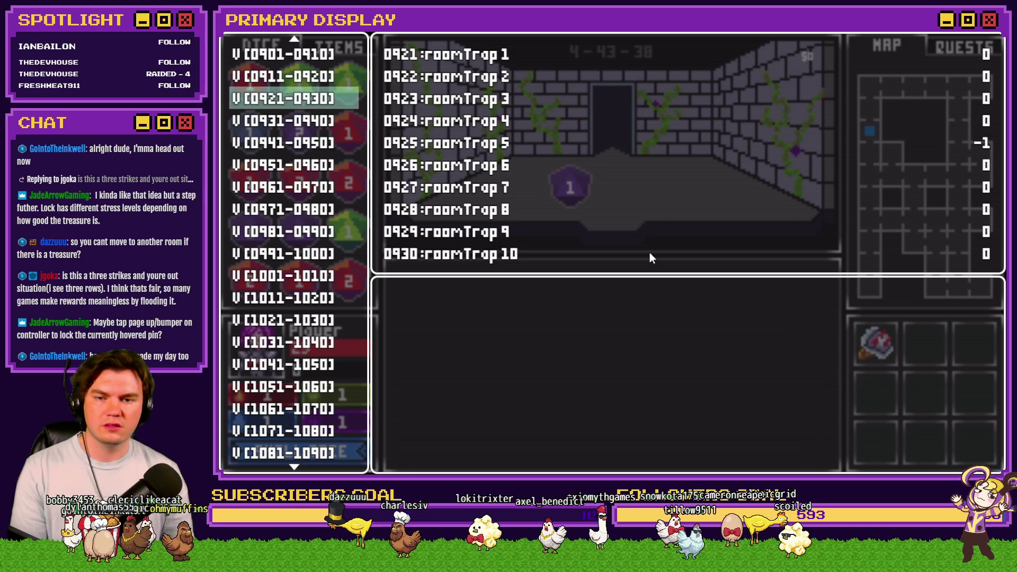
key("Down")
key("Down")
key("Down")
Set variable 0969 to -1, resume play, and choose to pick the chest's lock.
key("Return")
key("Up")
key("Up")
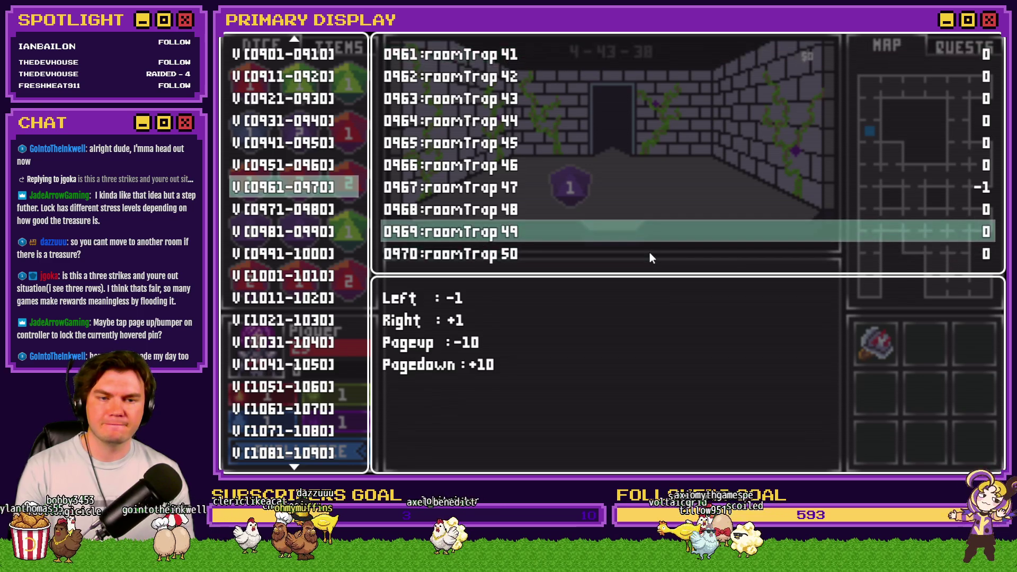
key("Right")
key("Left")
key("Left")
key("Escape")
key("Escape")
key("Up")
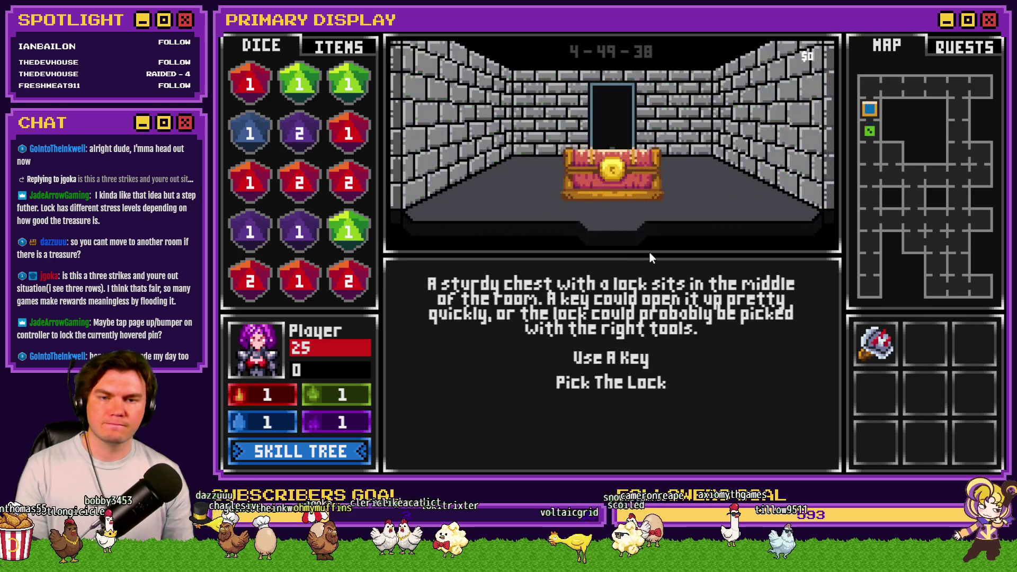
left_click(654, 383)
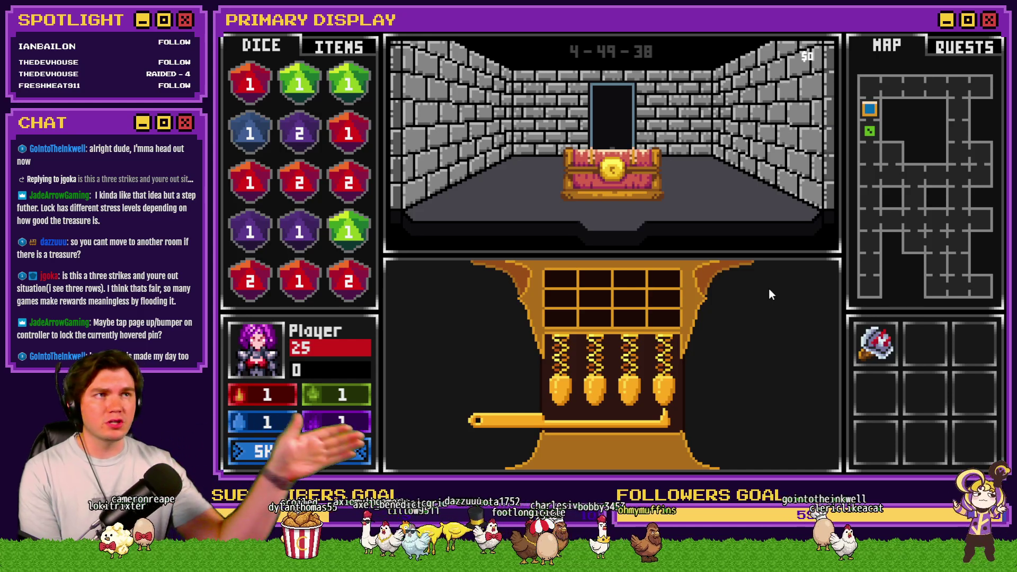
Slide the lockpick between the pins, pushing up the third and fourth pins.
key("Right")
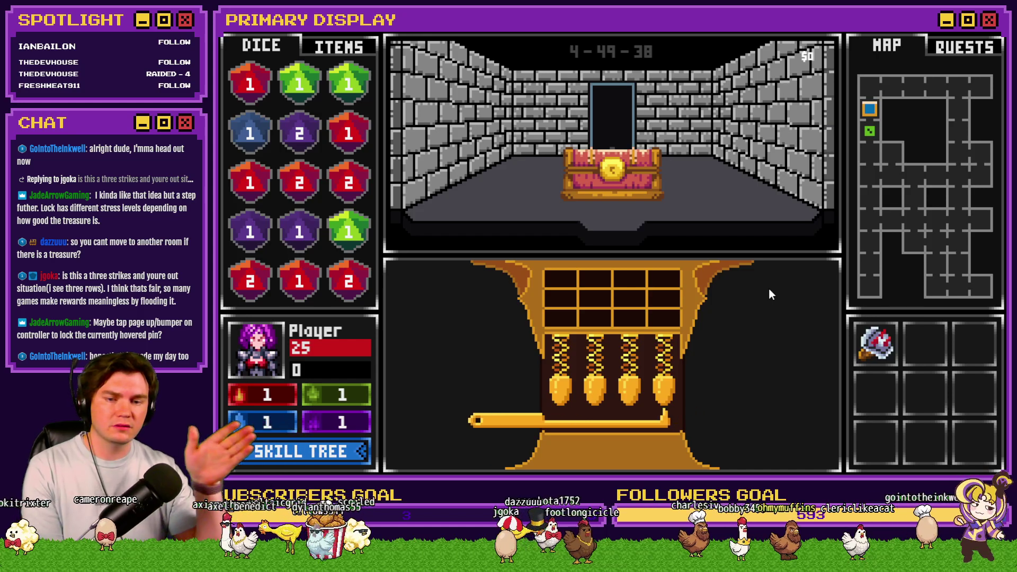
key("Left")
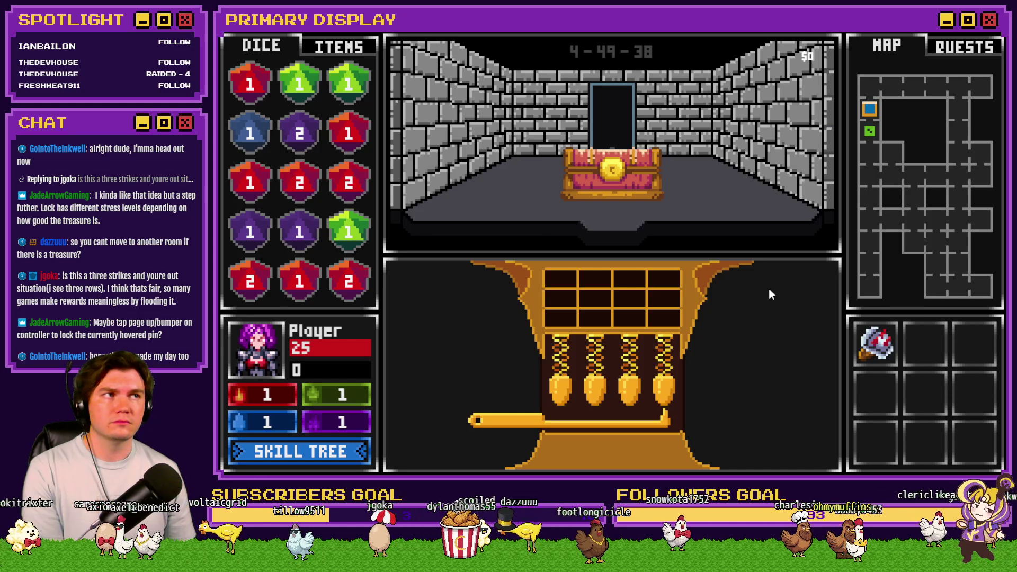
key("Left")
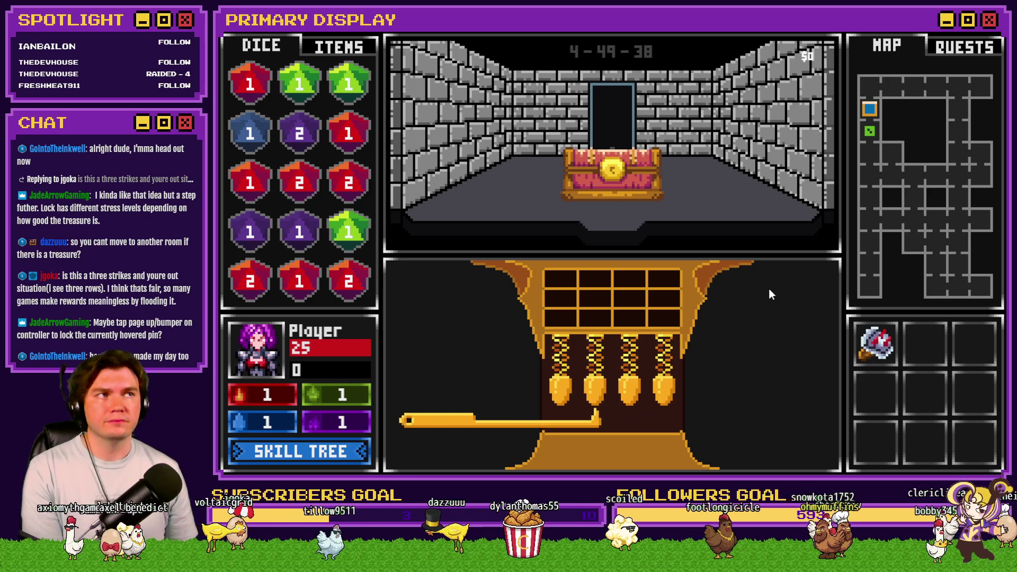
key("Right")
key("Right")
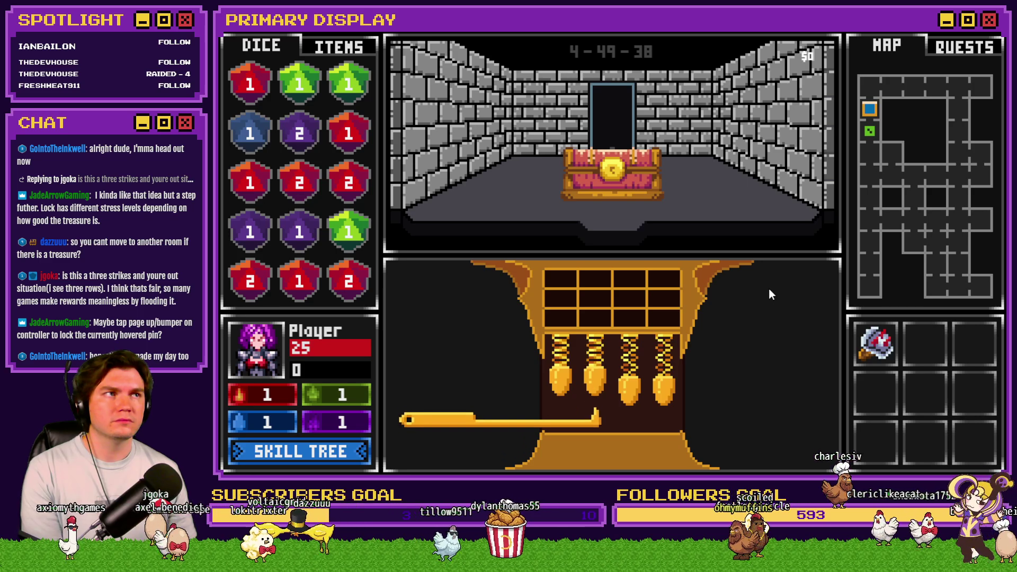
key("Up")
key("Right")
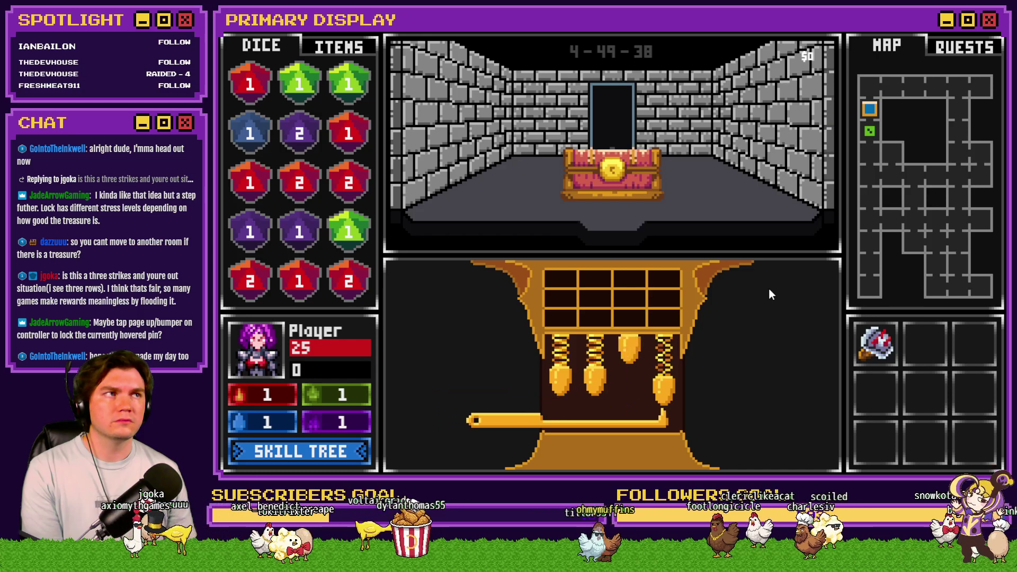
key("Up")
key("Left")
key("Left")
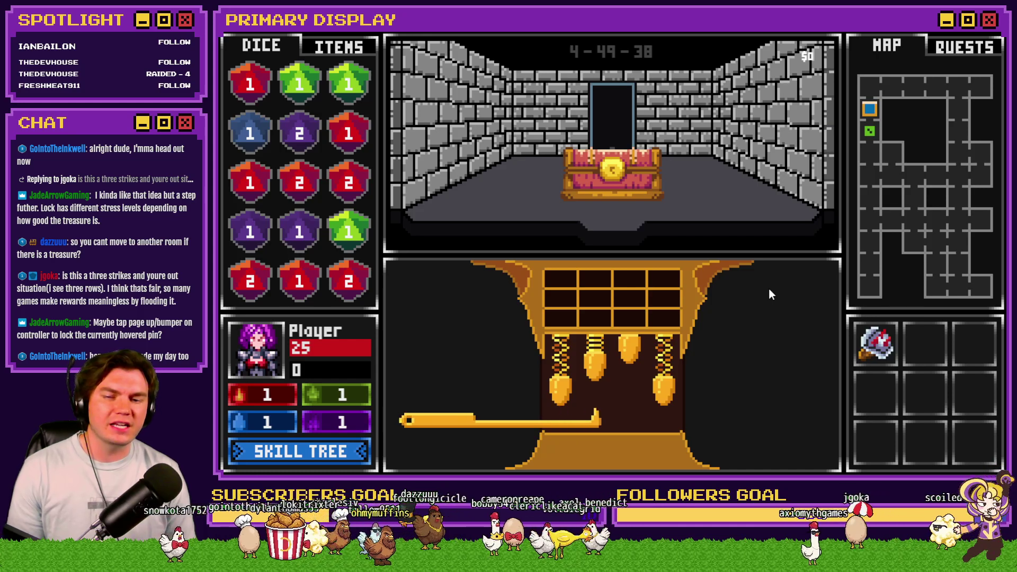
key("Right")
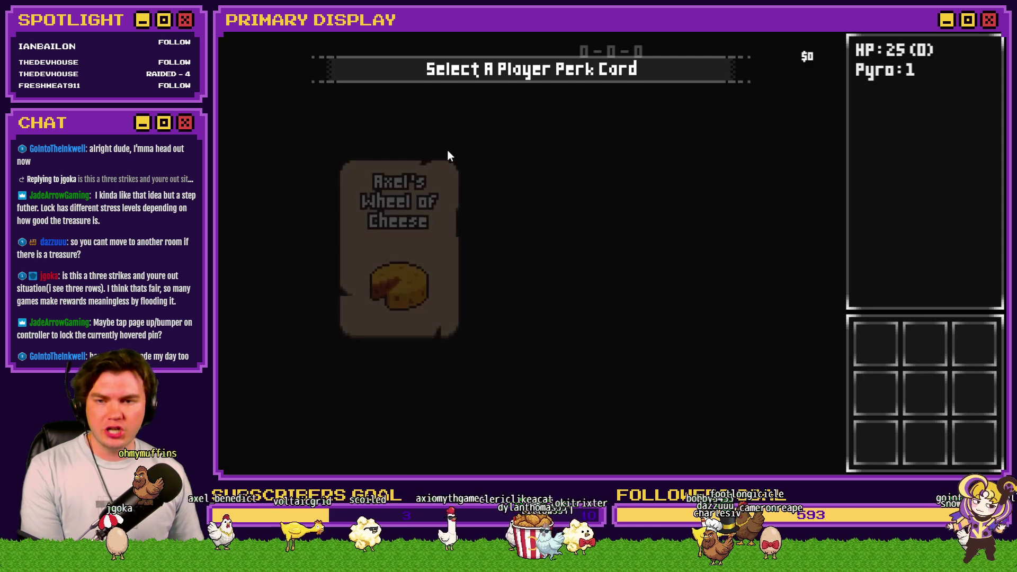
Start with the gauntlet perk card, check the roomTrap variables, and advance to the locked-chest room.
left_click(535, 172)
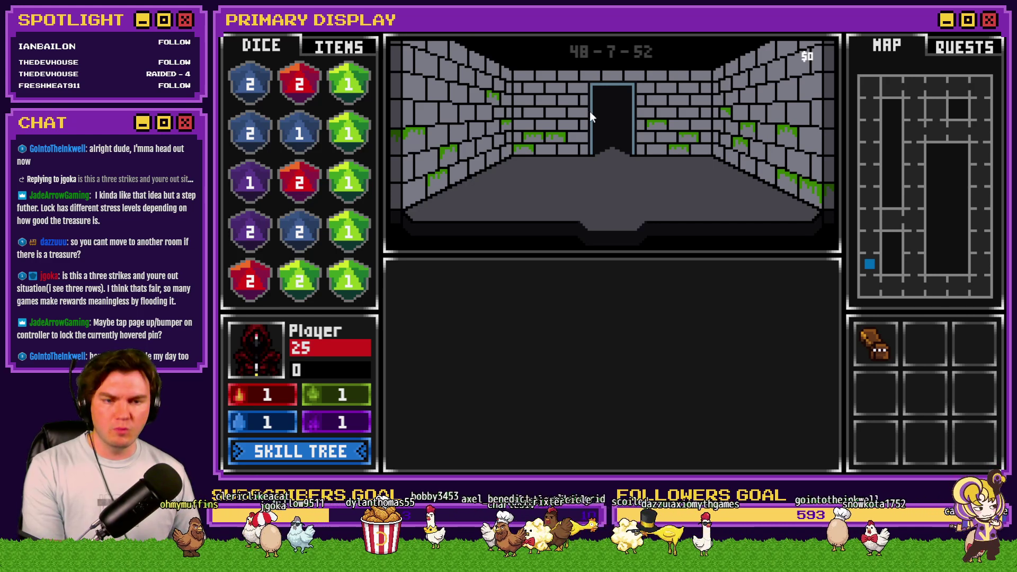
key("F9")
scroll(327, 120, "down", 10)
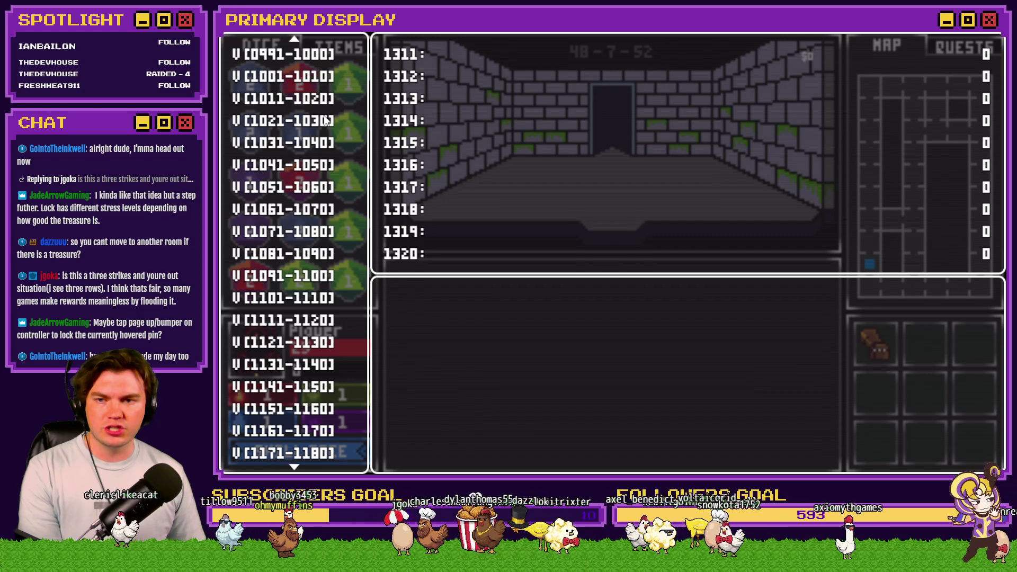
key("Up")
key("Up")
key("Up")
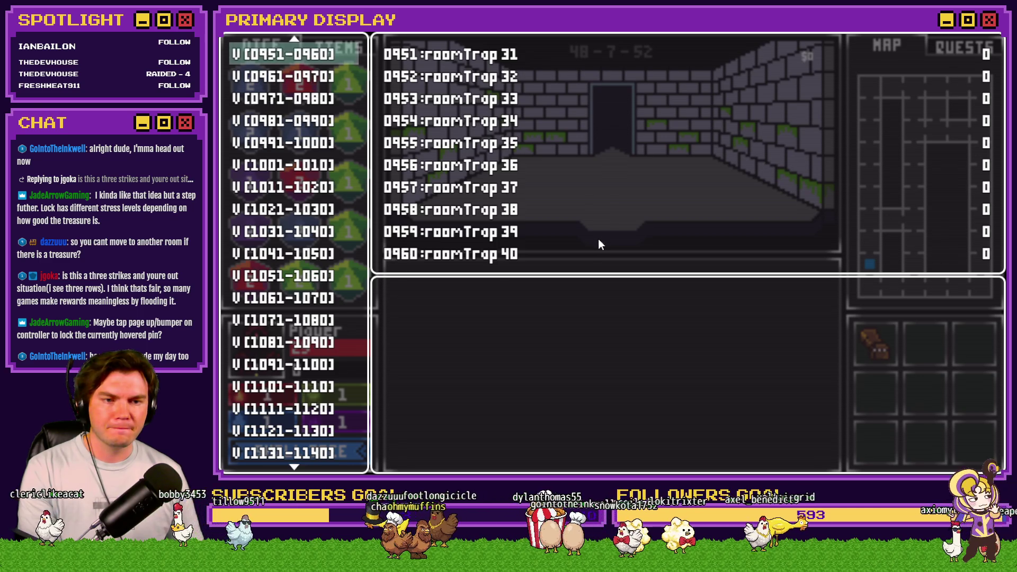
key("Up")
key("Up")
key("Escape")
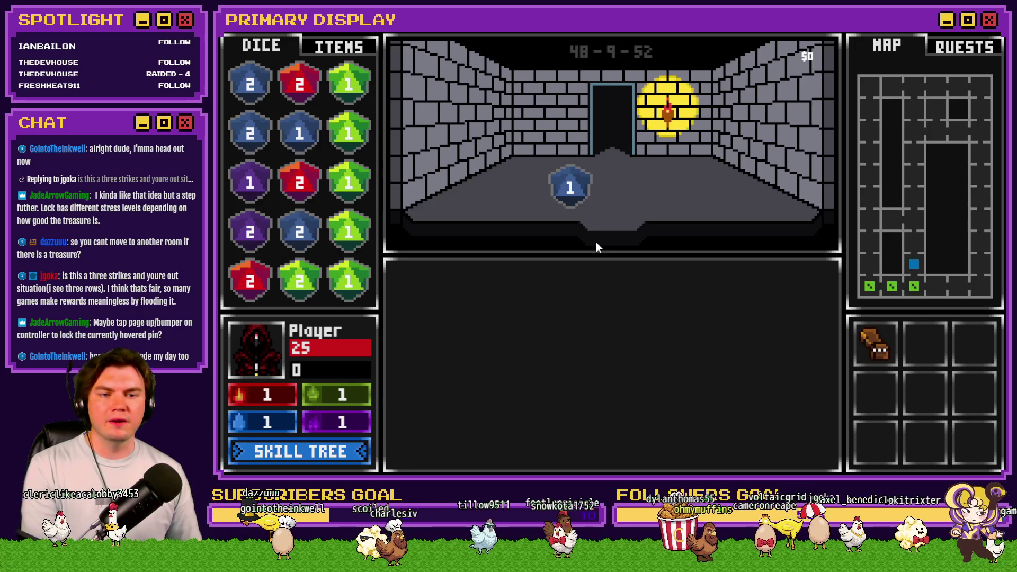
key("Down")
key("Right")
left_click(606, 247)
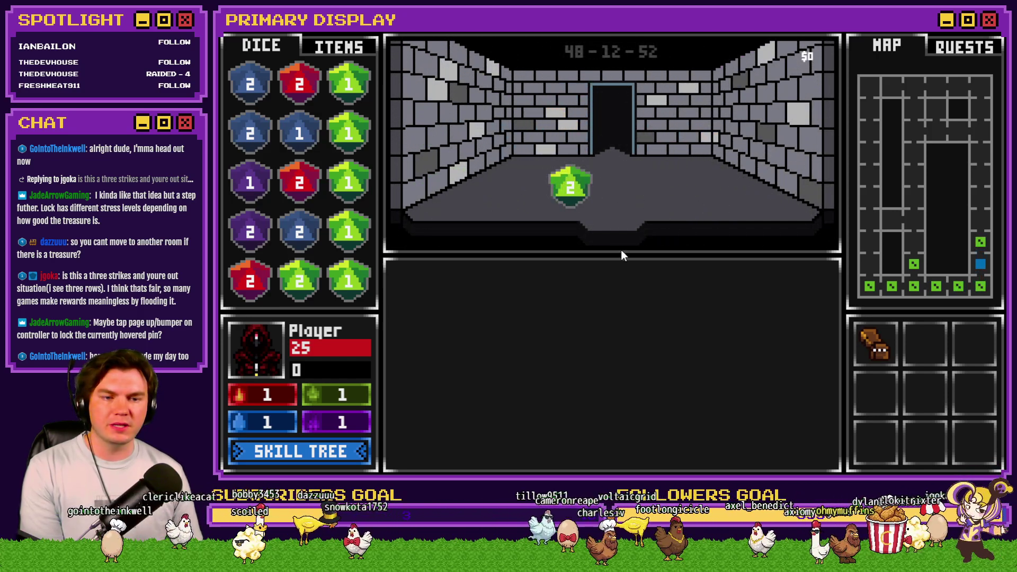
left_click(621, 250)
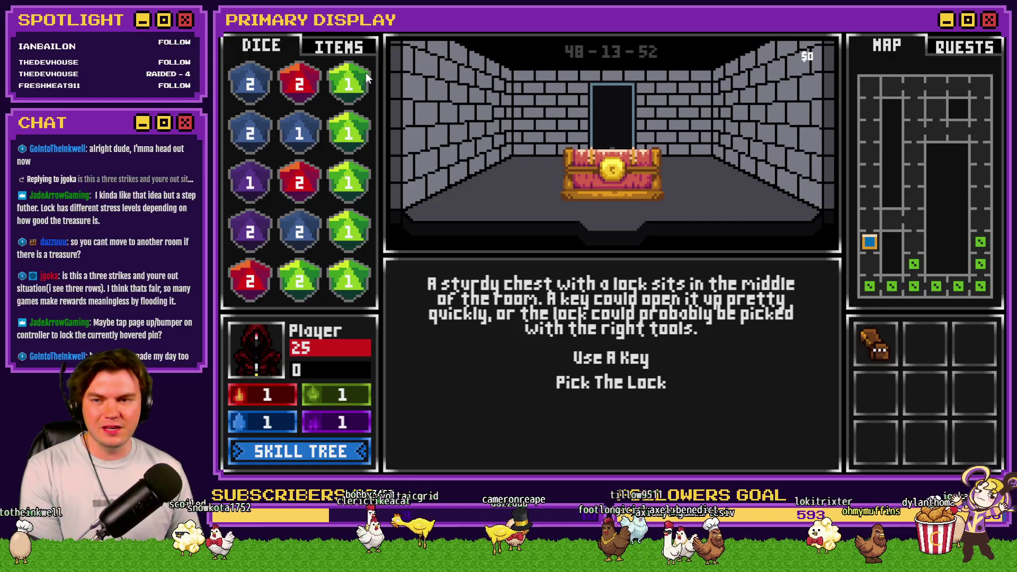
Show the item inventory, try dragging the Chest Key onto the chest, and view its description.
left_click(347, 46)
mouse_move(249, 280)
left_mouse_down()
mouse_move(301, 282)
mouse_move(642, 168)
left_mouse_up()
left_click_drag(542, 191, 561, 185)
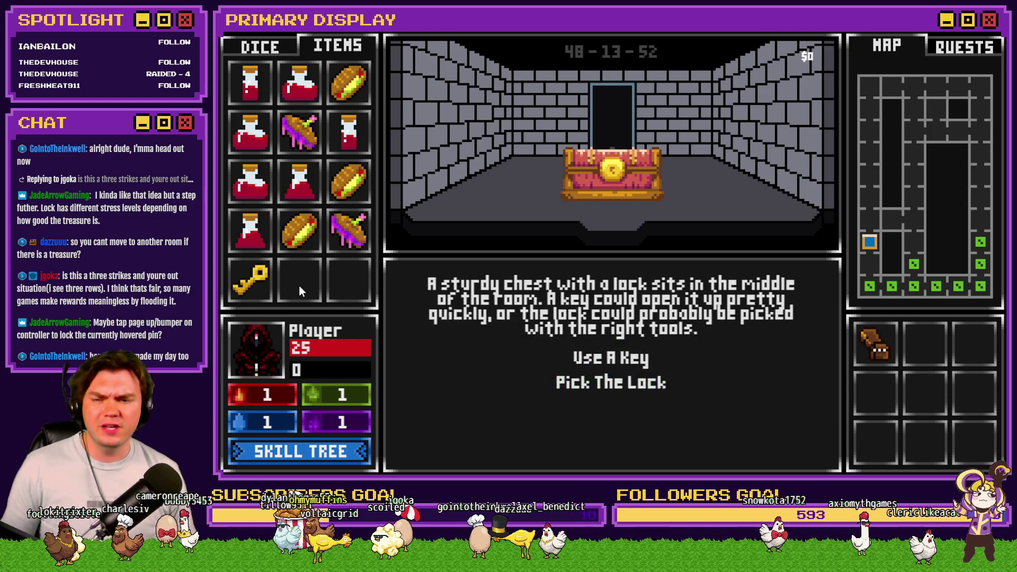
mouse_move(260, 286)
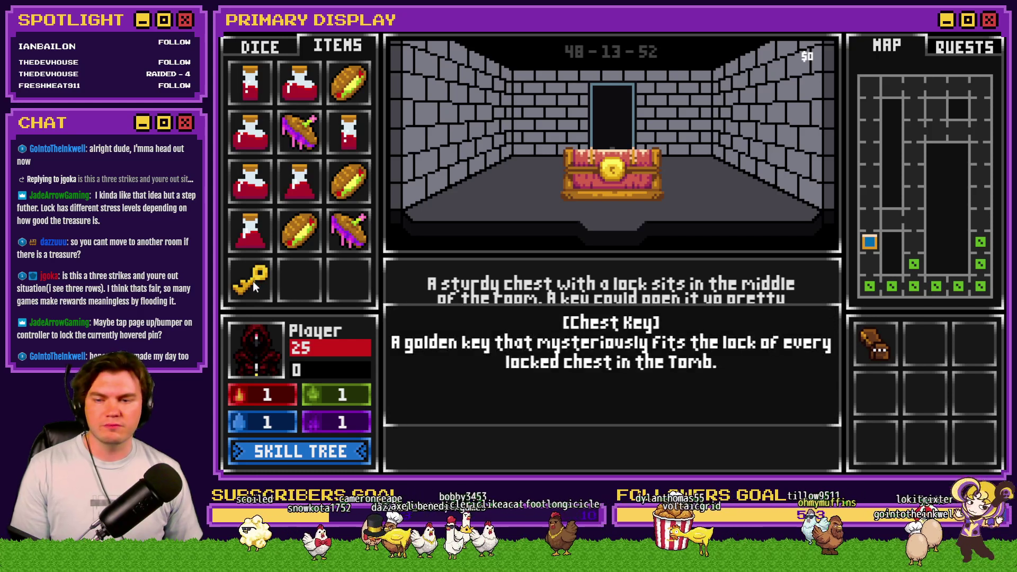
Open the chest with the Chest Key, take its healing potion, and move on.
mouse_move(253, 282)
left_mouse_down()
mouse_move(351, 268)
mouse_move(609, 175)
left_mouse_up()
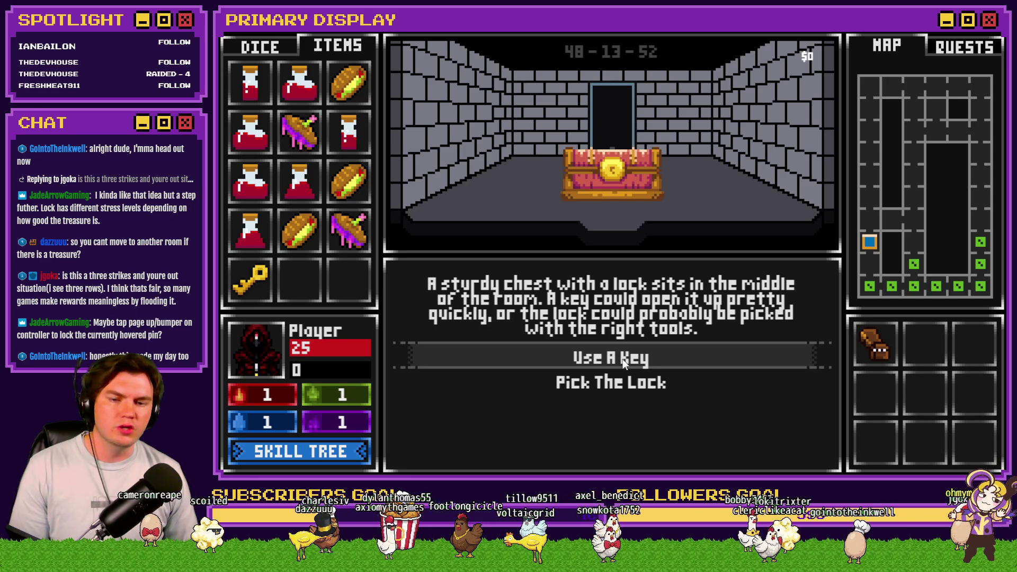
left_click(650, 360)
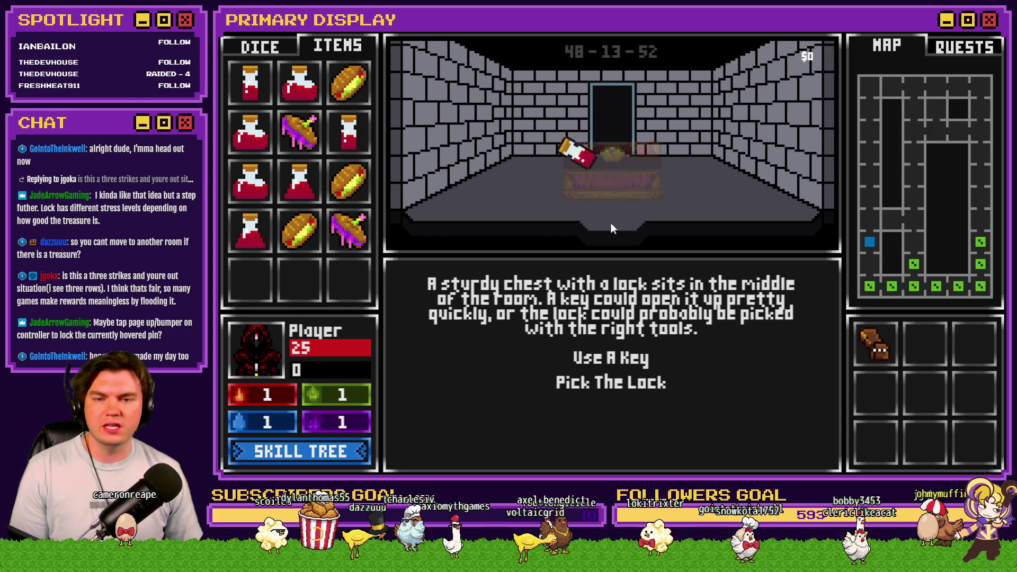
mouse_move(567, 174)
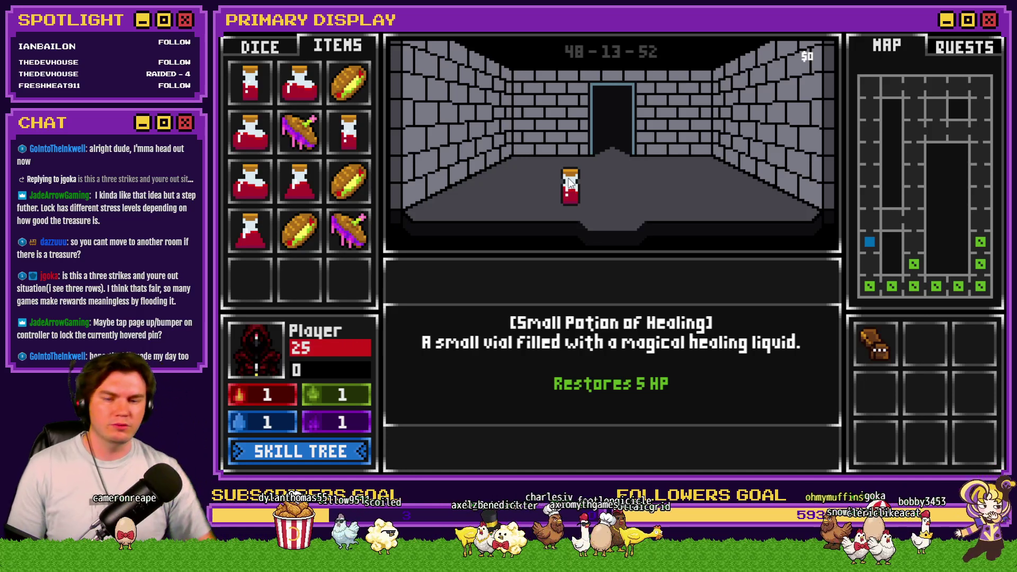
left_click(570, 183)
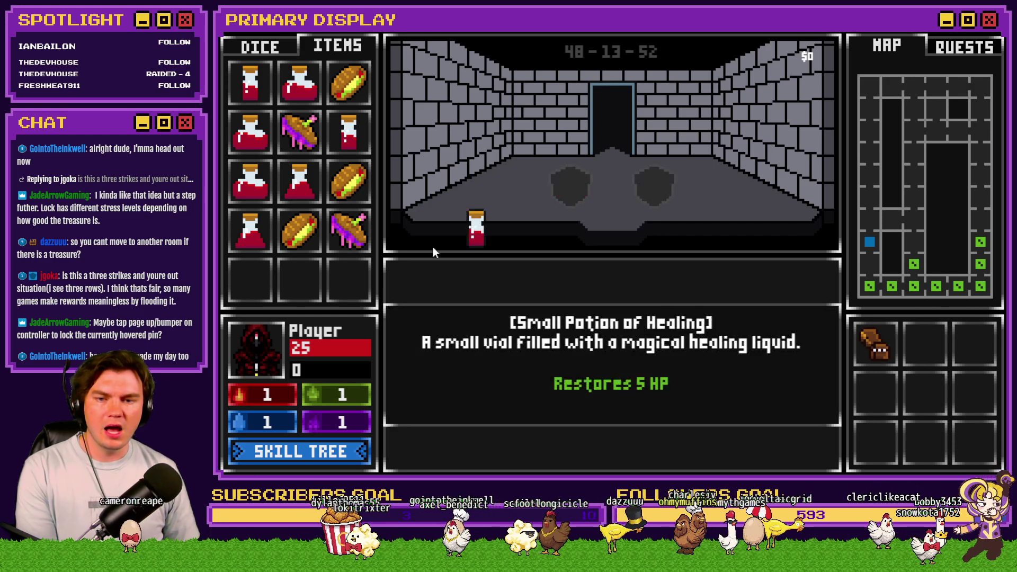
left_click(675, 247)
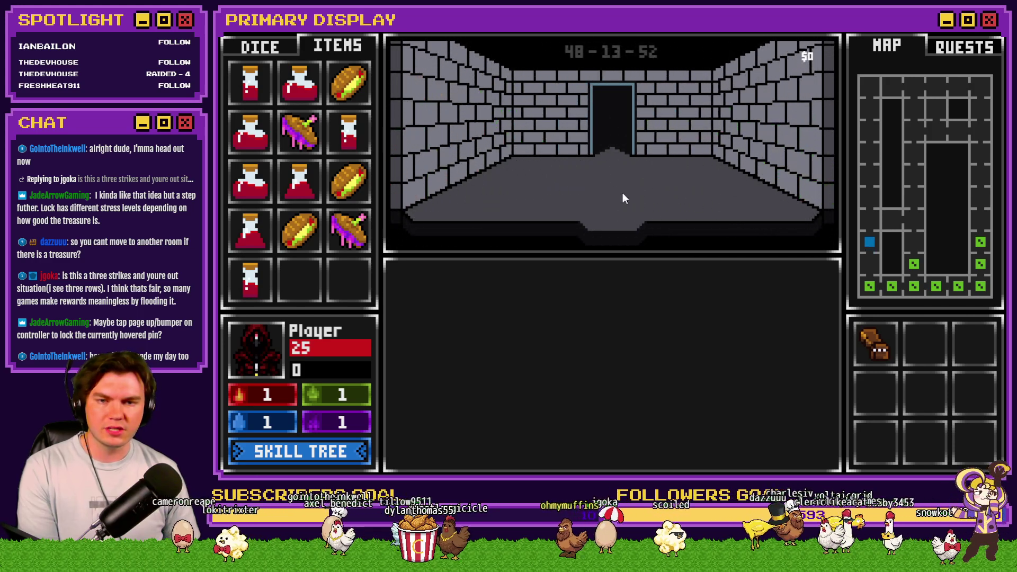
Set roomTrap debug variable 0933 to -1, then enter the next chest room and pick its lock.
key("F9")
key("Return")
key("Down")
key("Down")
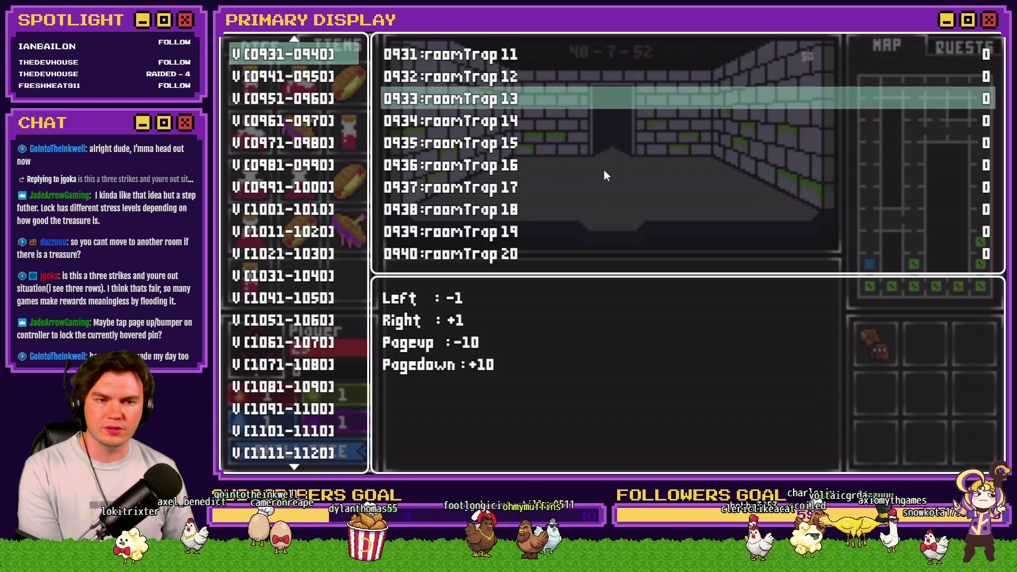
key("Left")
key("Escape")
key("Escape")
left_click(605, 170)
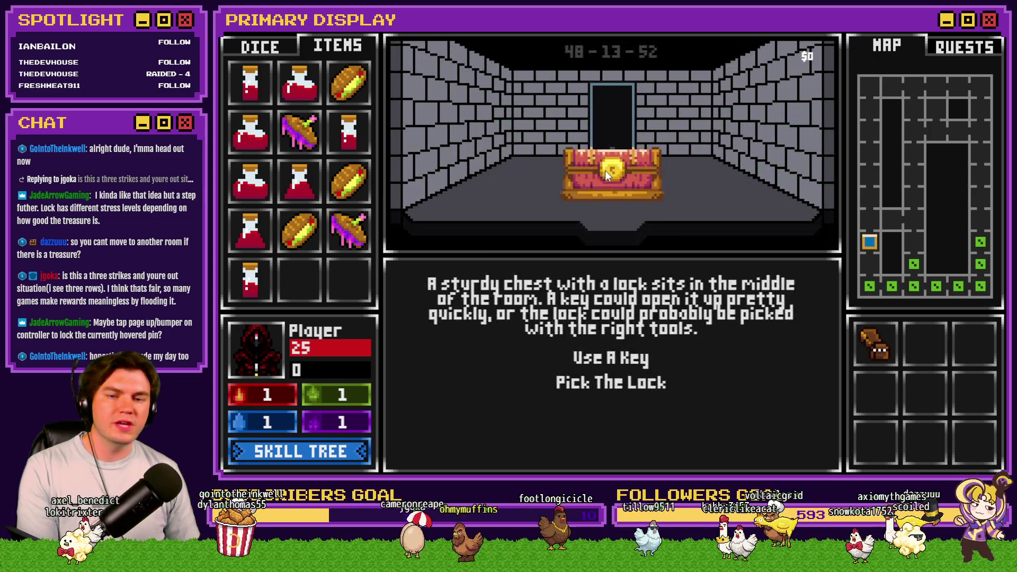
left_click(639, 380)
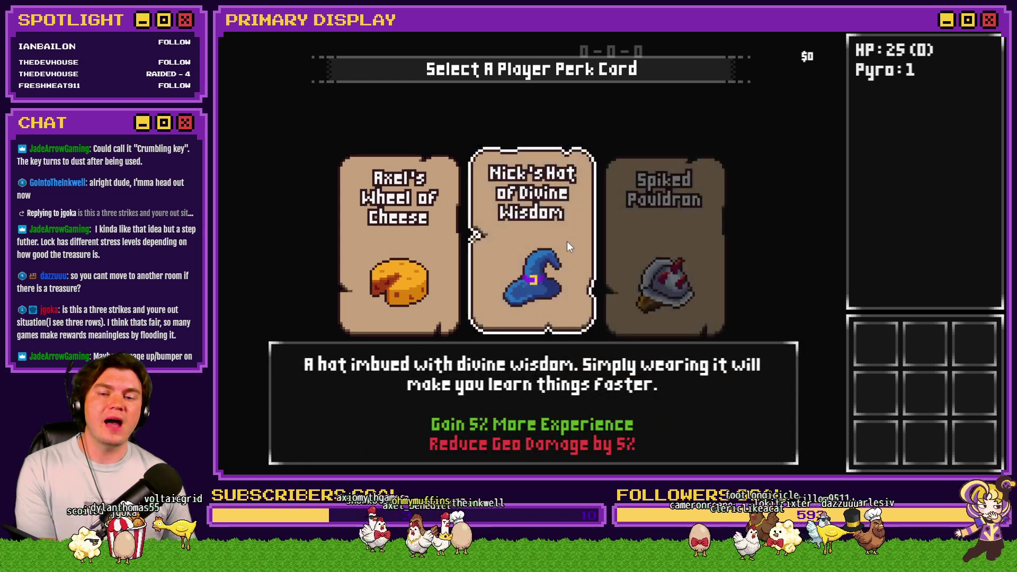
Pick the Divine Wisdom hat card, then page the F9 variable list from 1131–1140 down toward 1031–1040.
left_click(564, 242)
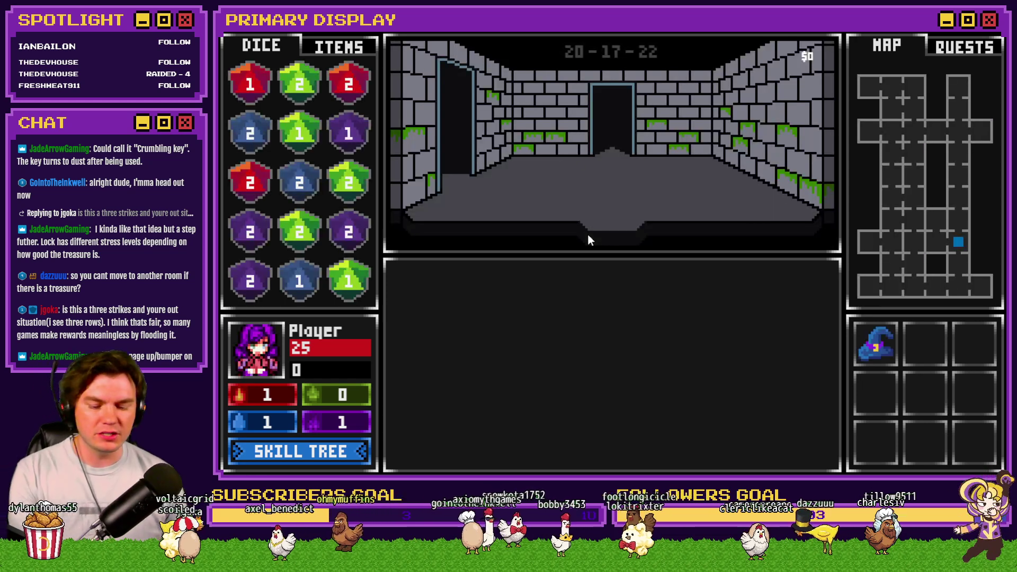
key("F9")
key("Up")
key("Page_Up")
scroll(323, 76, "up", 10)
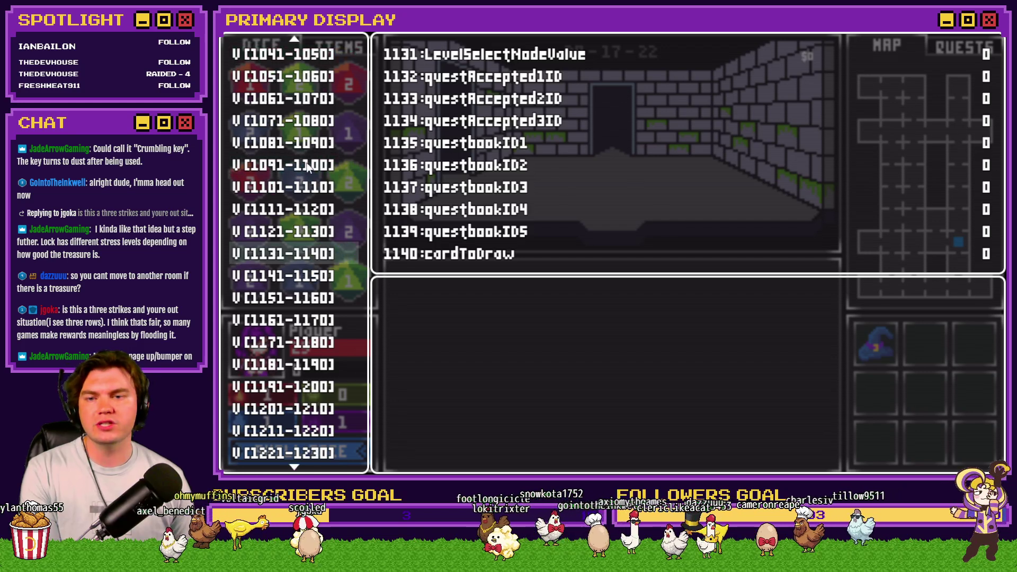
key("Up")
key("Up")
key("Up")
key("Down")
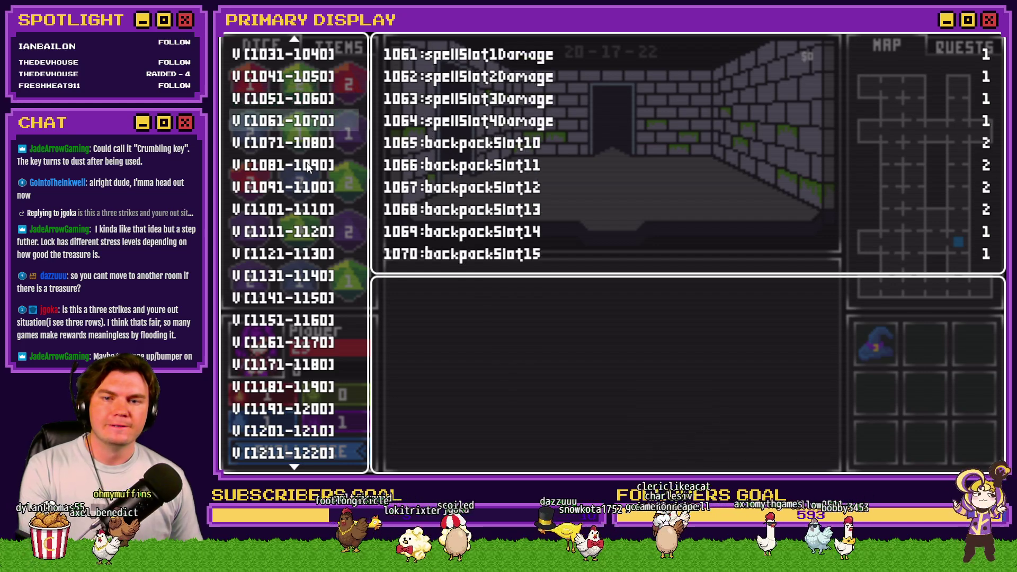
key("Up")
key("Up")
key("Up")
key("Up")
key("Up")
key("Up")
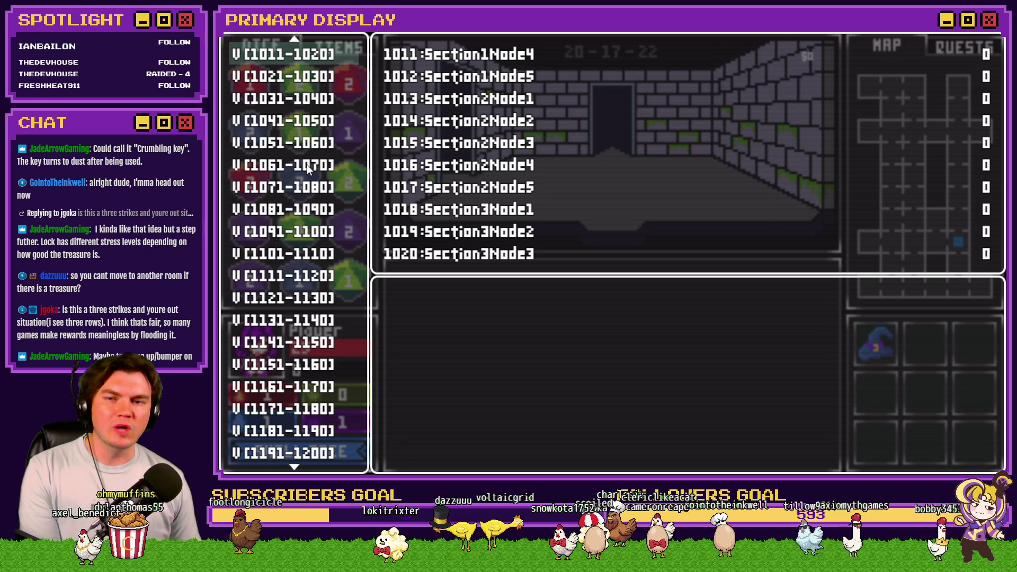